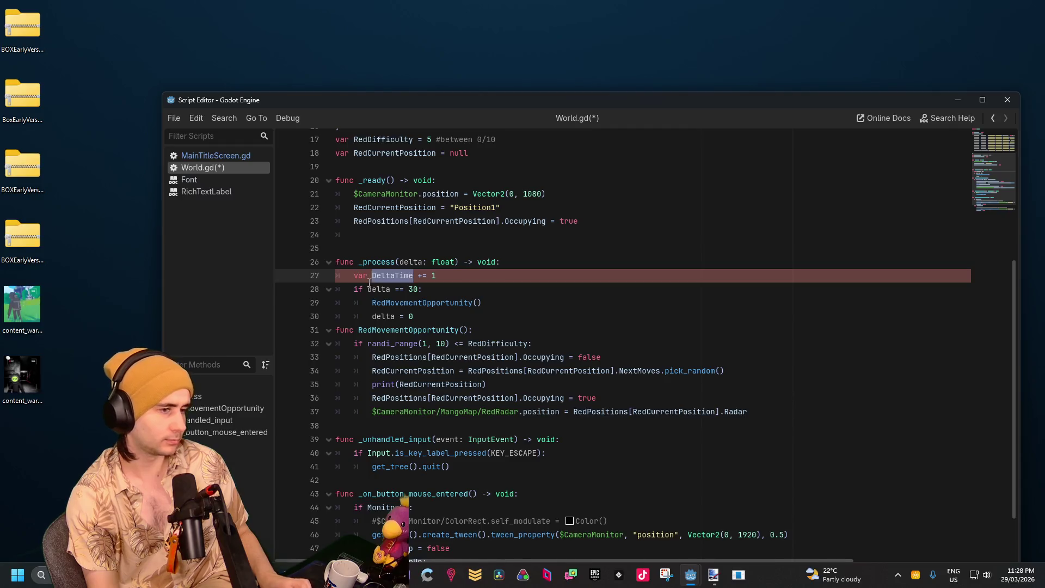
Rename delta to DeltaTime in the line 28 condition and the line 30 reset
double_click(375, 289)
type("DeltaTime")
left_click(371, 316)
double_click(381, 317)
type("DeltaTime")
left_click(562, 305)
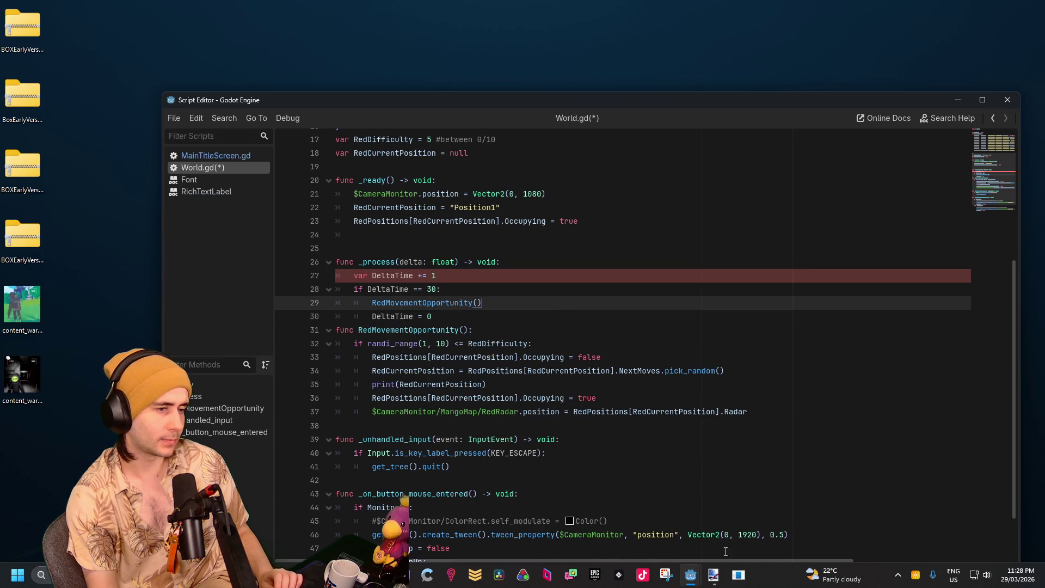
Run the World scene with F5 and view the resulting error on line 27
mouse_move(695, 578)
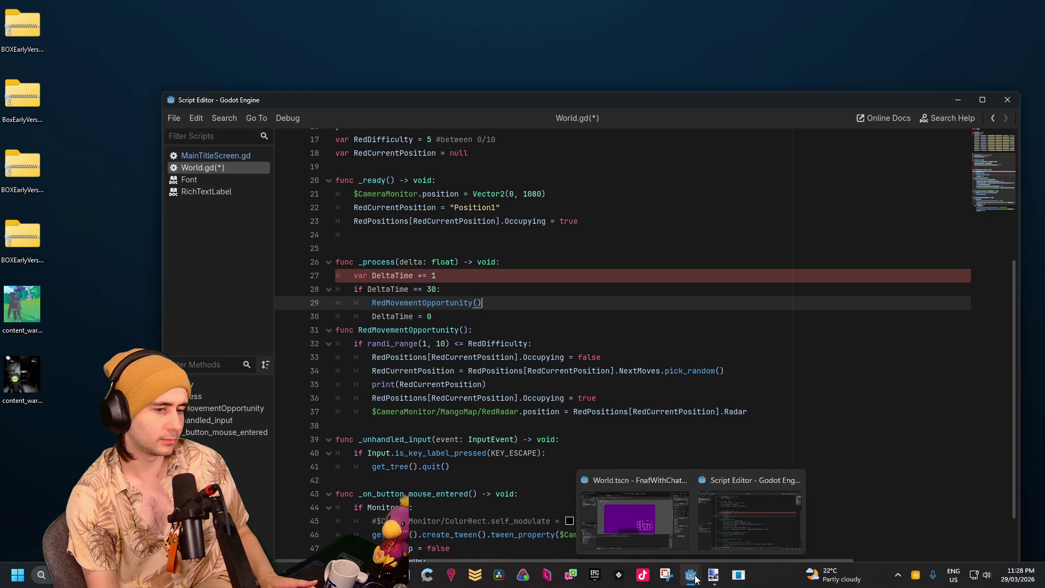
left_click(655, 530)
key("F5")
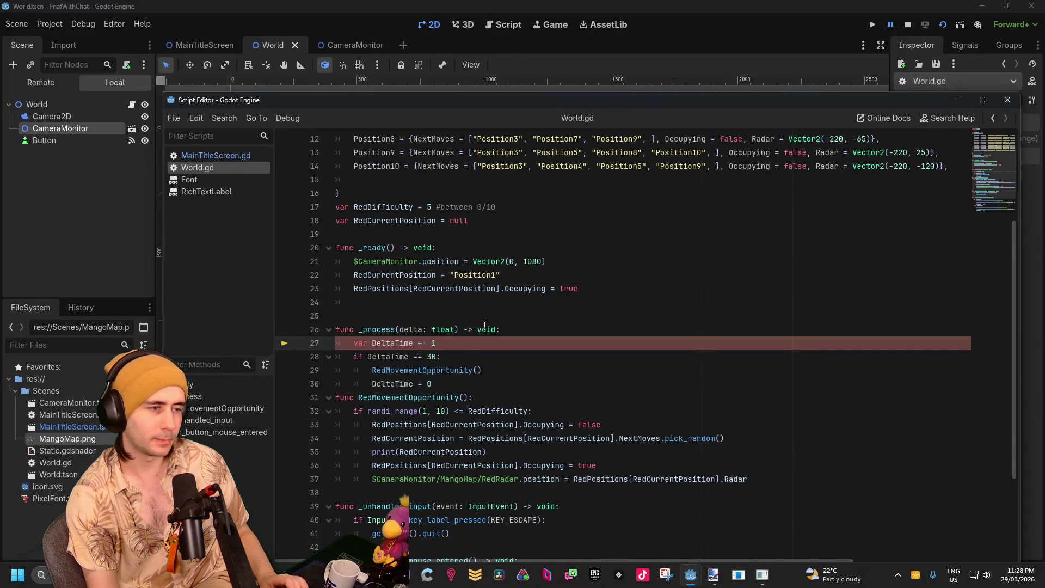
scroll(467, 347, "down", 3)
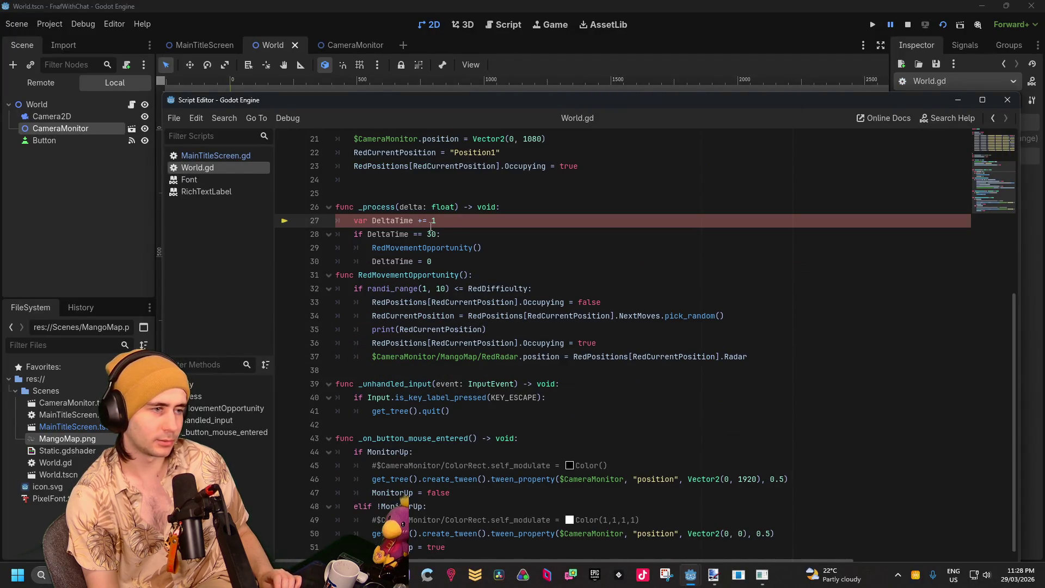
scroll(415, 226, "up", 4)
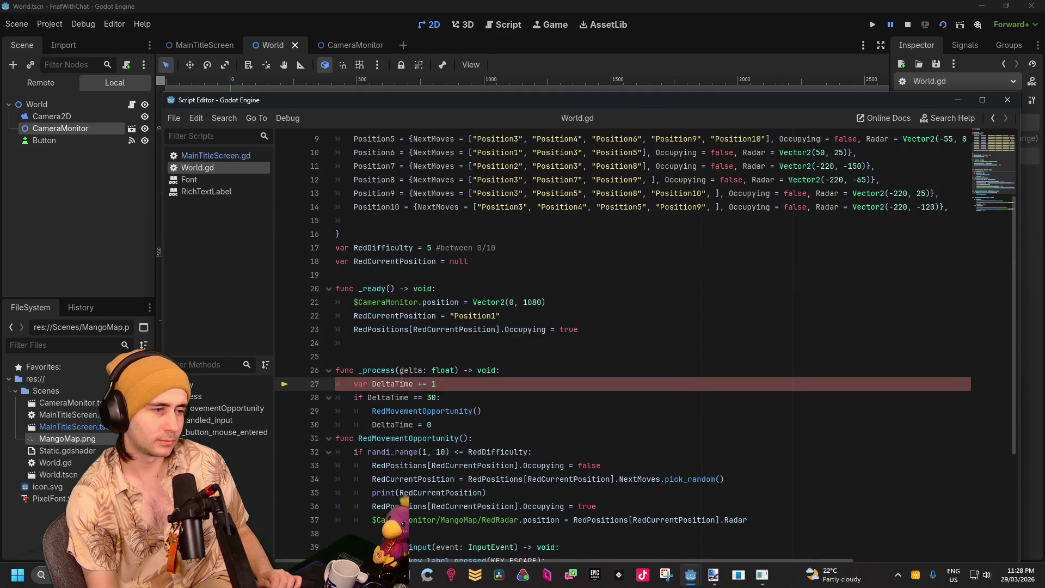
left_click(683, 5)
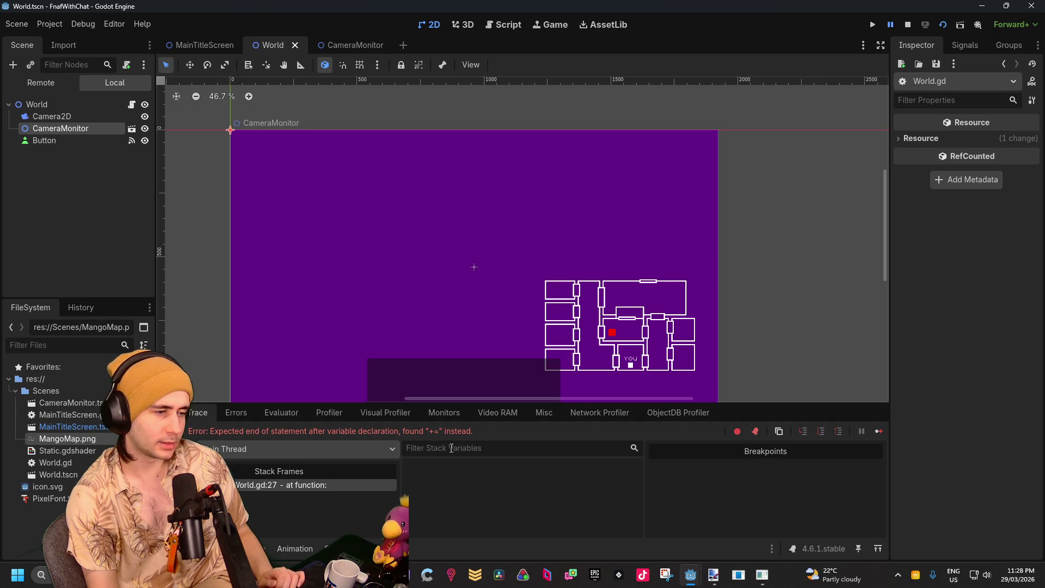
Give DeltaTime the value = 0 on line 27 and remove its var keyword
mouse_move(691, 575)
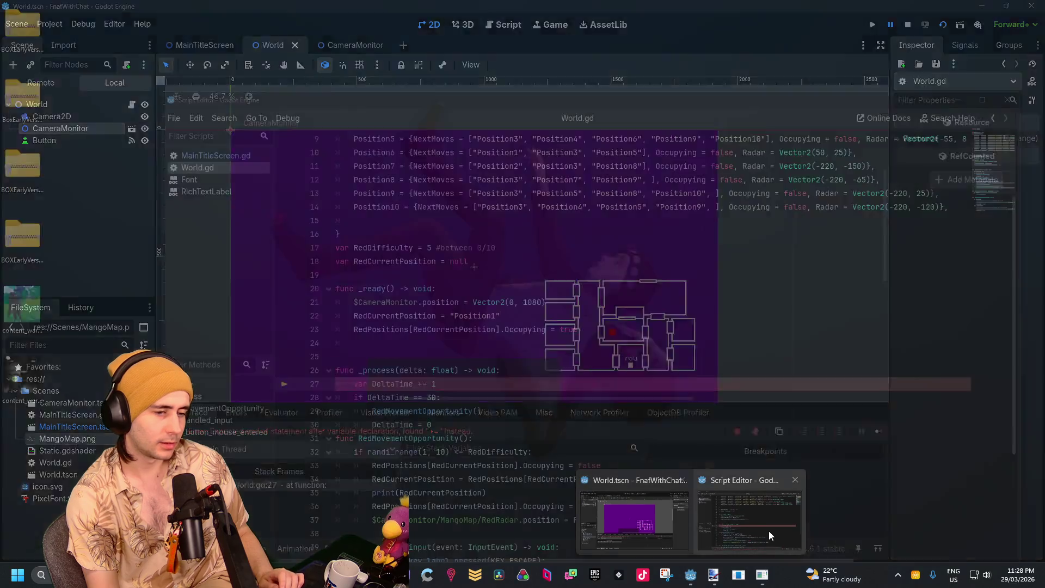
left_click(769, 531)
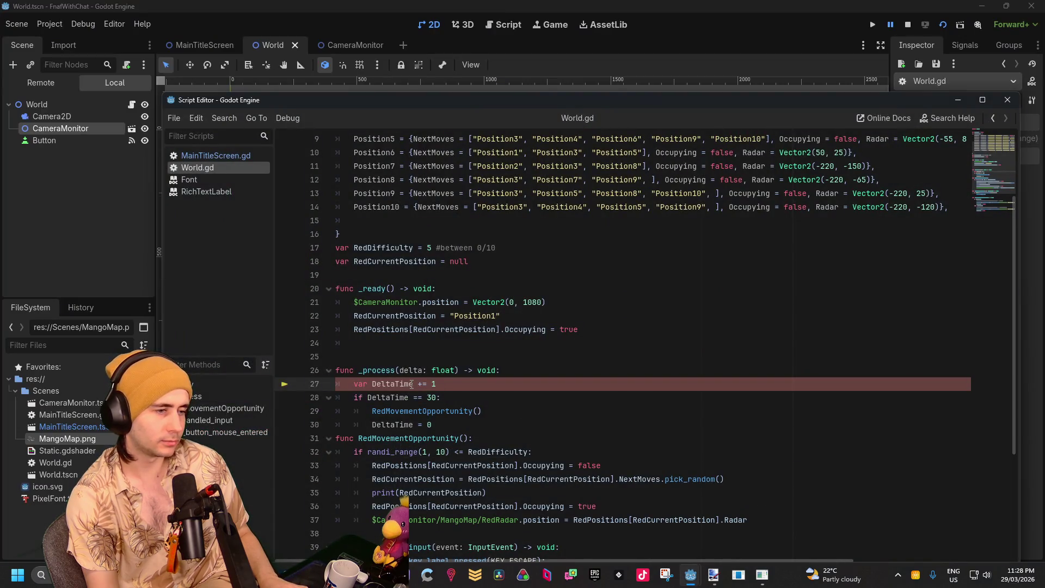
key("Right")
type("=")
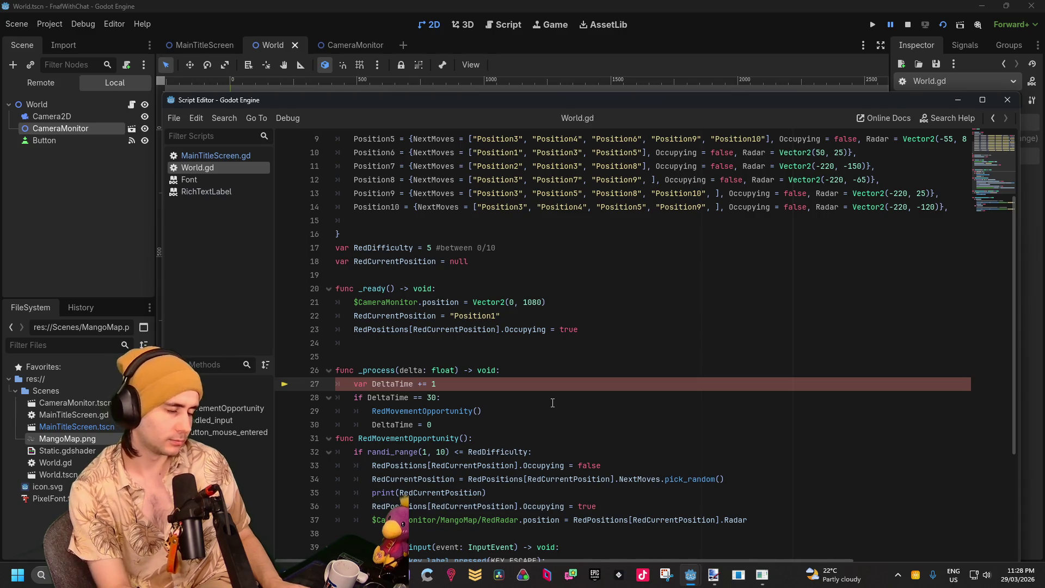
type("0")
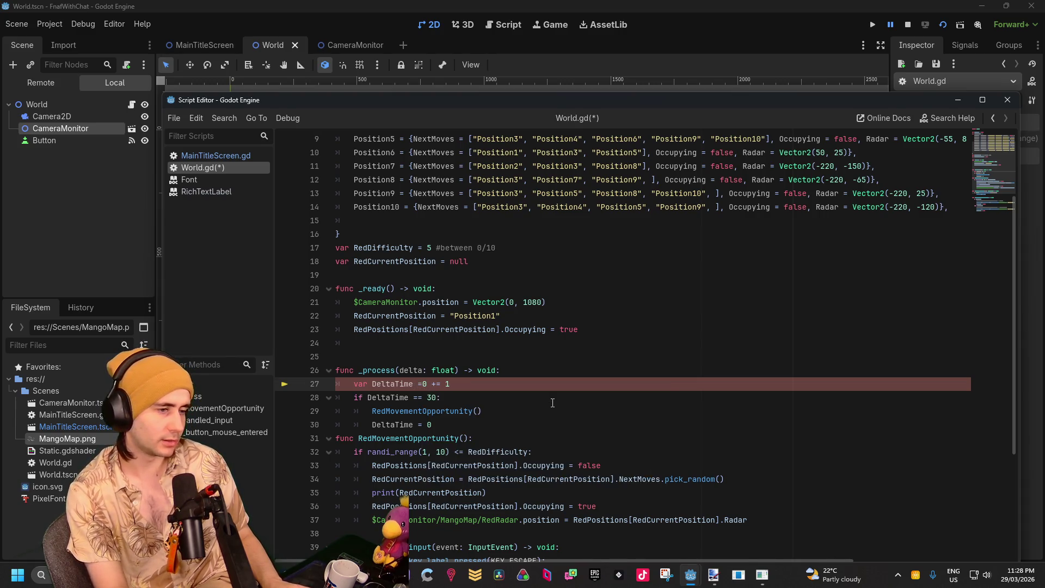
key("BackSpace")
type("0")
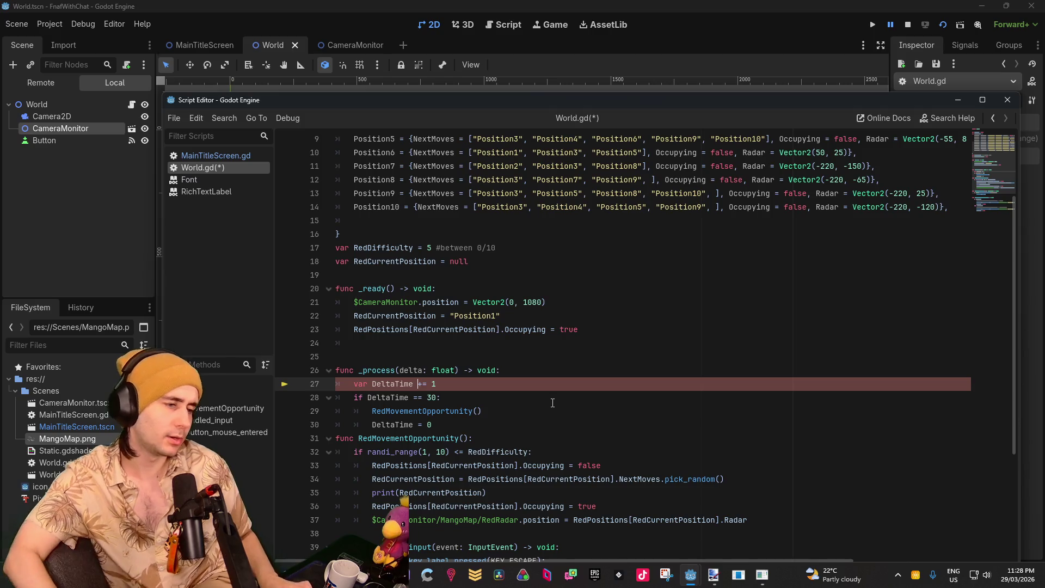
left_click_drag(369, 383, 354, 384)
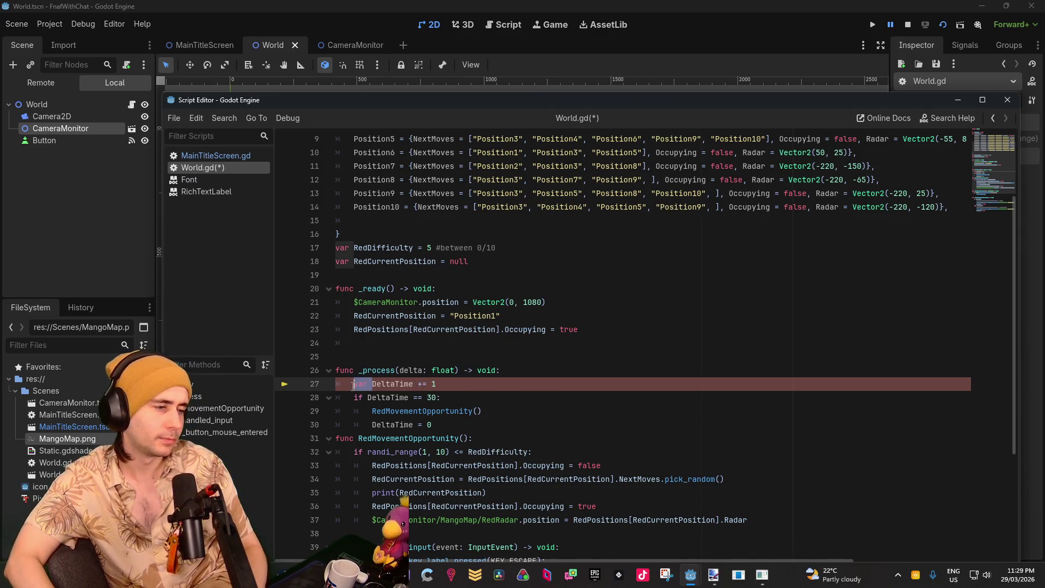
key("BackSpace")
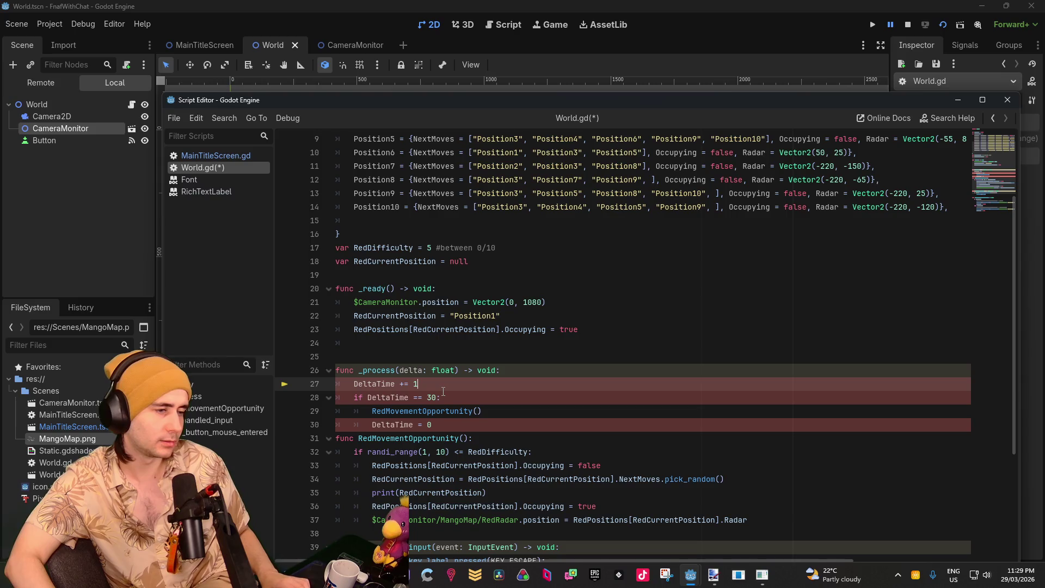
Add a DeltaTime = 0 declaration line above func _ready, then run the game again
scroll(441, 392, "up", 3)
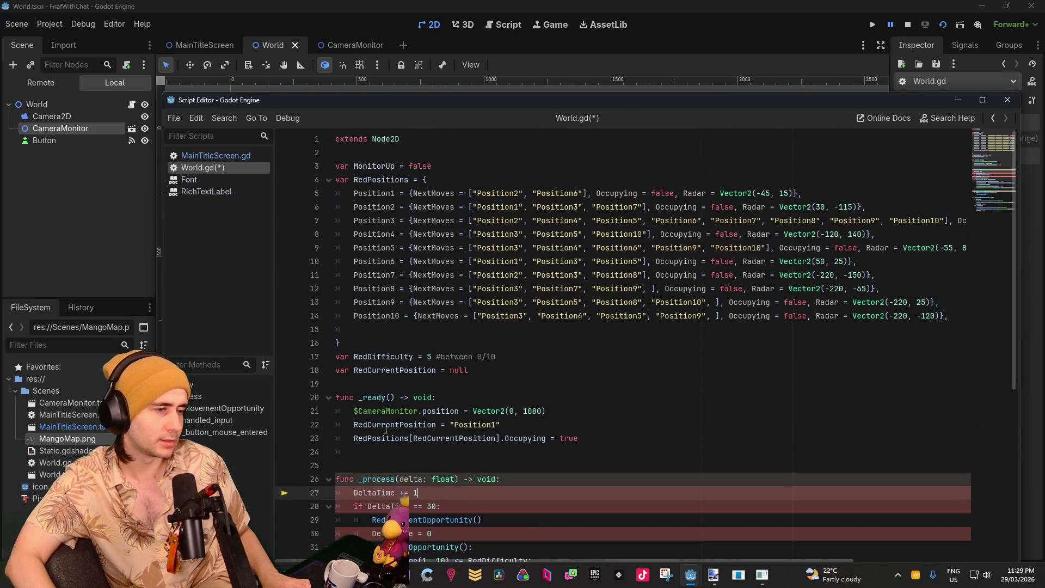
left_click(408, 453)
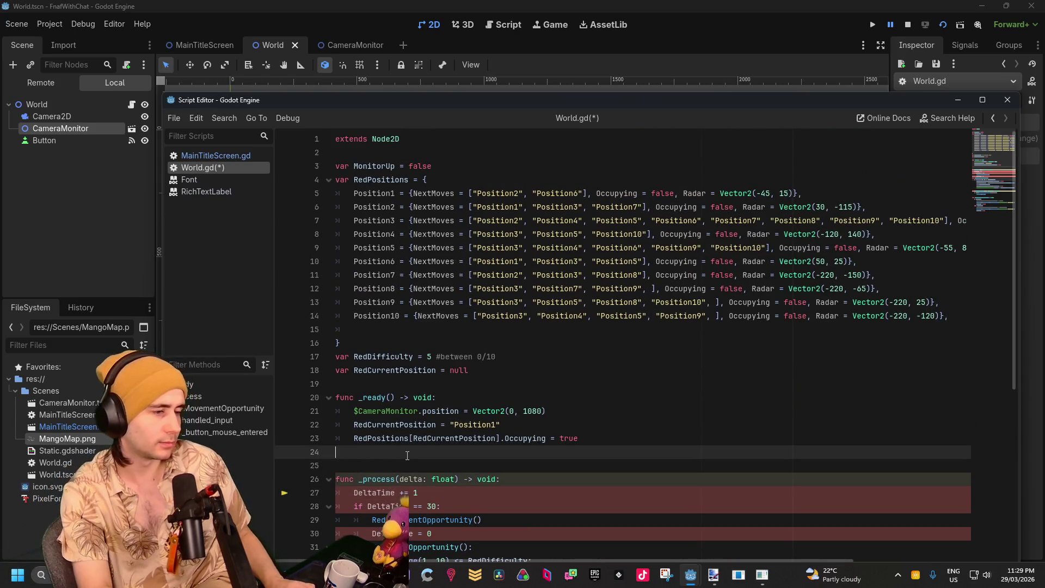
key("Tab")
key("Return")
key("BackSpace")
key("BackSpace")
key("Up")
key("Up")
key("Up")
key("Return")
key("Return")
key("Up")
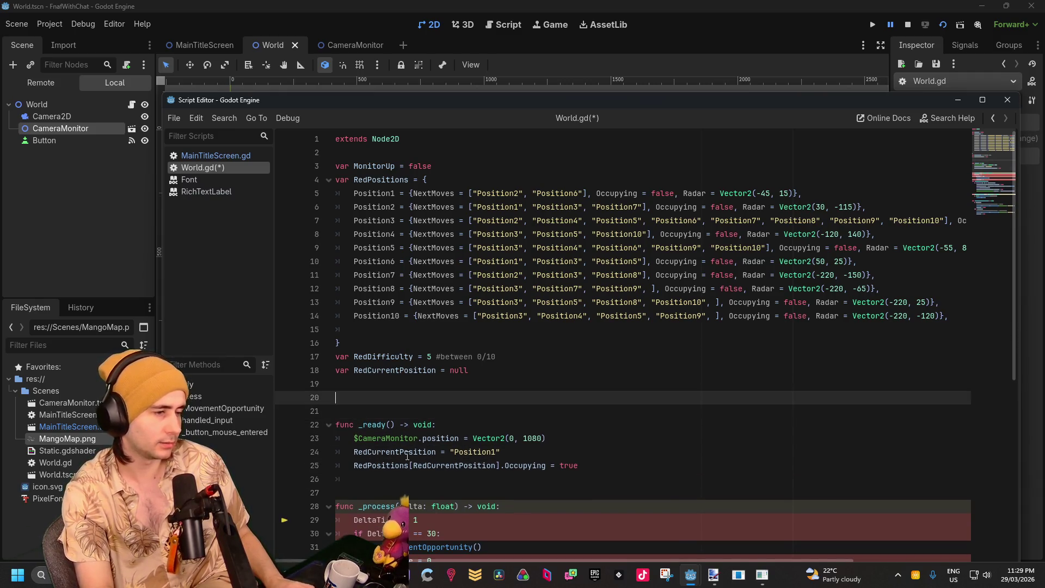
type("var DeltaTime ")
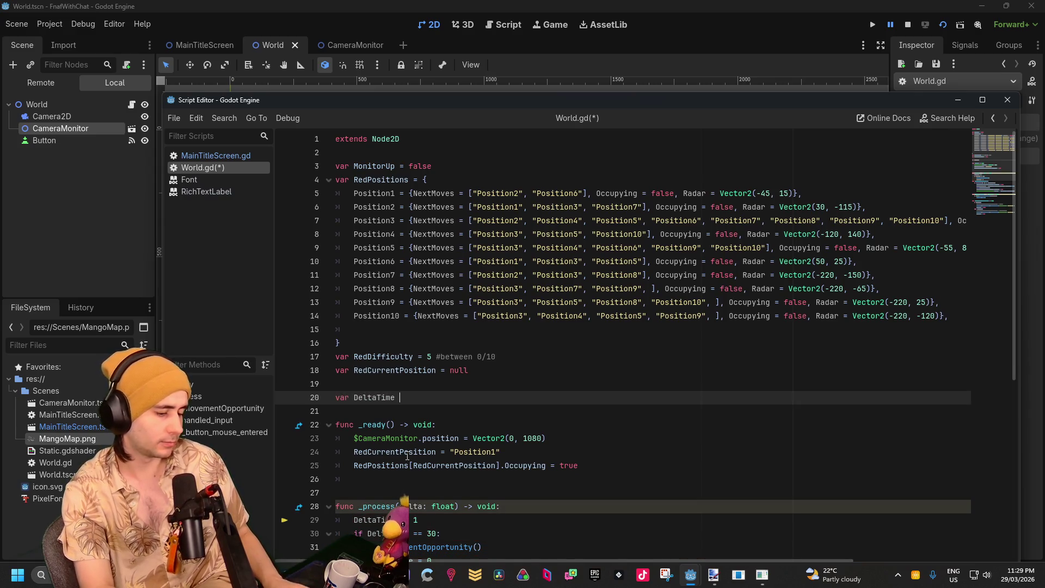
type("= 0")
key("Up")
key("Up")
key("Up")
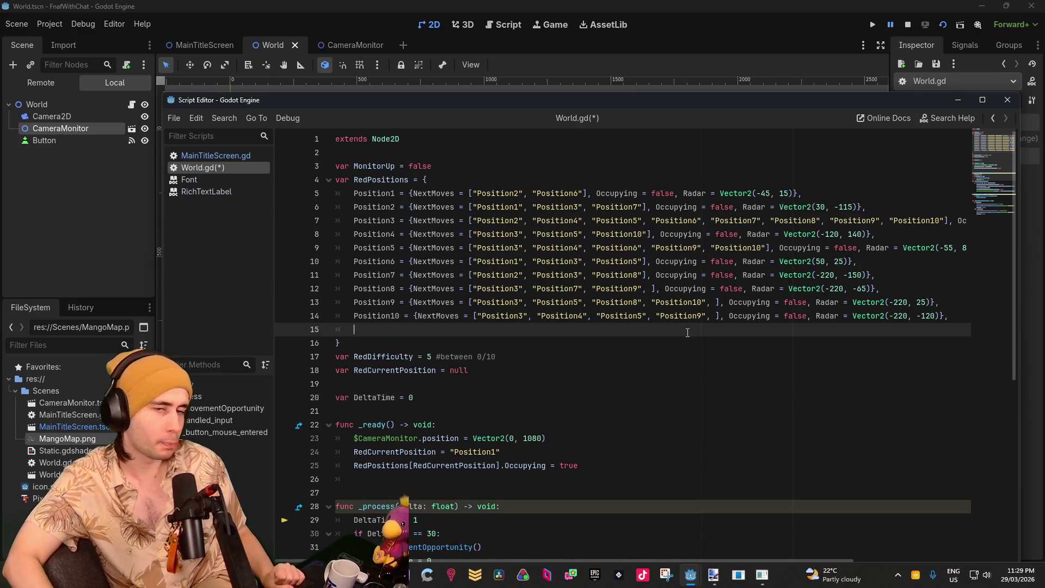
left_click(939, 27)
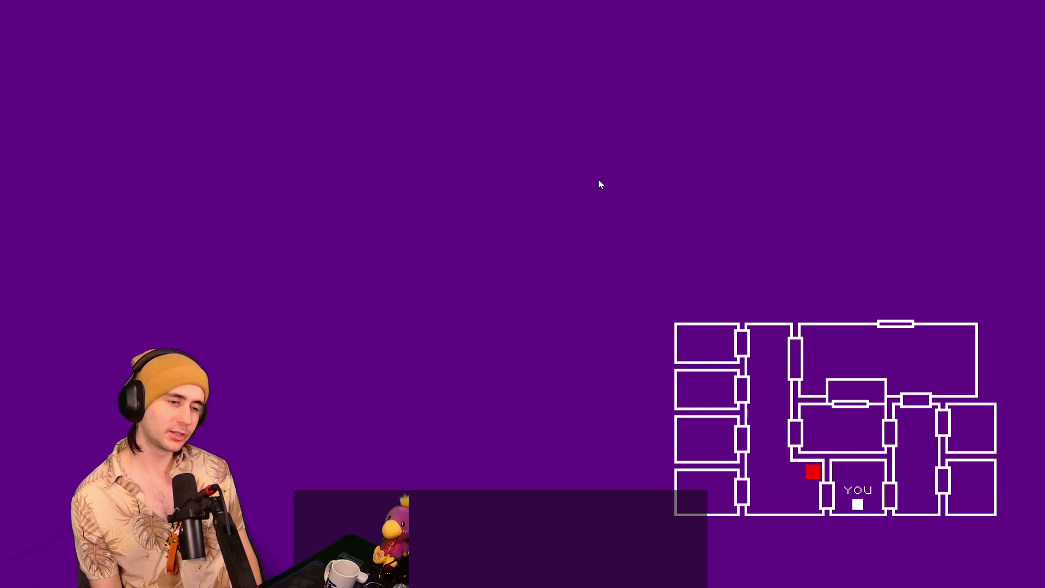
Quit the running World game with Alt+F4 after watching the map
key("alt+F4")
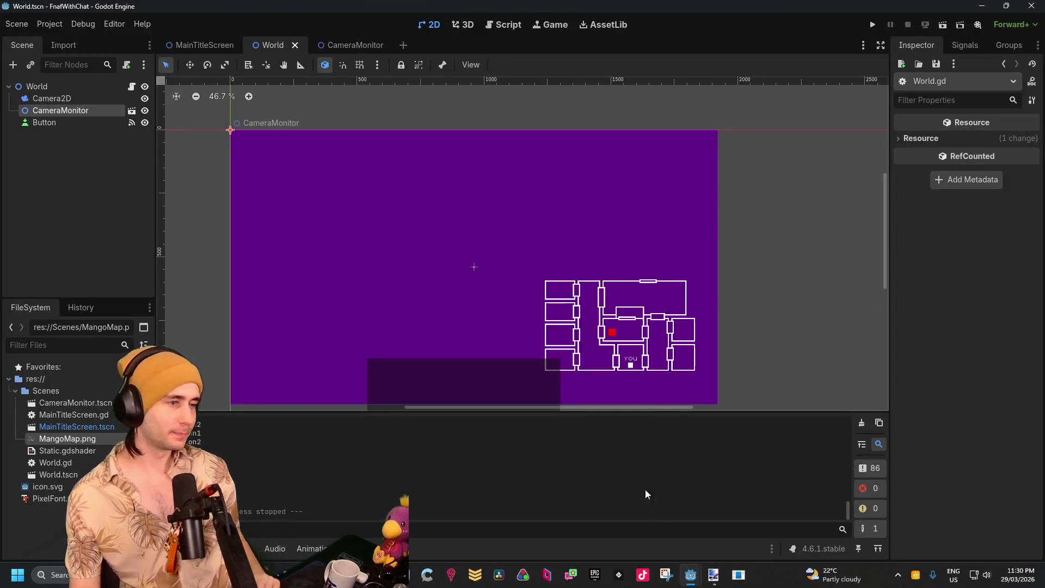
Make Position10's radar point Vector2(-220, 120) on line 14 and test-run the World scene
mouse_move(691, 578)
left_click(751, 510)
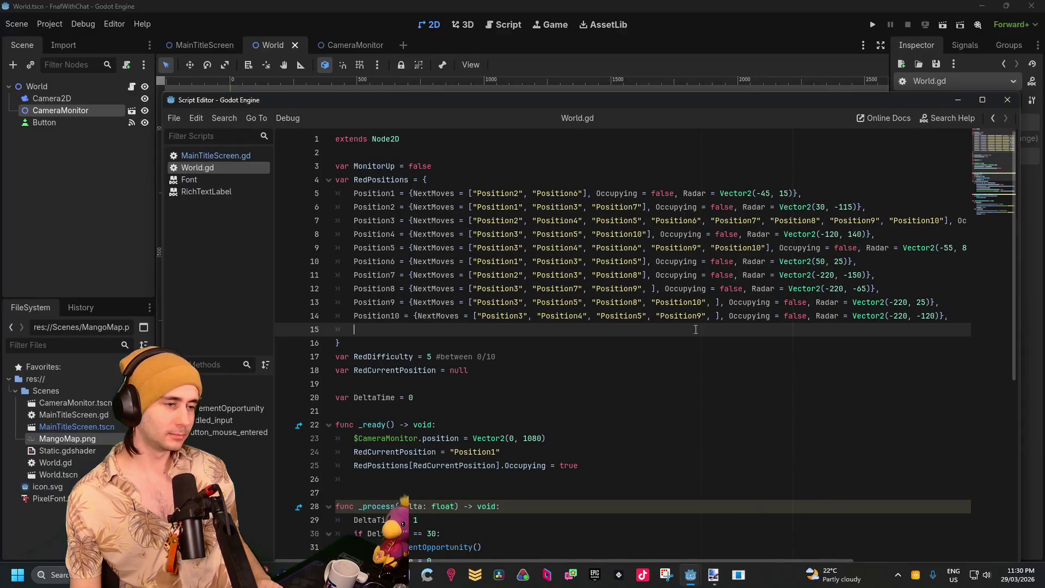
left_click(918, 318)
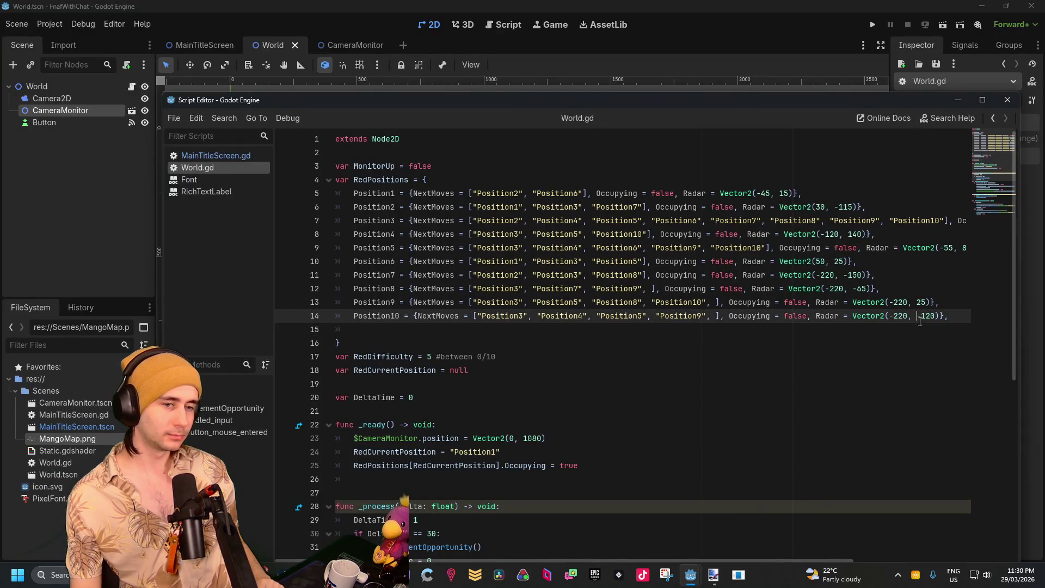
key("Delete")
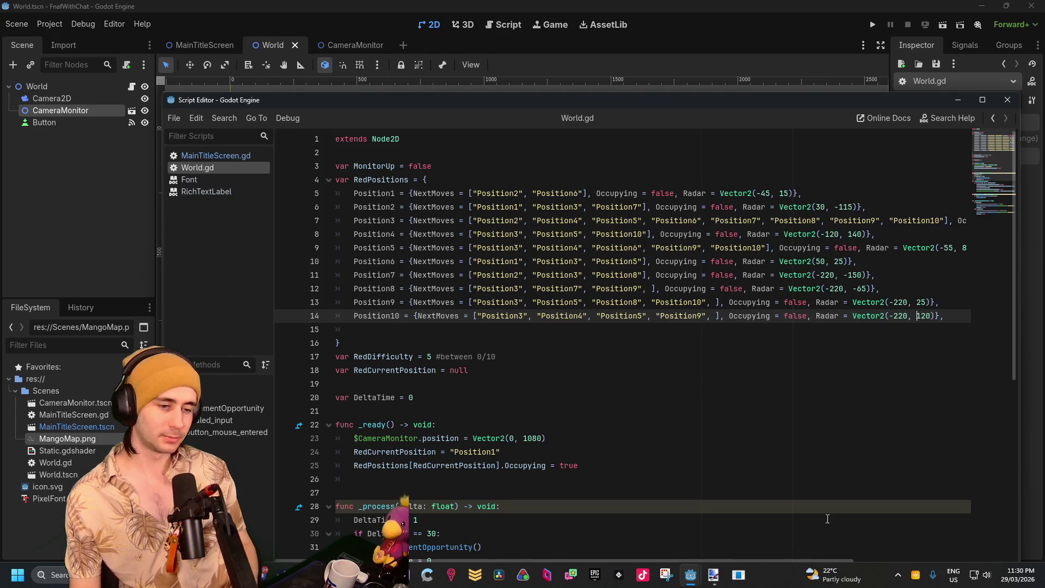
left_click(944, 24)
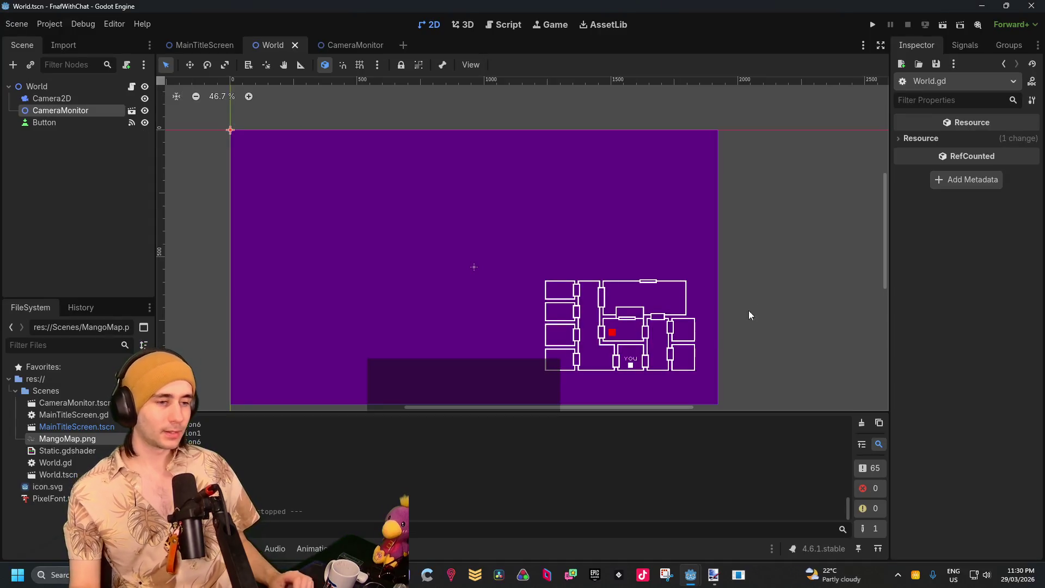
Move CameraMonitor's RedRadar square into the upper room at (-10, -65), then return to World.gd
left_click(354, 45)
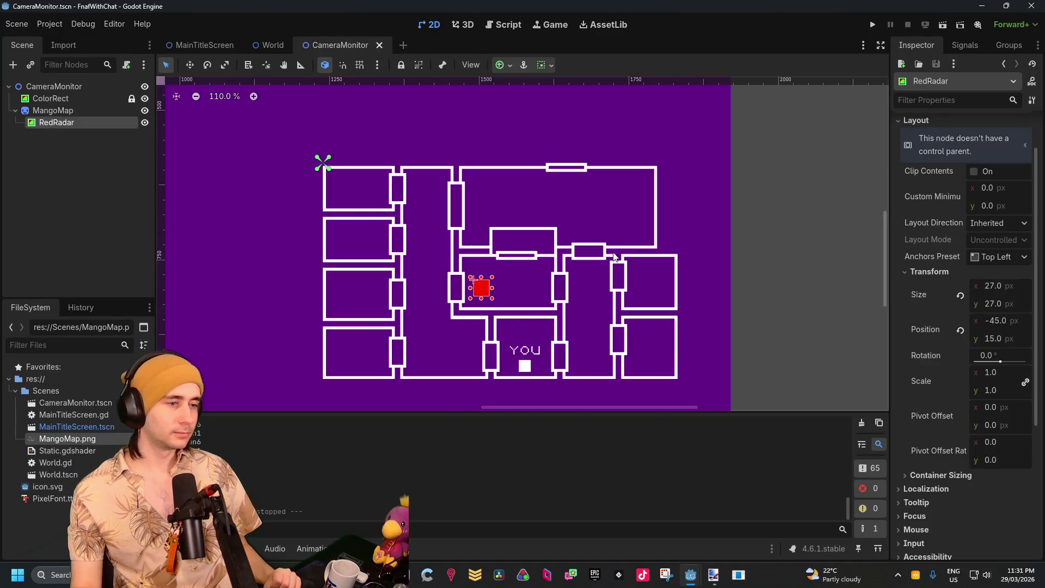
scroll(445, 289, "up", 3)
left_click_drag(445, 289, 478, 208)
key("Down")
key("Down")
key("Down")
key("Up")
key("Up")
key("Up")
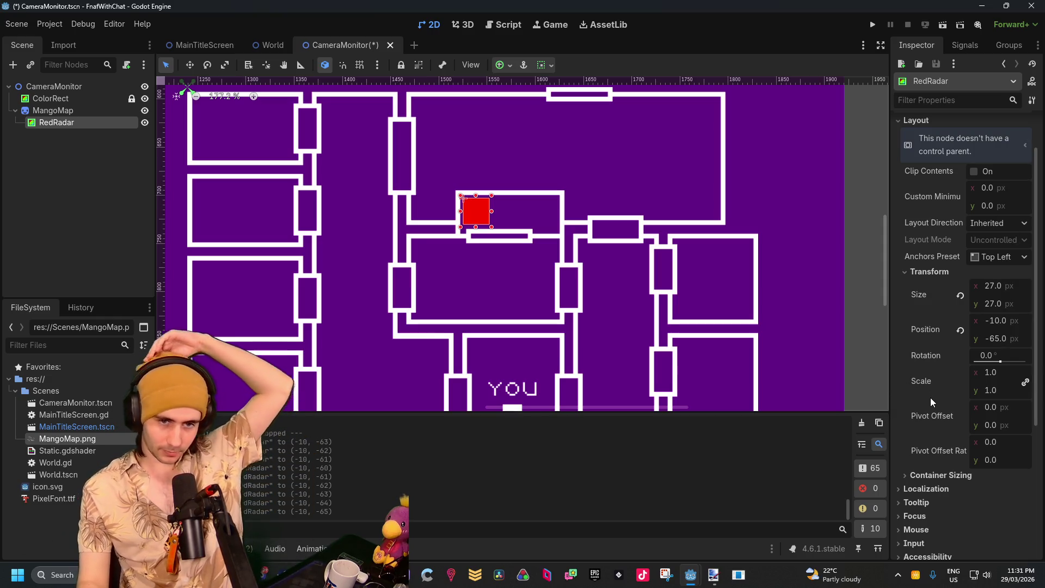
mouse_move(945, 390)
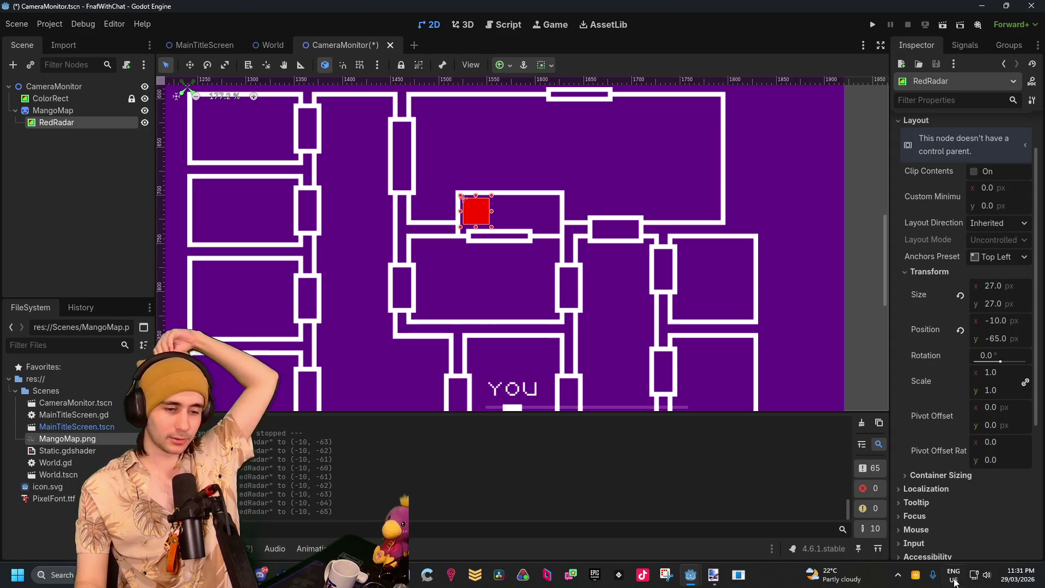
mouse_move(691, 577)
left_click(728, 521)
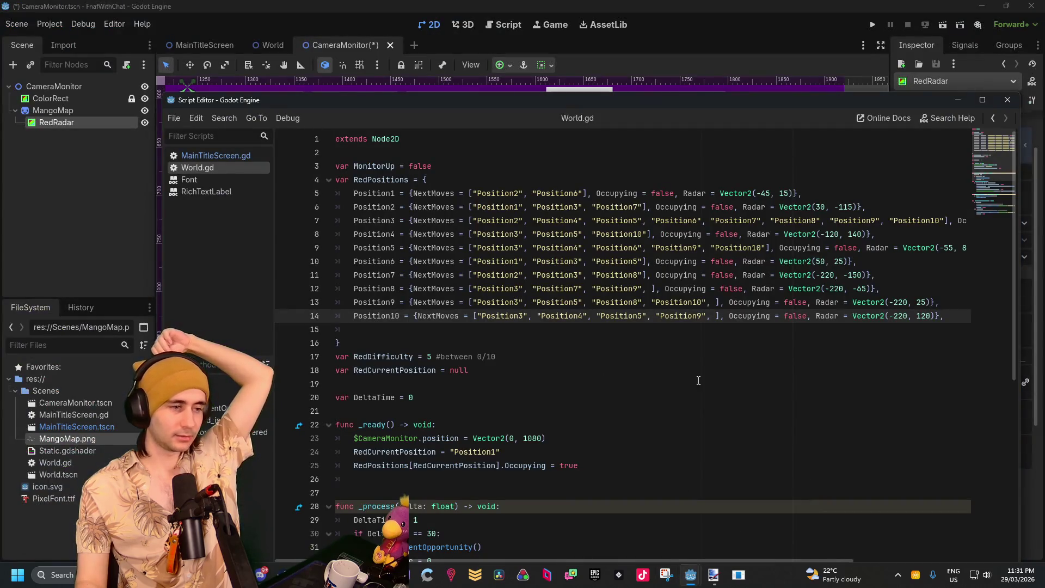
Change Position1's radar point in World.gd from x -45 to Vector2(-10, -65)
left_click(770, 195)
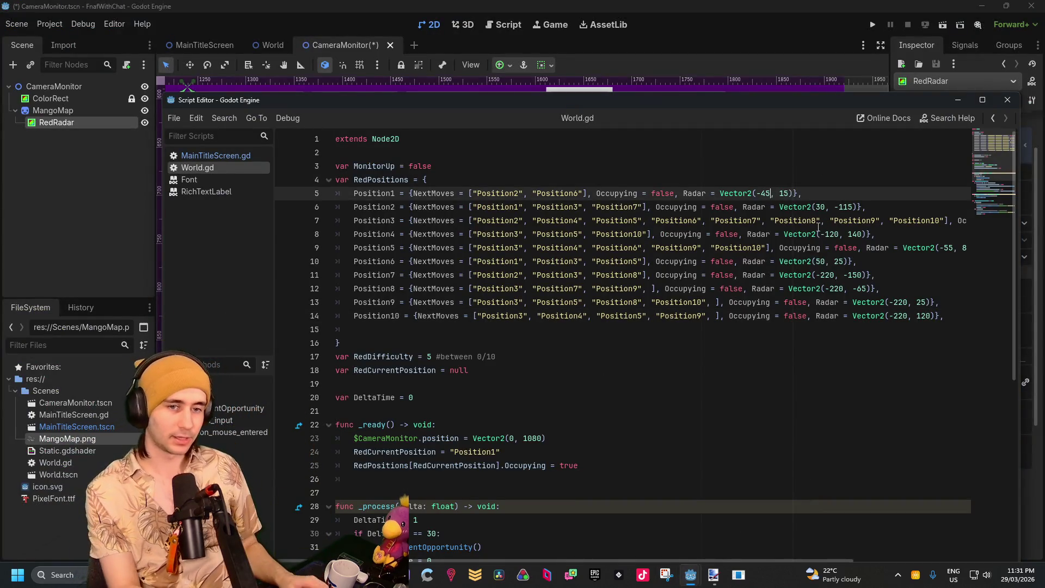
key("BackSpace")
key("Delete")
type("10")
mouse_move(751, 104)
left_mouse_down()
mouse_move(5, 136)
mouse_move(474, 121)
mouse_move(573, 58)
left_mouse_up()
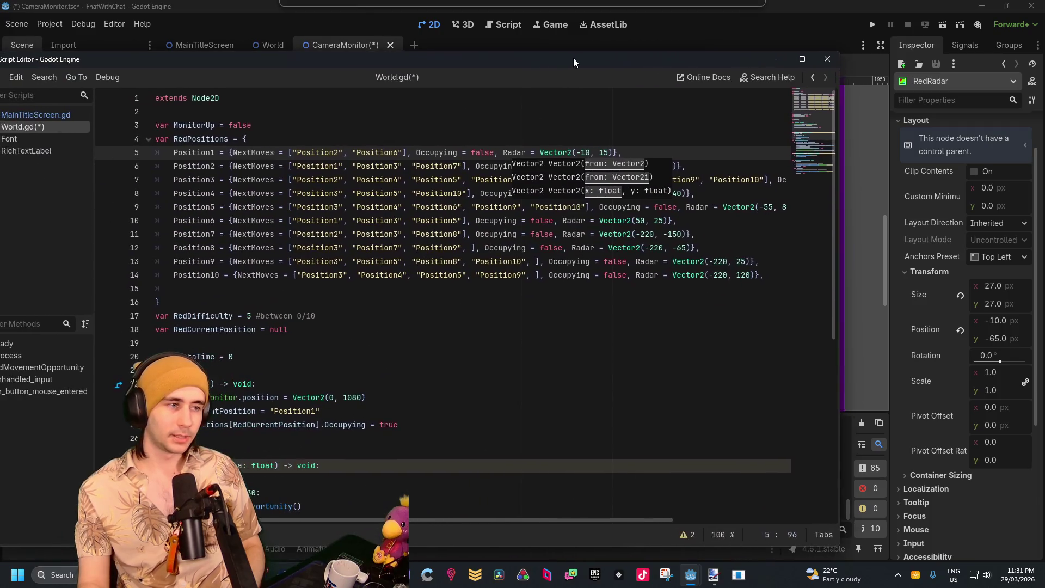
left_click(600, 153)
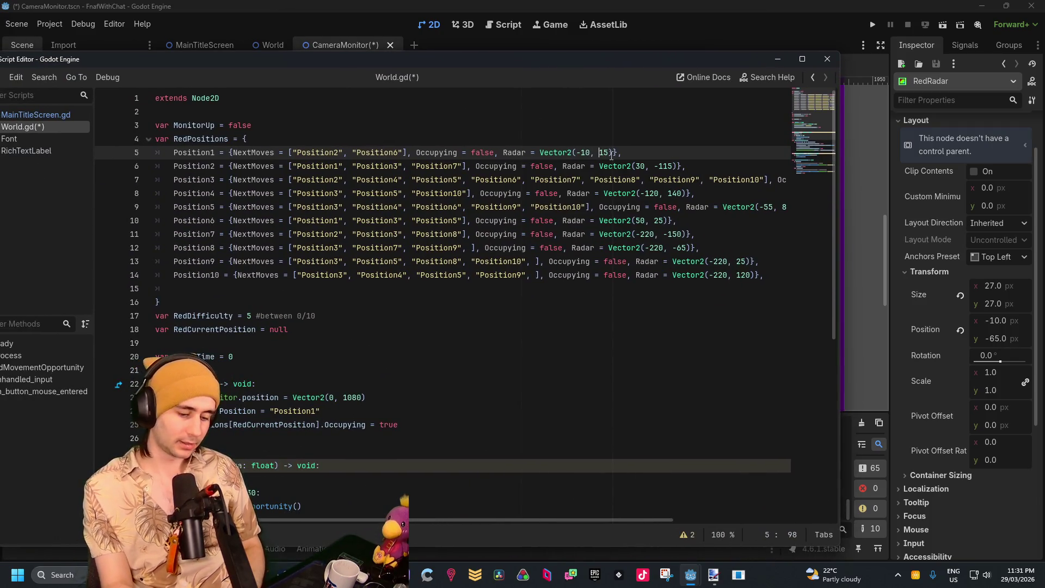
type("-6")
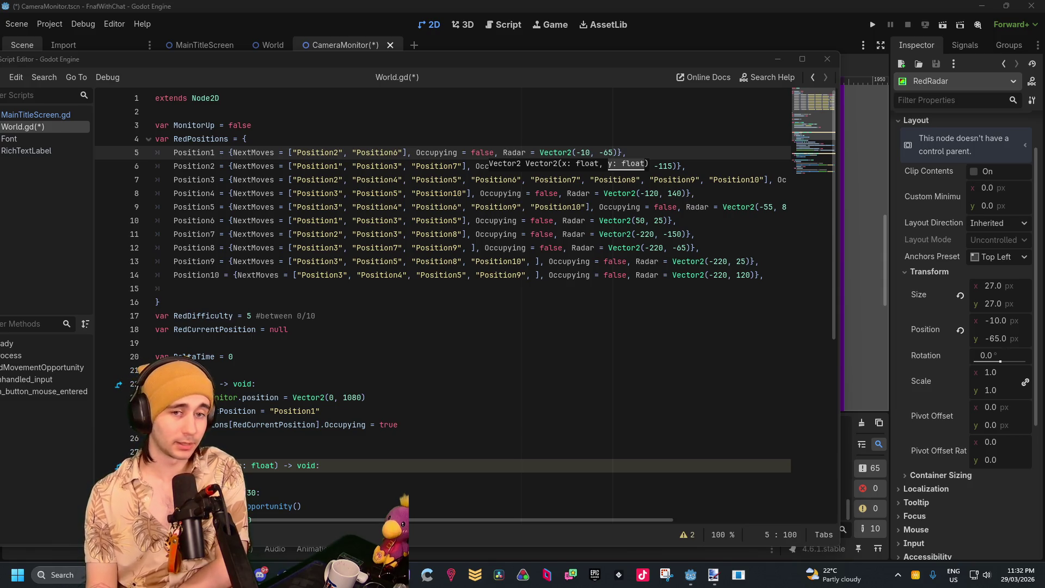
left_click(627, 143)
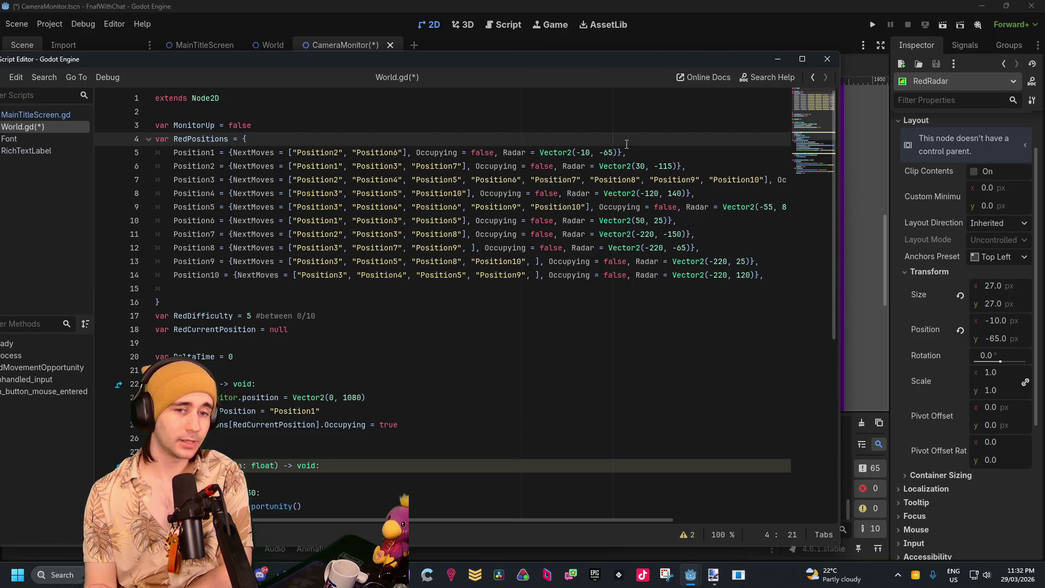
left_click(661, 8)
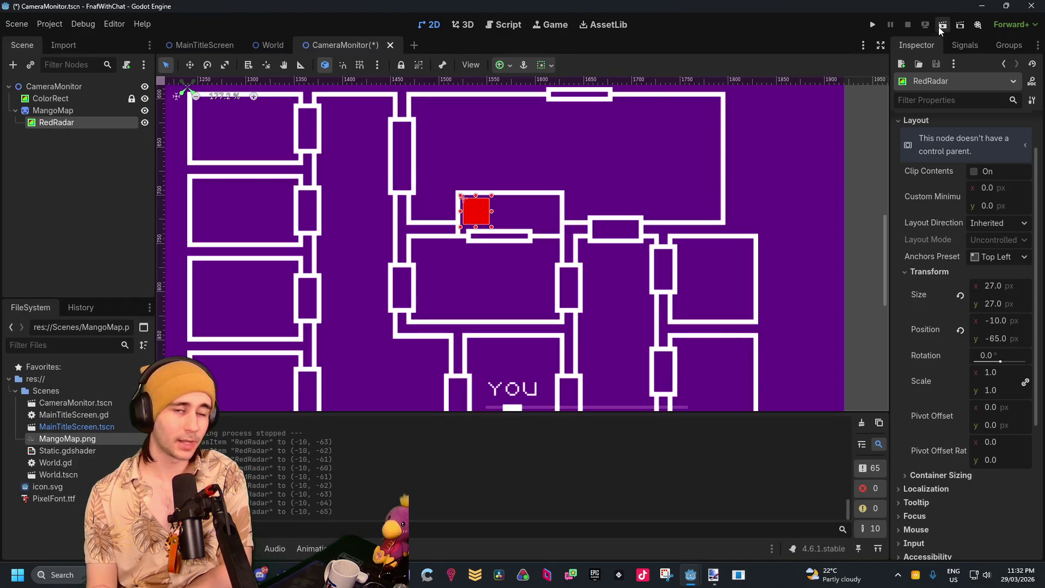
Test-run the CameraMonitor scene, close the game, and switch to the World scene
scroll(515, 201, "down", 9)
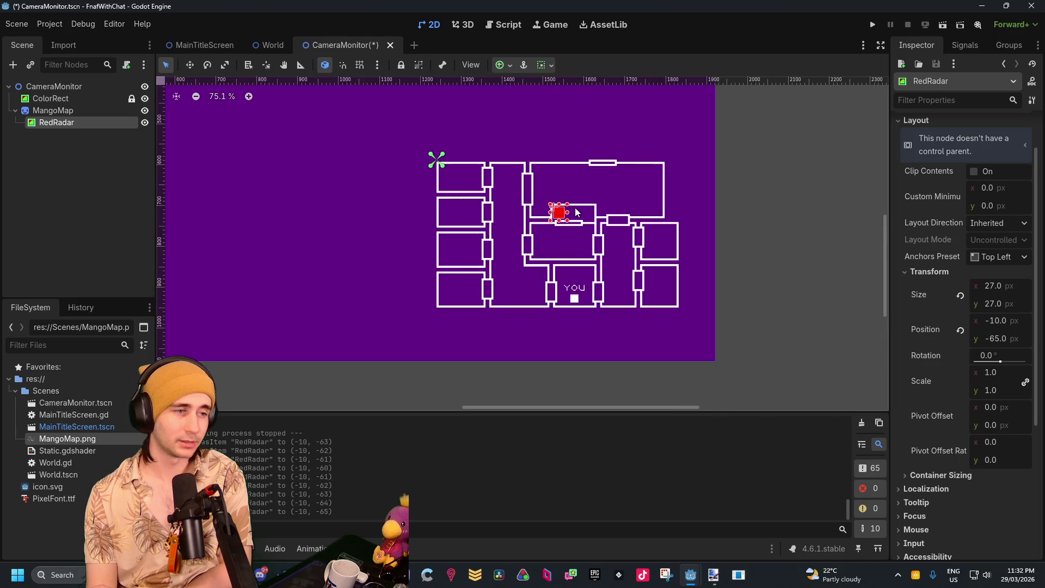
left_click(939, 22)
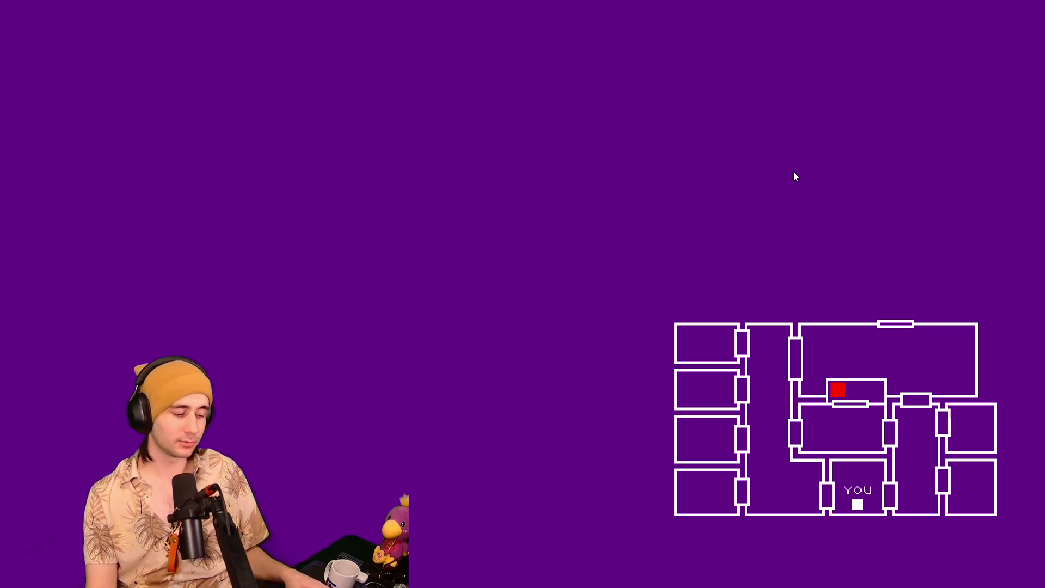
key("alt+F4")
left_click(272, 46)
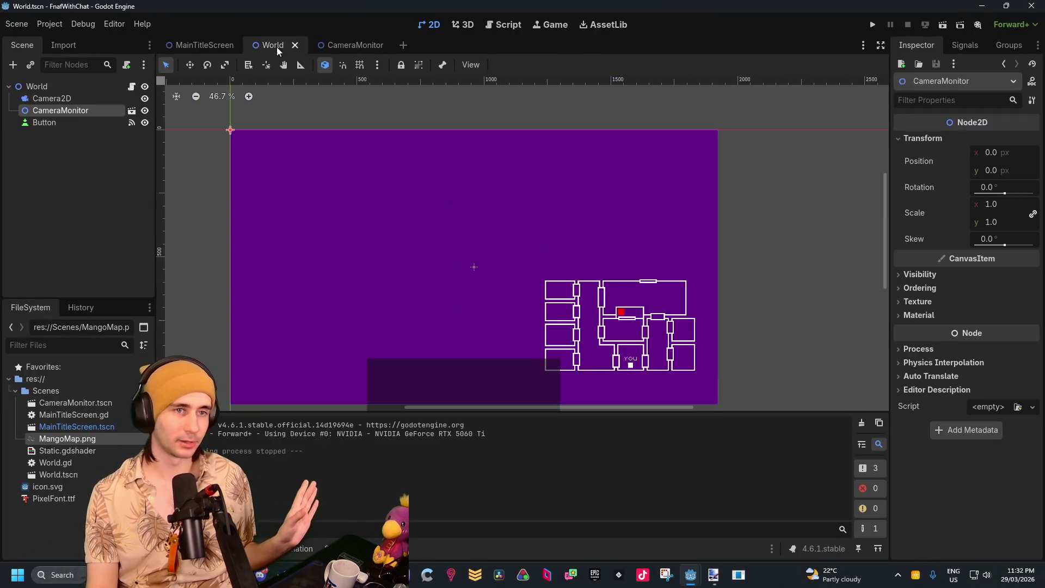
left_click(939, 25)
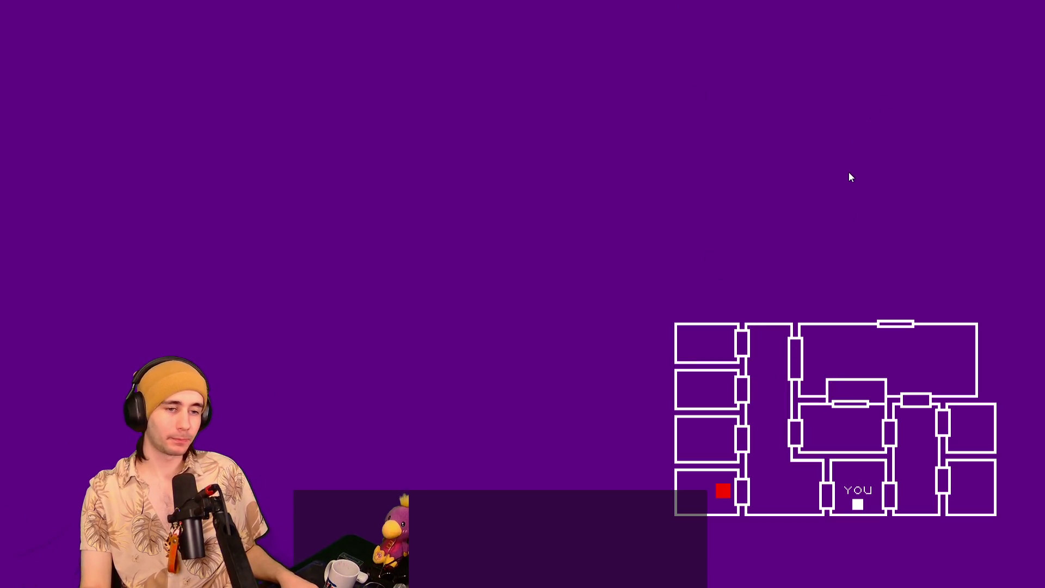
key("alt+F4")
scroll(698, 216, "down", 5)
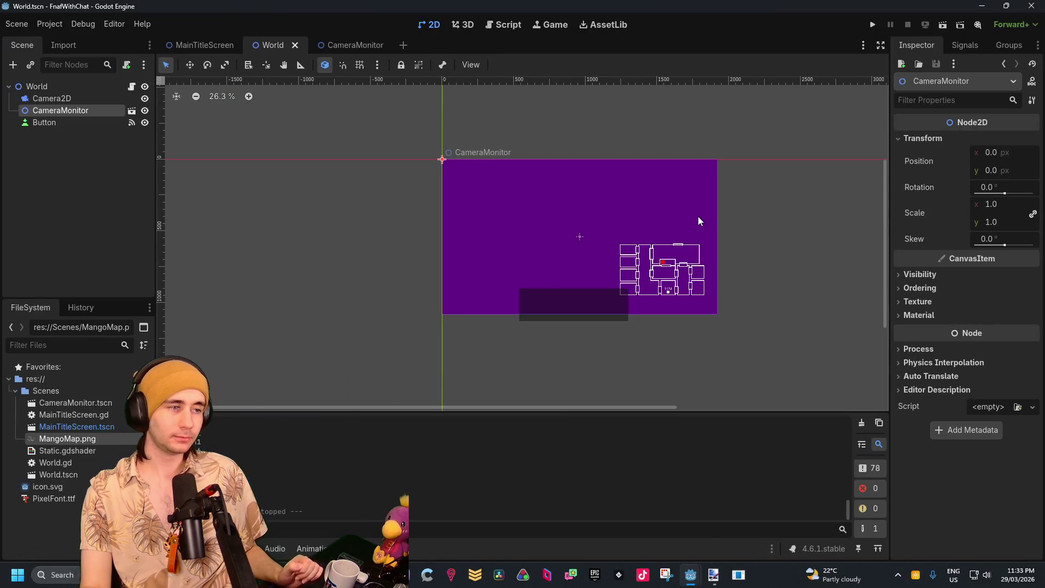
Bring World.gd forward and place the caret after the randi_range check in RedMovementOpportunity
scroll(698, 216, "up", 4)
mouse_move(698, 219)
left_mouse_down()
mouse_move(612, 156)
mouse_move(630, 235)
left_mouse_up()
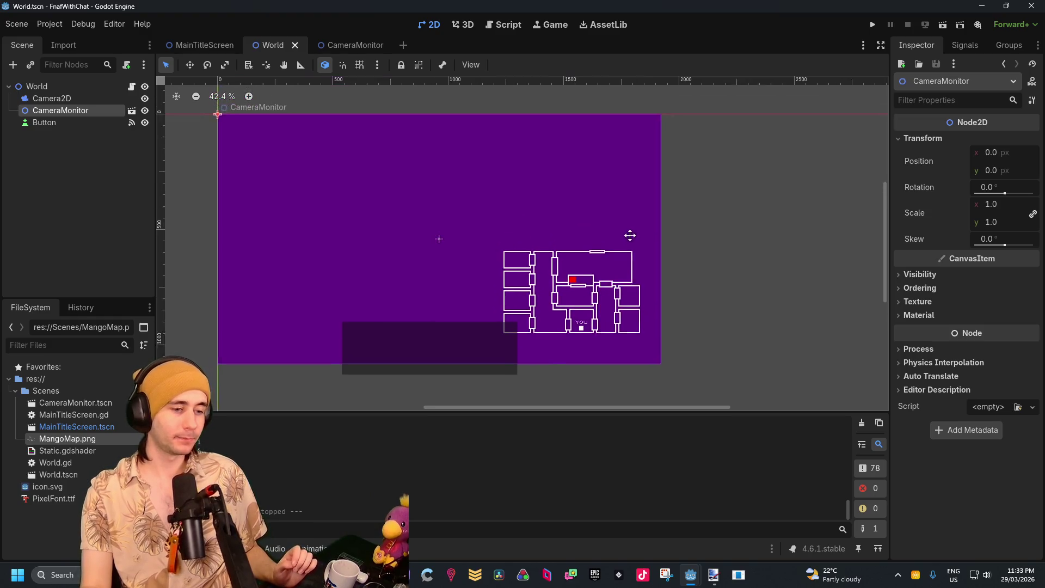
mouse_move(690, 574)
left_click(725, 527)
scroll(436, 337, "down", 3)
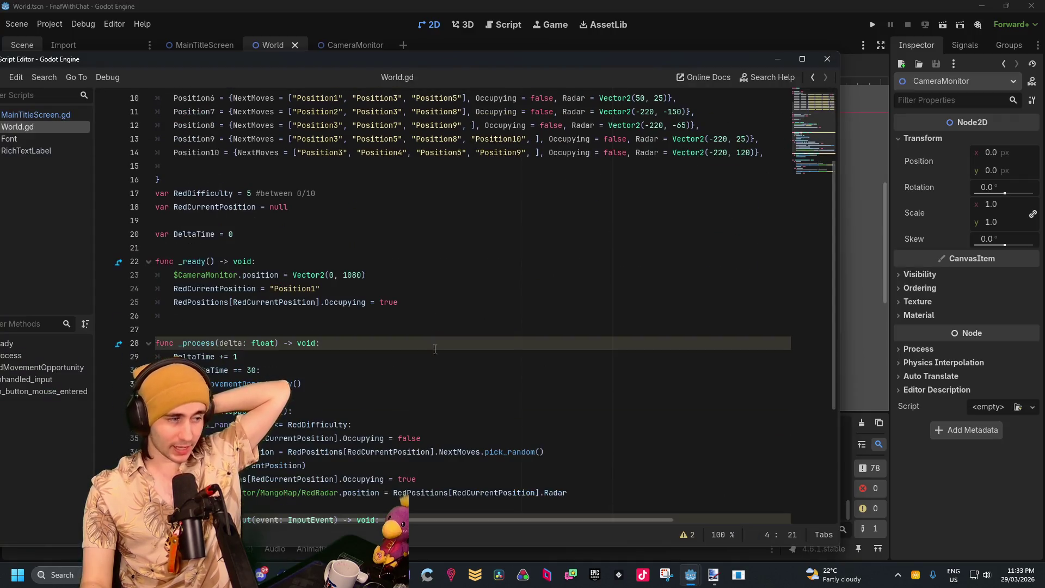
left_click_drag(636, 65, 722, 40)
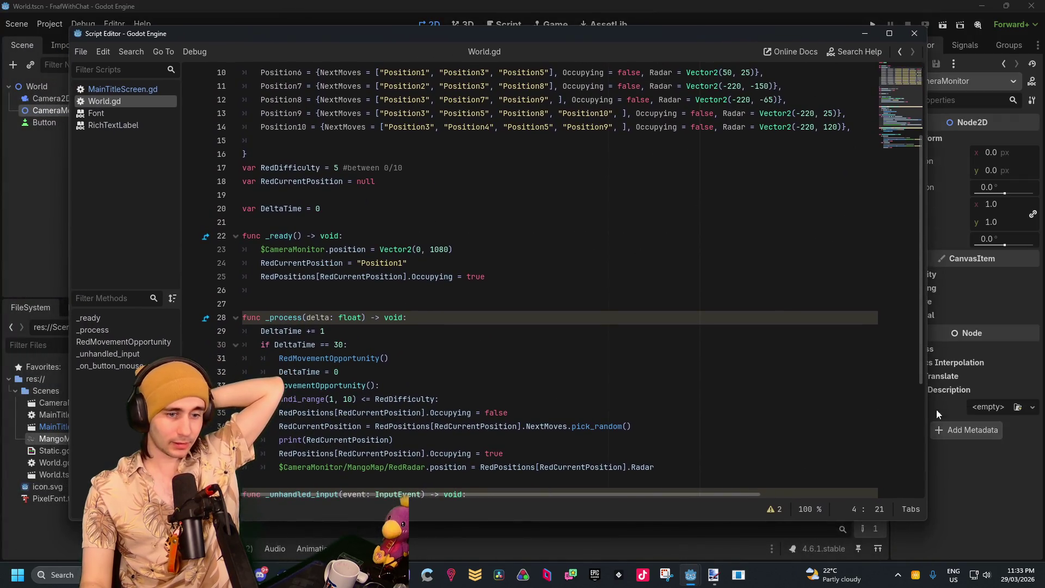
scroll(520, 354, "down", 3)
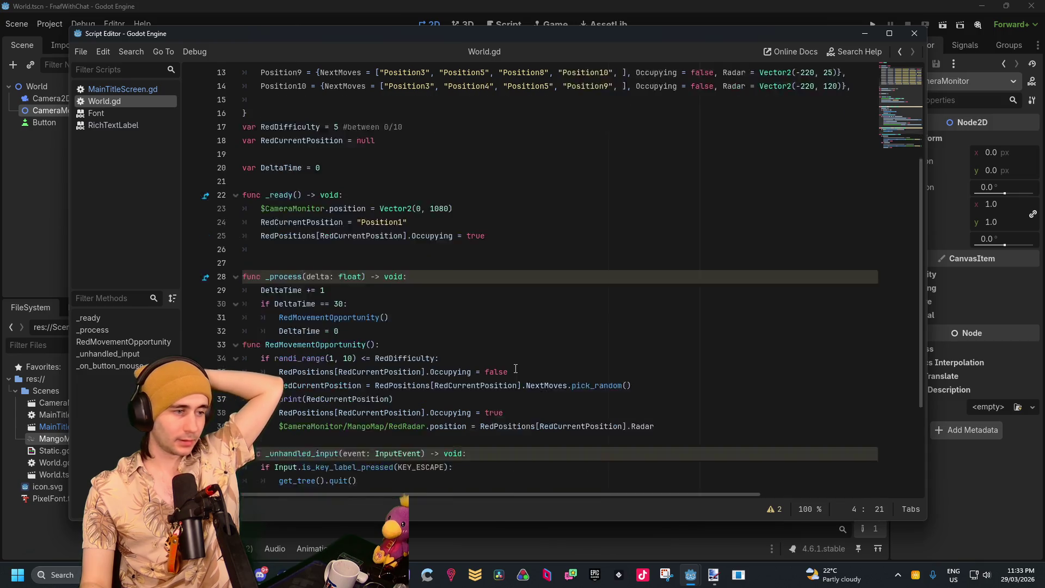
left_click(489, 279)
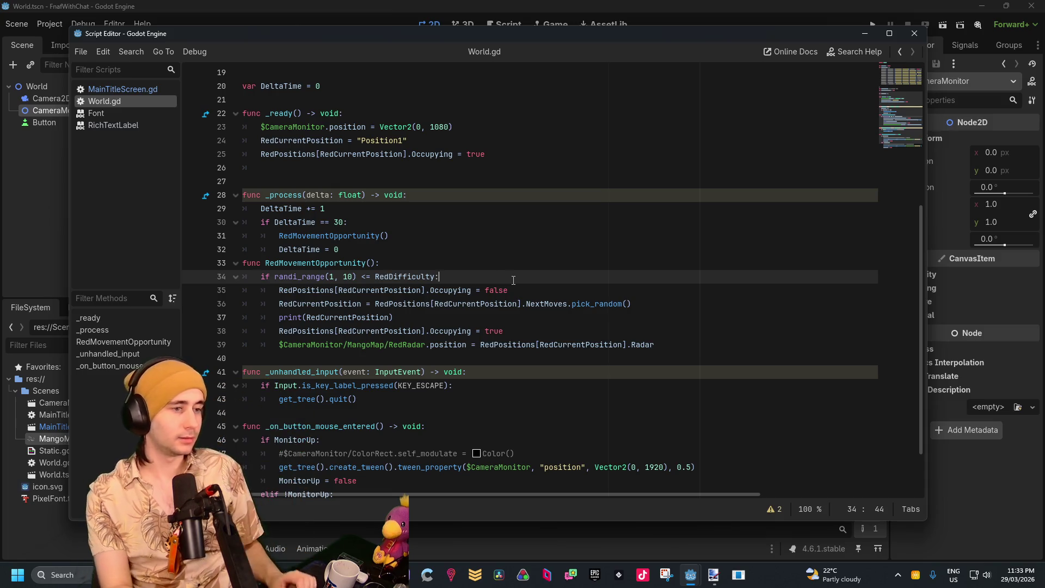
Start a new 'if' line under the randi_range check
key("Return")
key("Return")
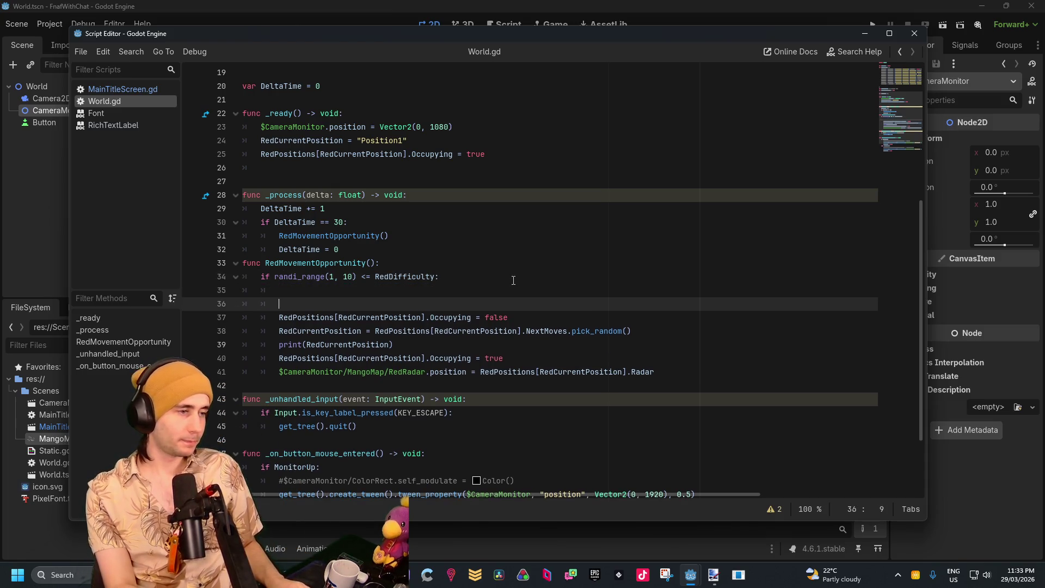
key("BackSpace")
key("BackSpace")
type("if")
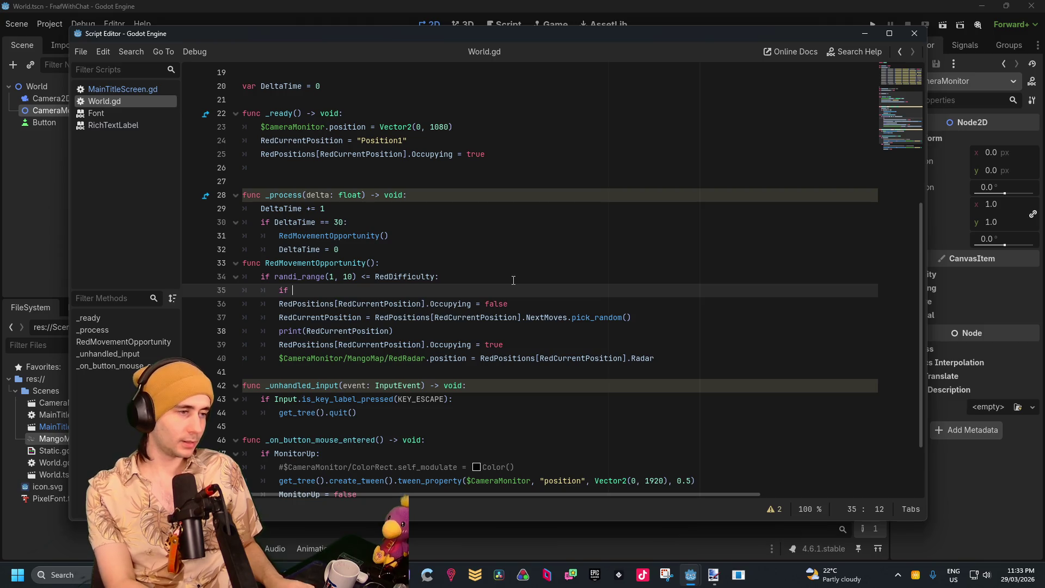
Declare var LeftDoor = false and var RightDoor = false below RedCurrentPosition
scroll(465, 287, "up", 5)
left_click(274, 277)
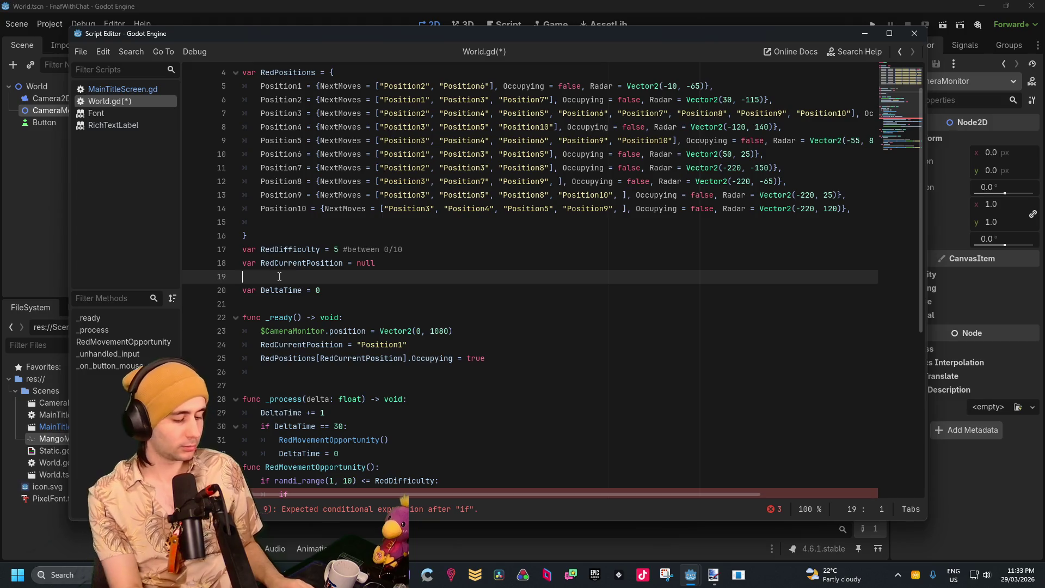
key("Return")
key("Return")
key("Up")
type("var")
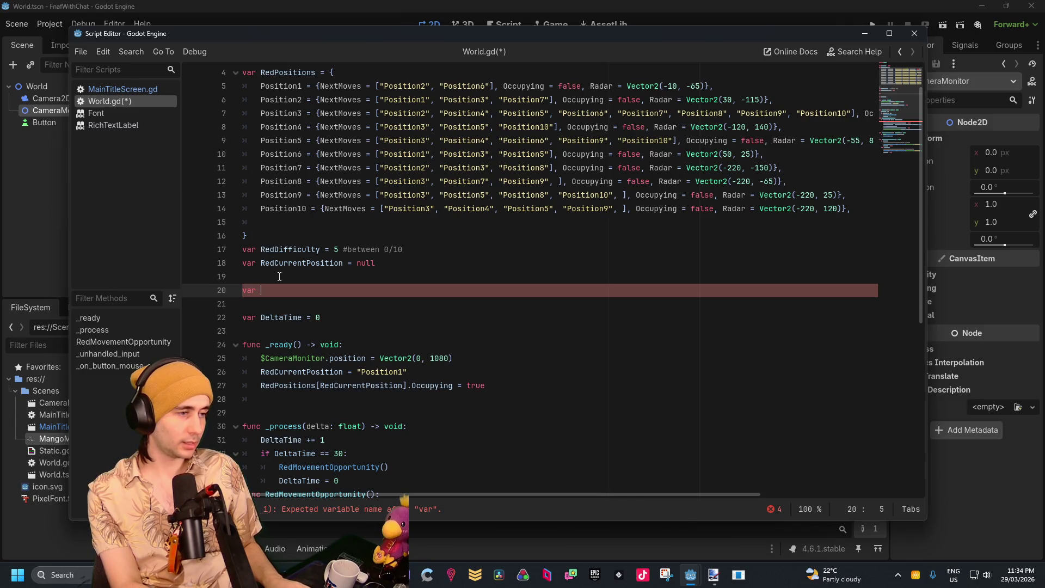
type("Lef")
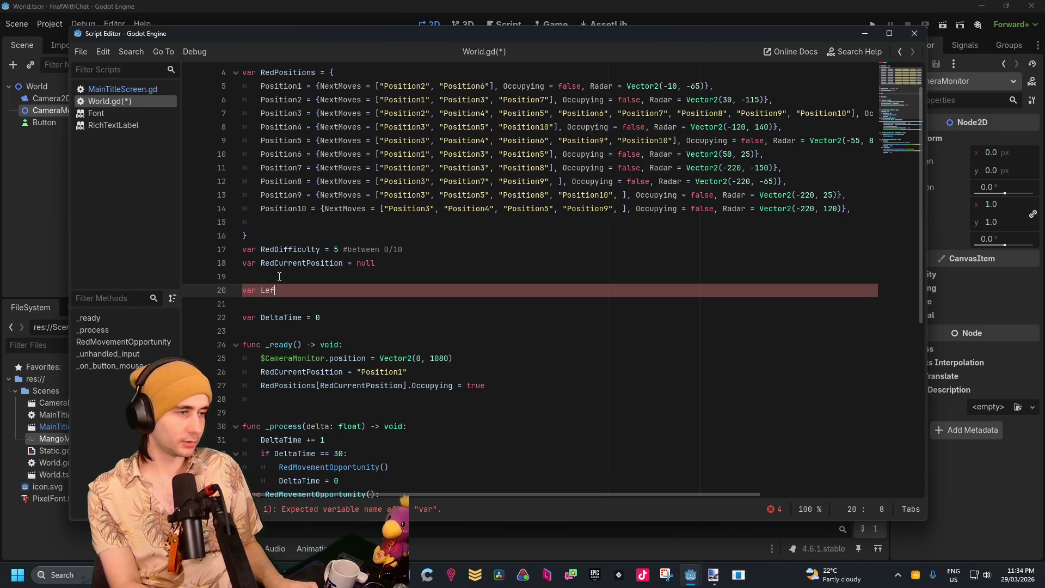
type("tDoor = fa;s")
key("BackSpace")
key("BackSpace")
type("lse")
key("Return")
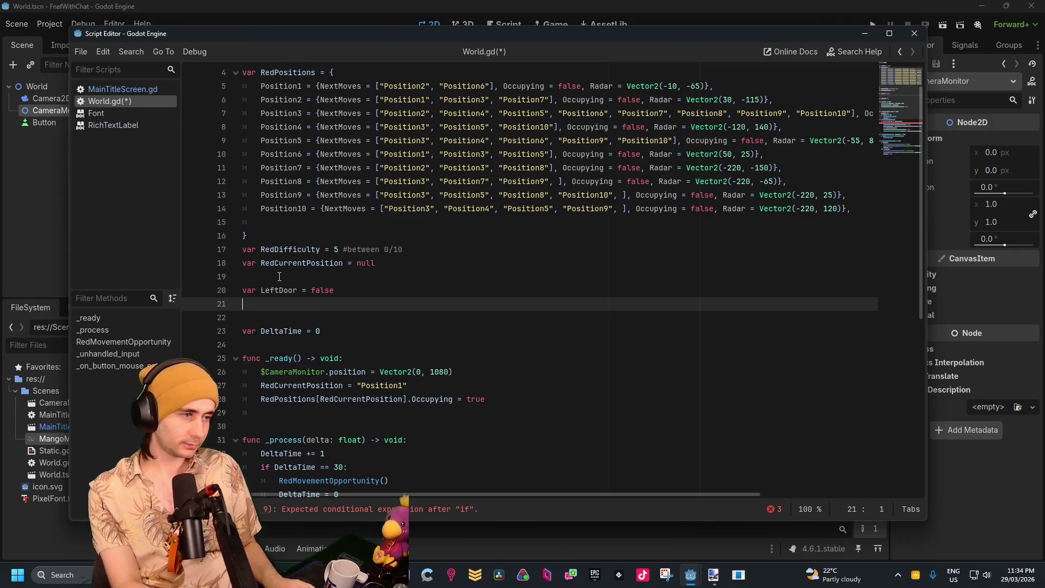
type("var R")
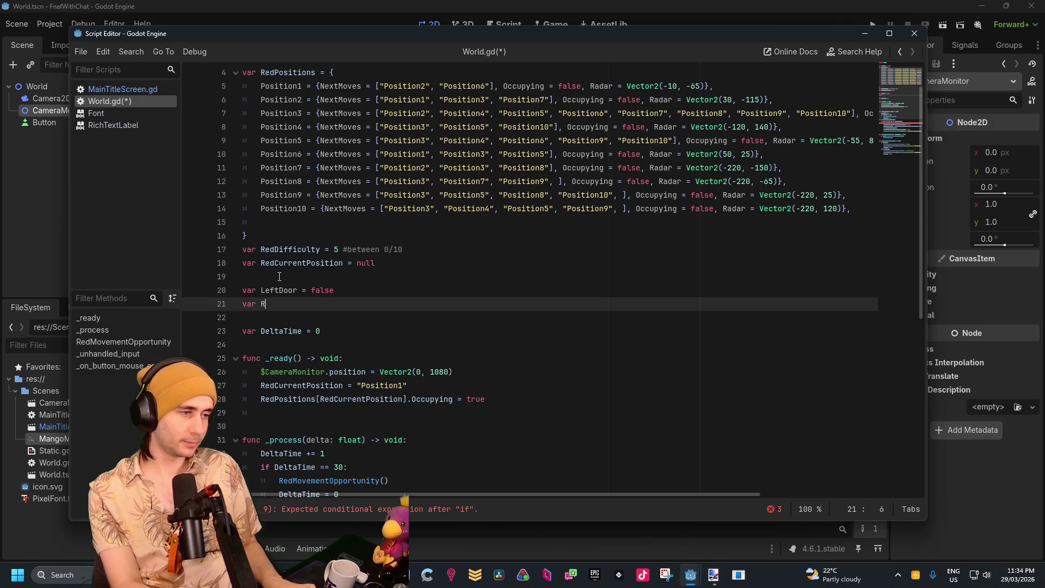
type("ightDpp")
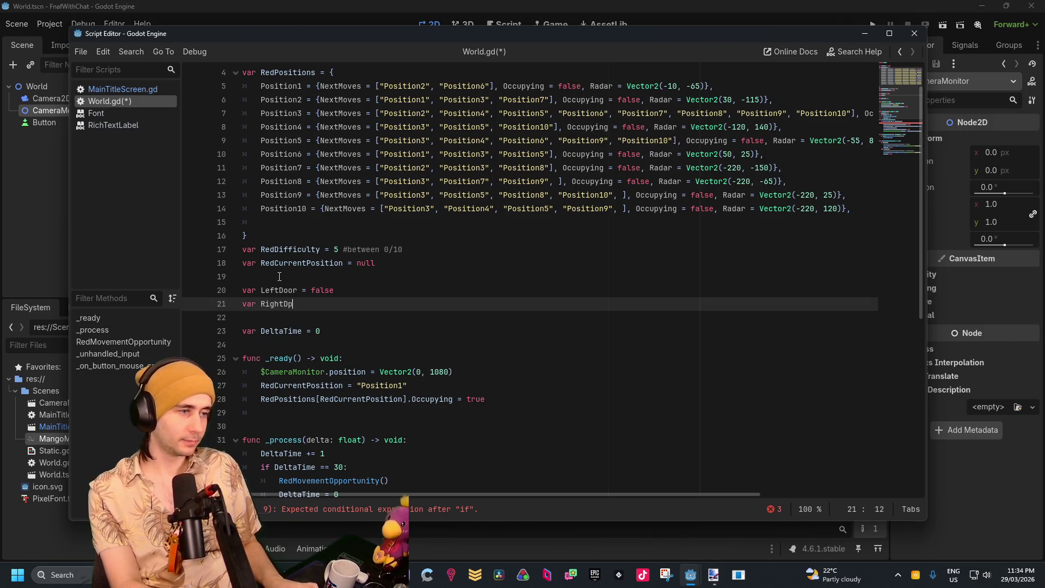
key("BackSpace")
key("BackSpace")
type("oor = false")
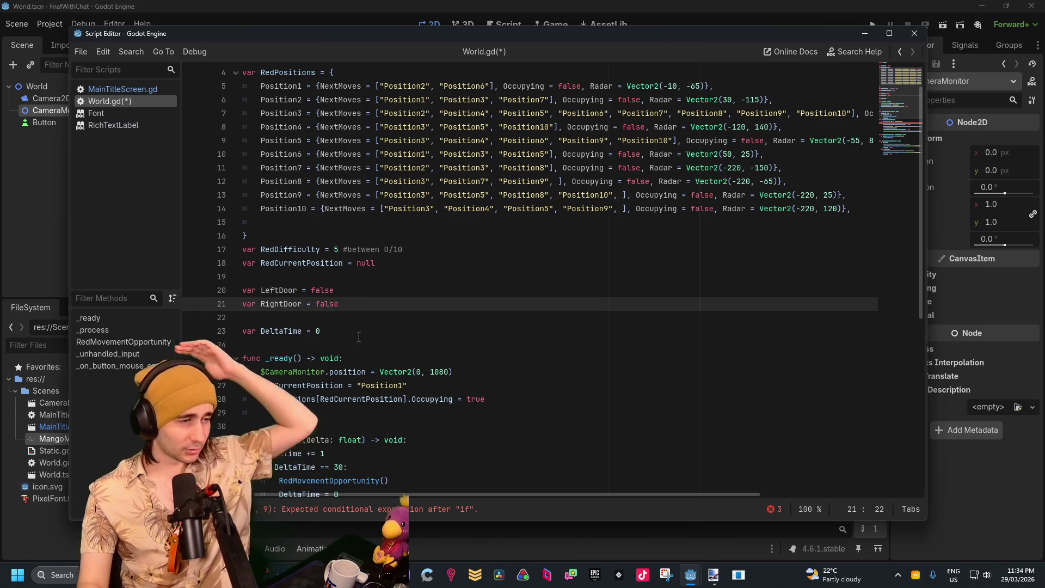
Complete line 38 as if RedCurrentPosition == "Position5" using autocomplete, then scroll to the top
scroll(341, 294, "down", 7)
scroll(342, 294, "up", 5)
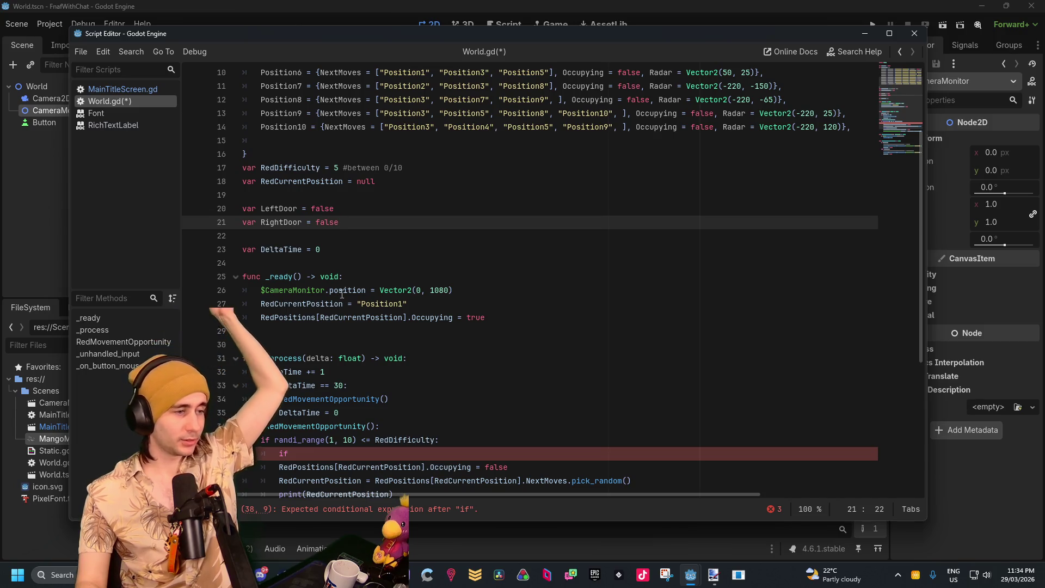
scroll(325, 408, "down", 1)
left_click(325, 408)
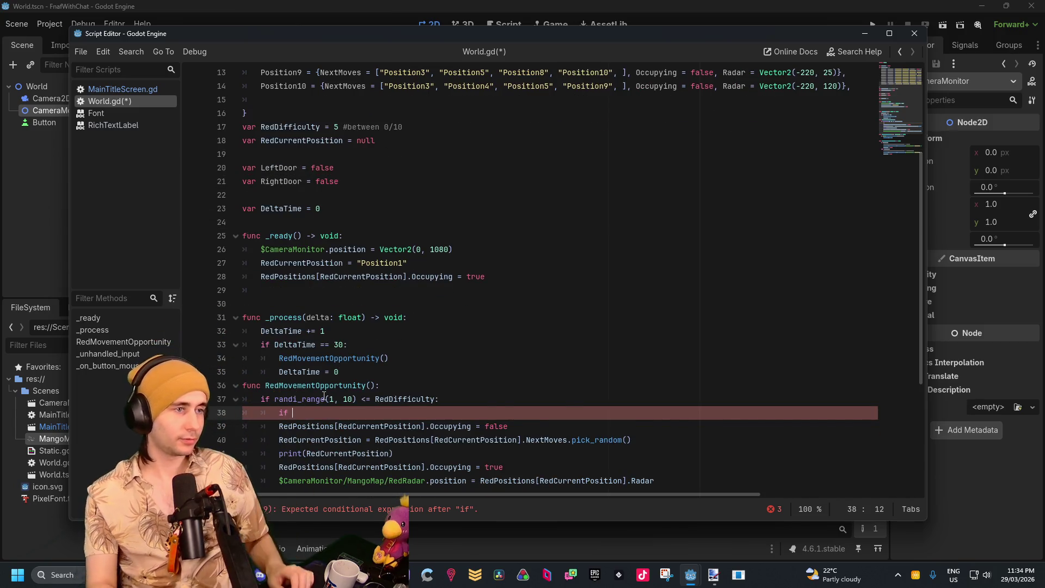
mouse_move(324, 396)
scroll(634, 374, "down", 1)
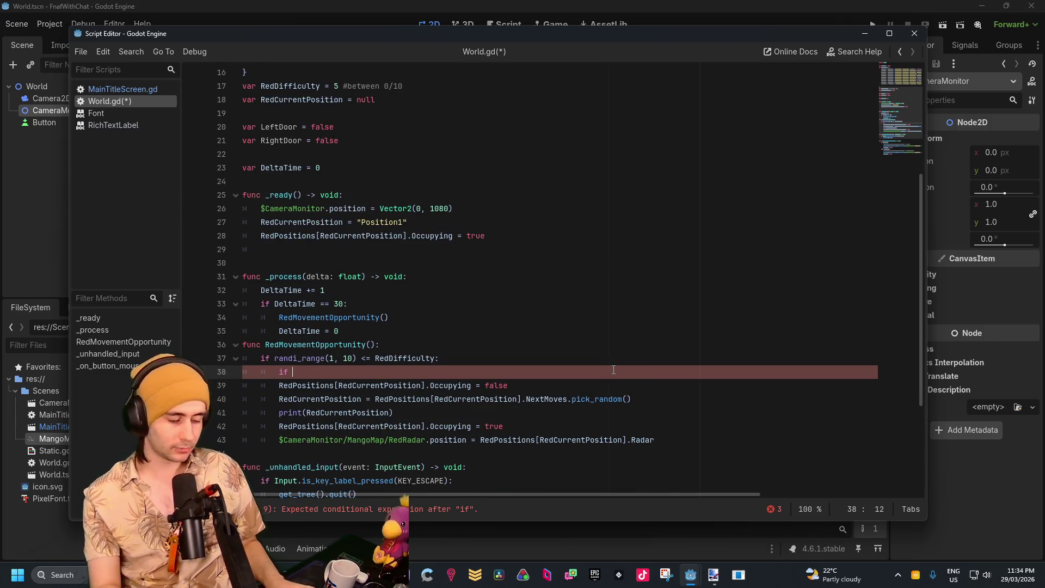
type("RedC")
key("Return")
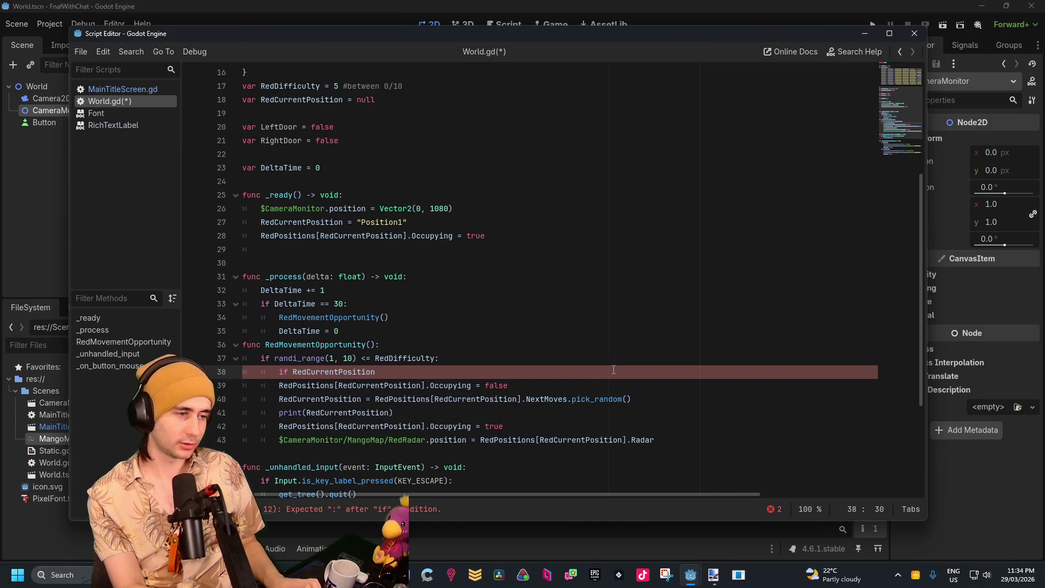
type("== Posit")
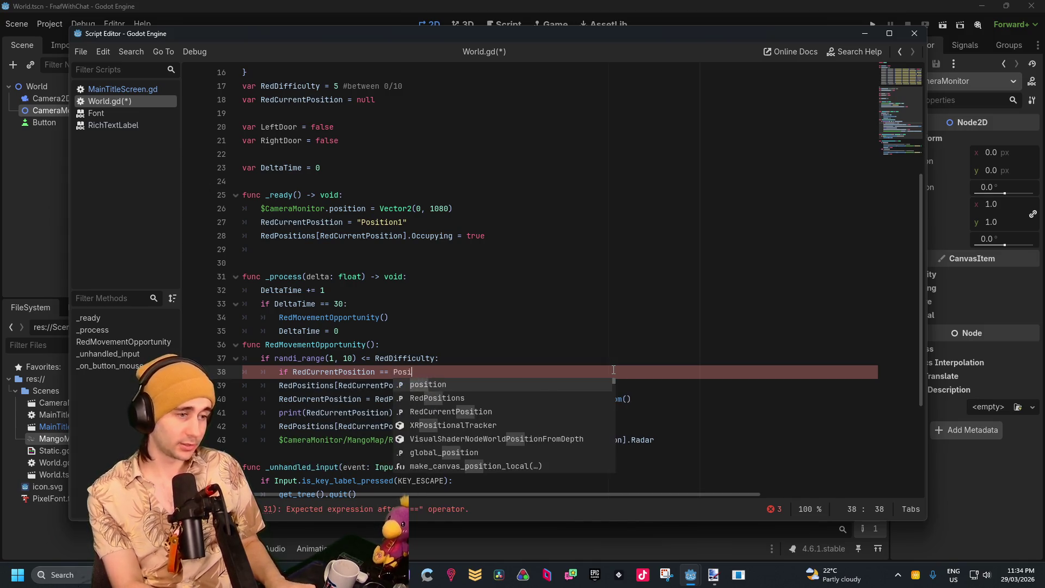
key("Return")
key("BackSpace")
key("BackSpace")
key("BackSpace")
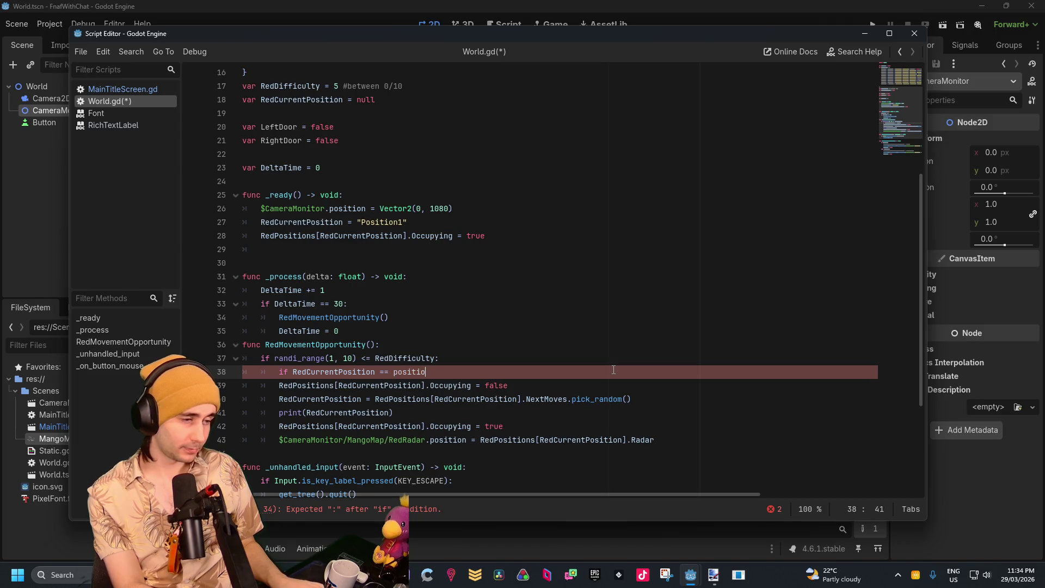
type("\"Positio")
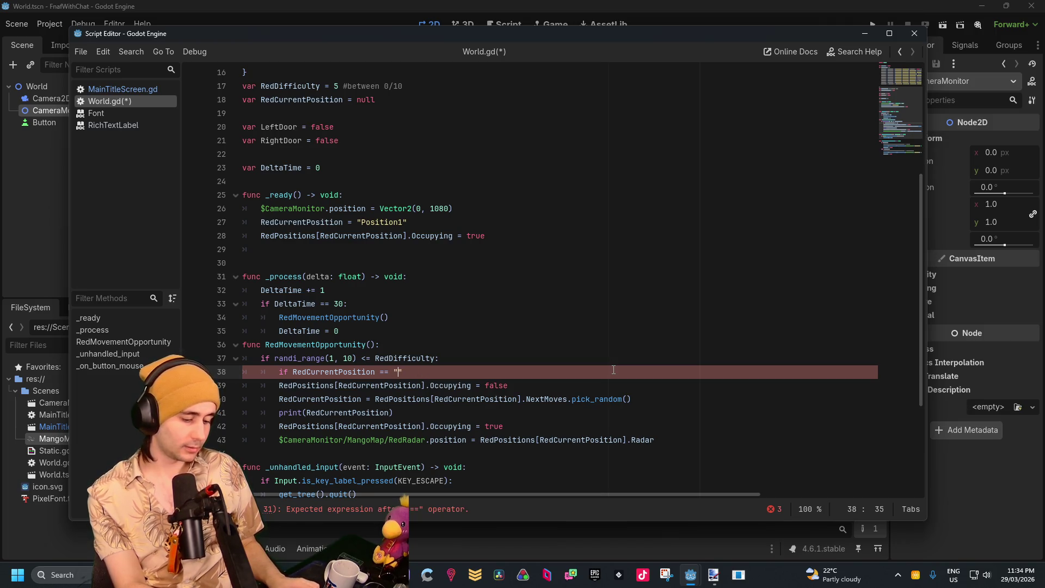
type("n5")
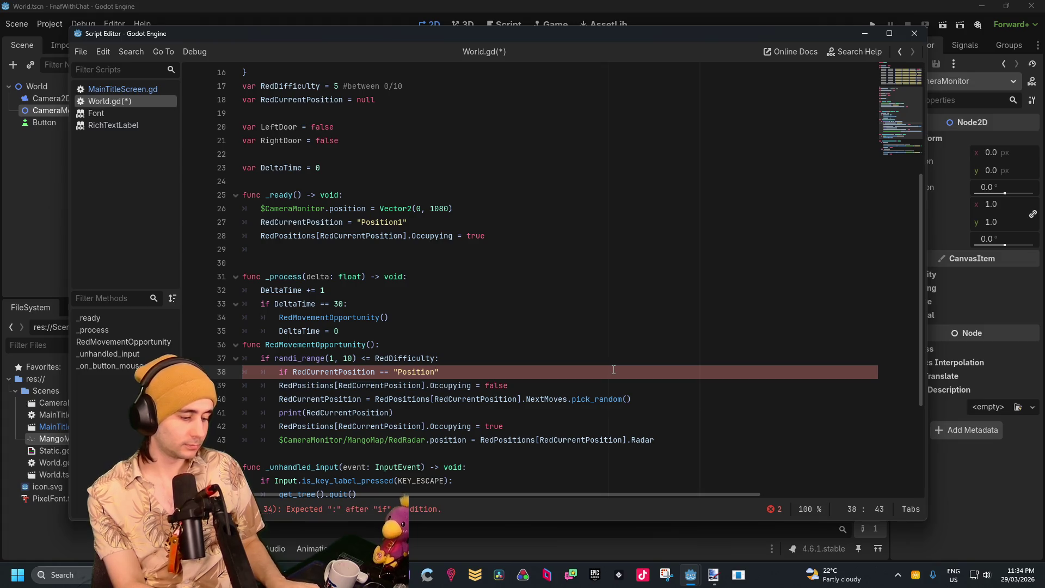
scroll(589, 338, "up", 5)
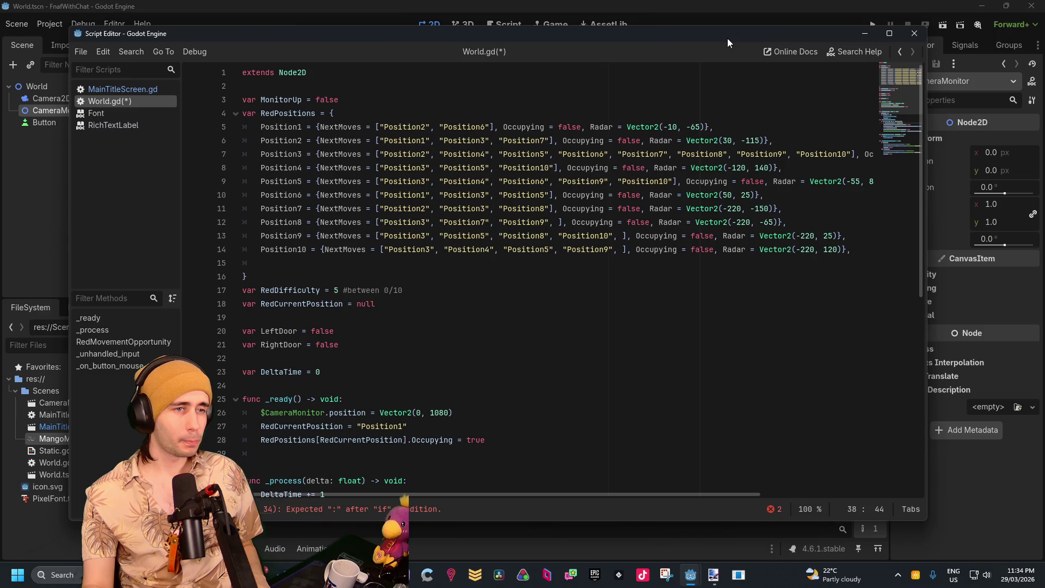
left_click(714, 574)
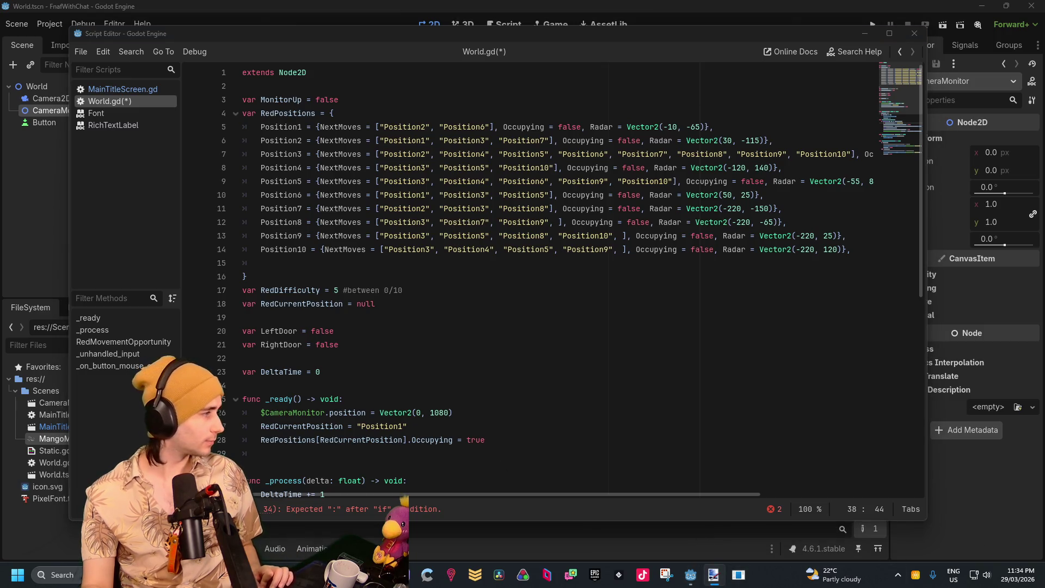
left_click(860, 35)
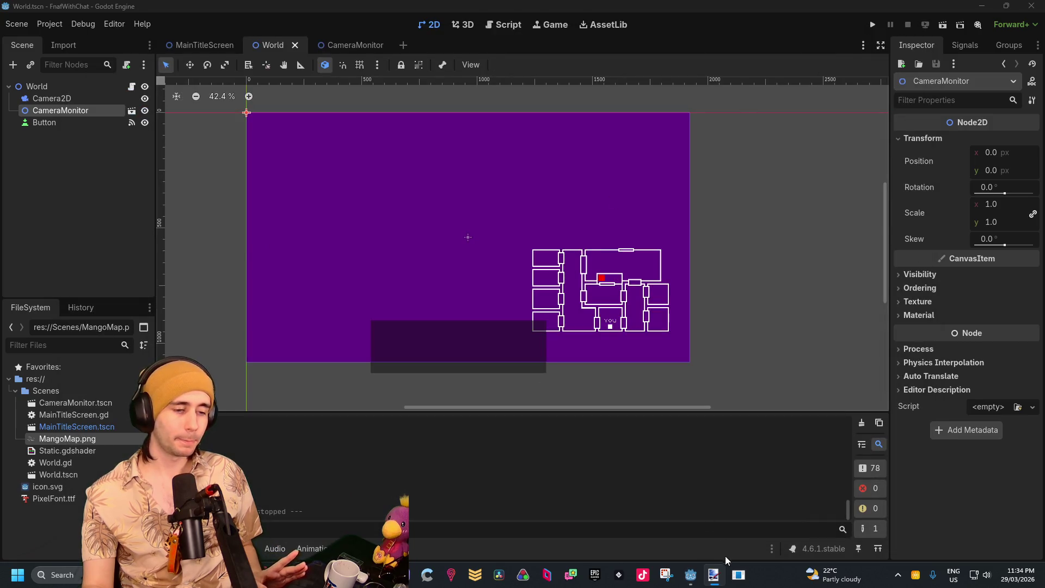
mouse_move(688, 585)
left_click(760, 514)
left_click(489, 406)
type(":")
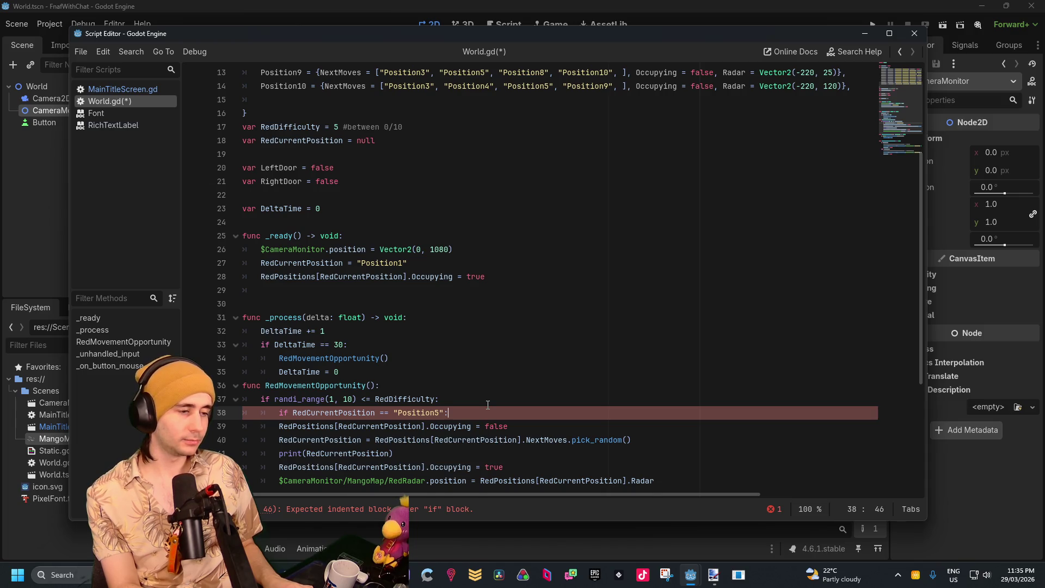
Extend line 38's Position5 condition with 'and !LeftDoor'
key("Return")
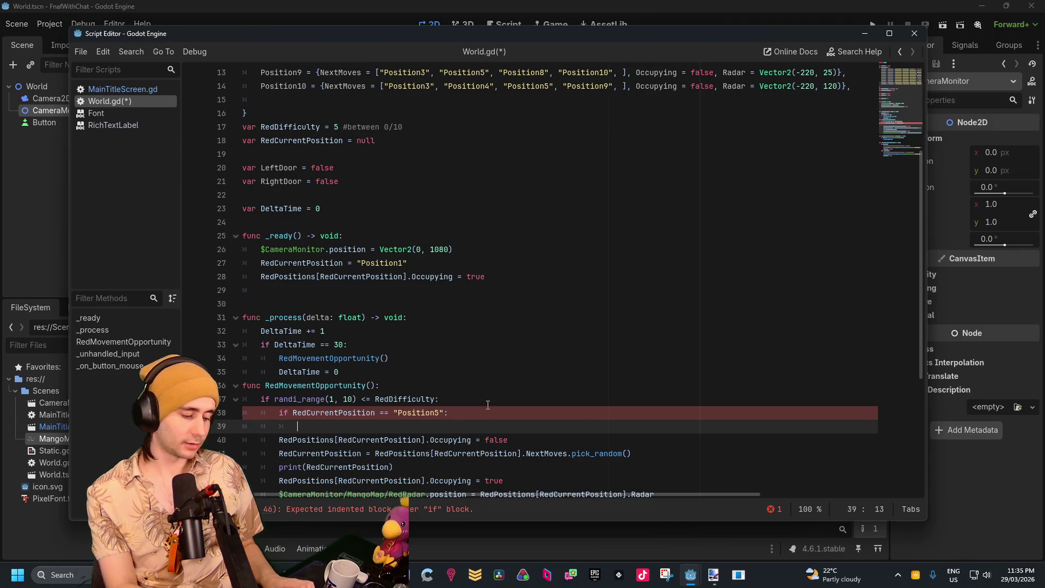
scroll(472, 380, "down", 2)
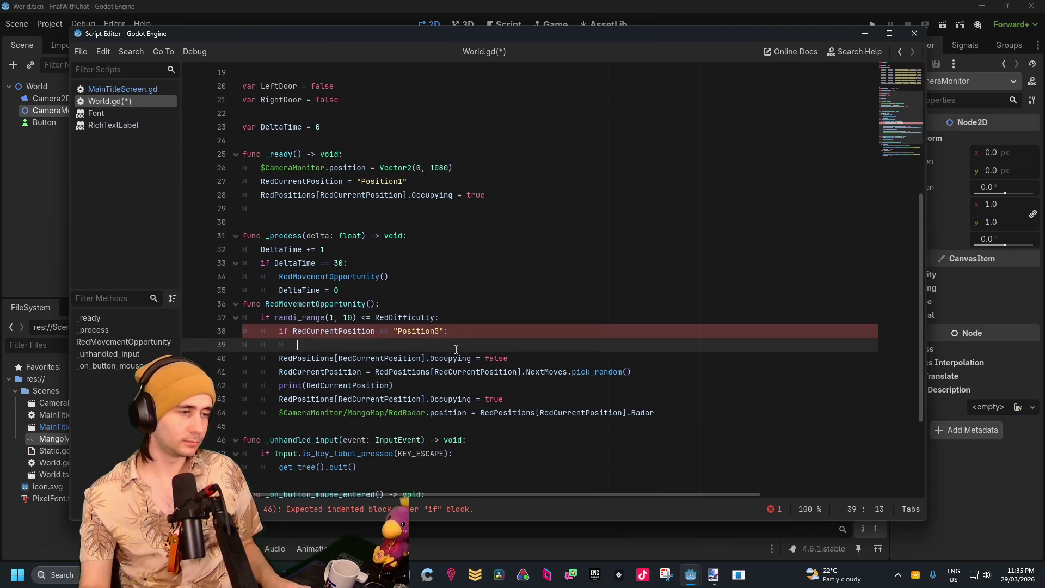
left_click(445, 331)
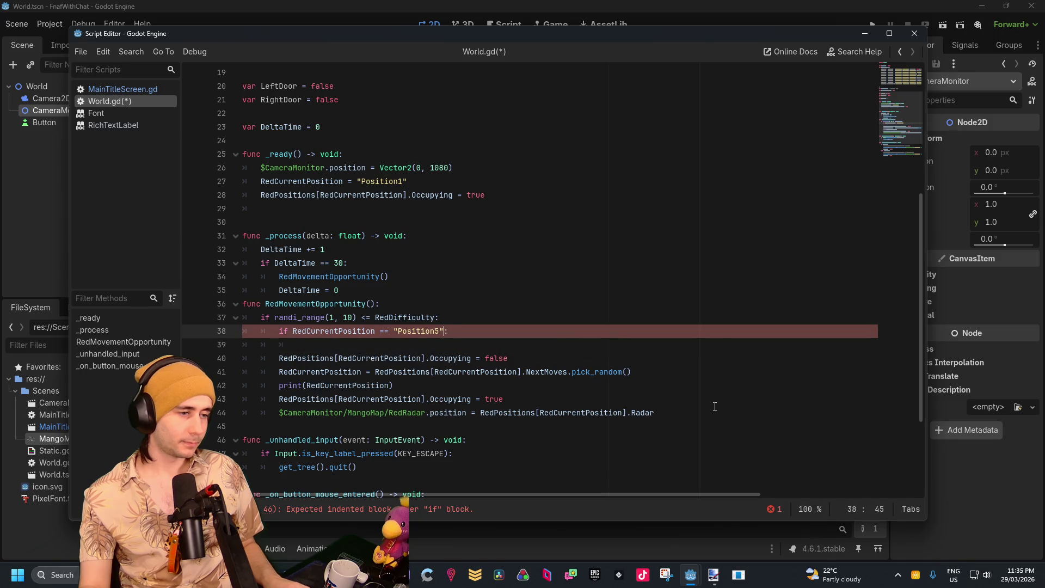
type("and")
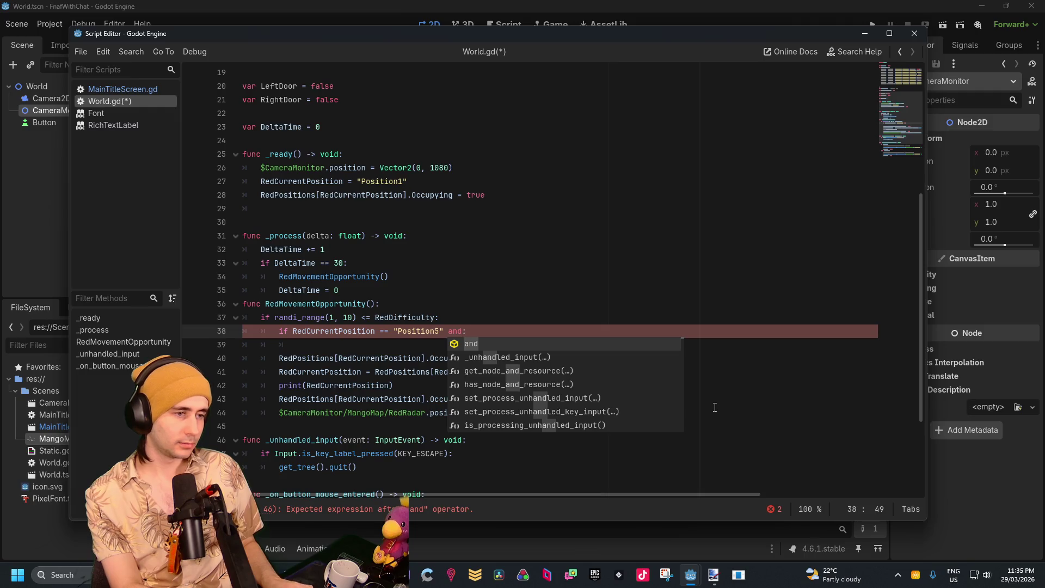
scroll(608, 283, "up", 2)
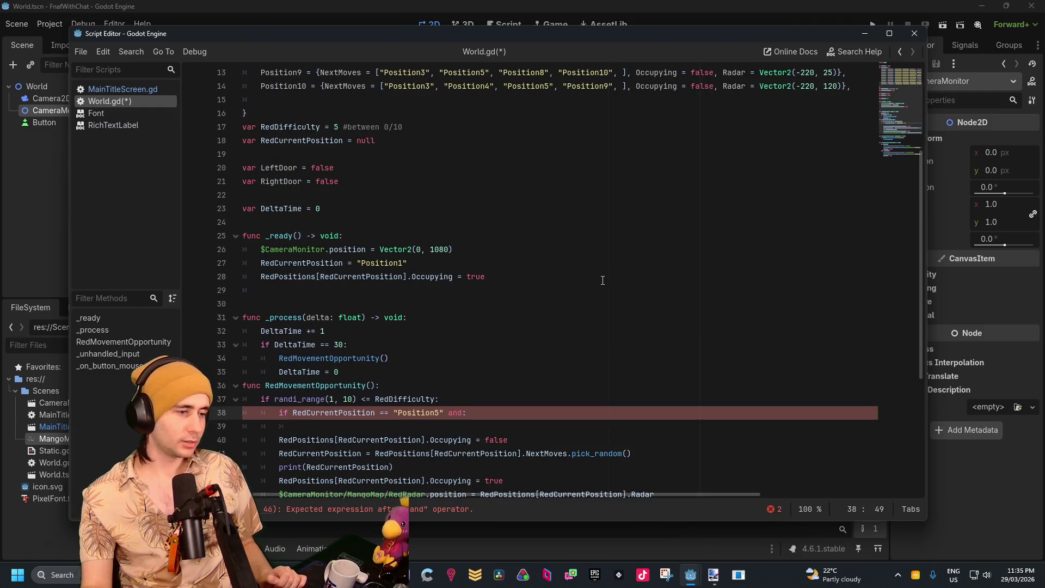
scroll(603, 280, "up", 2)
type("Left")
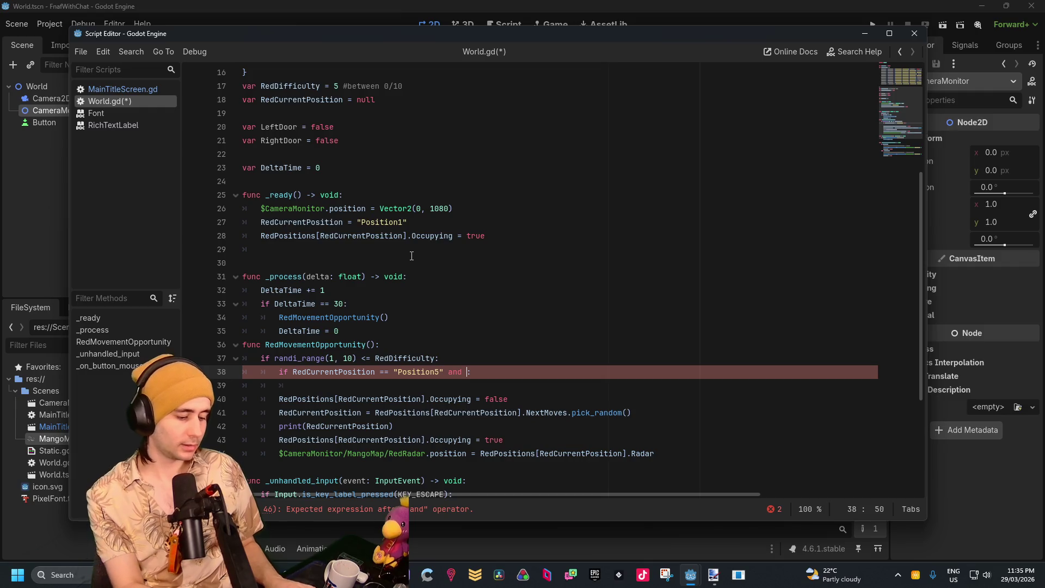
type("D")
key("Return")
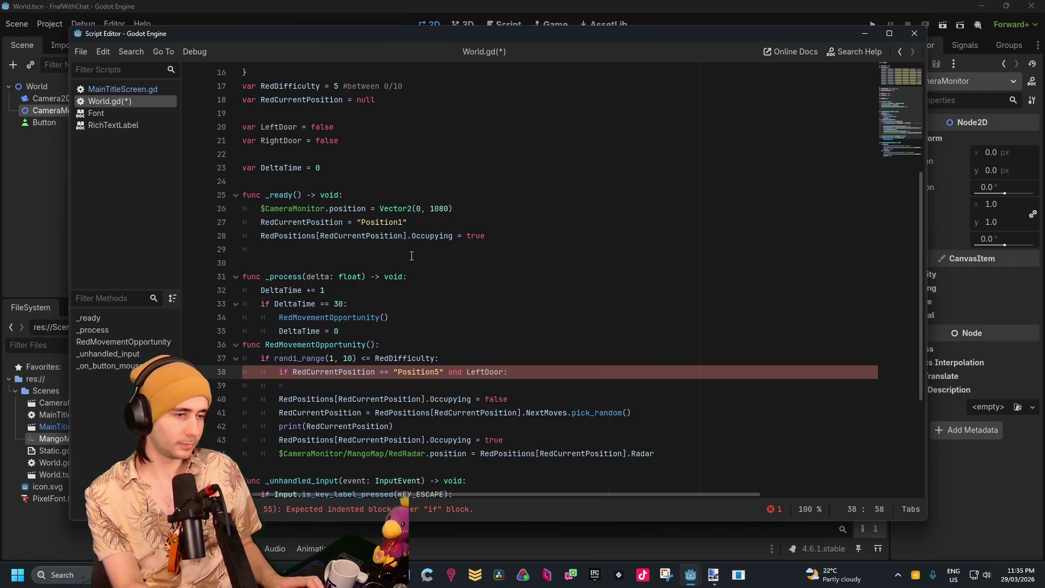
key("BackSpace")
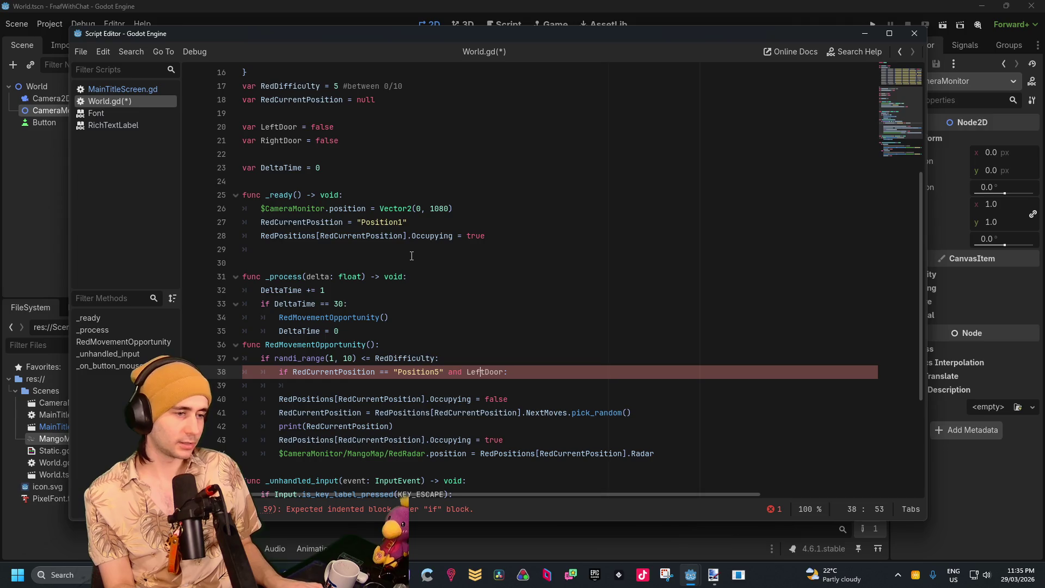
type("~")
key("BackSpace")
type("!")
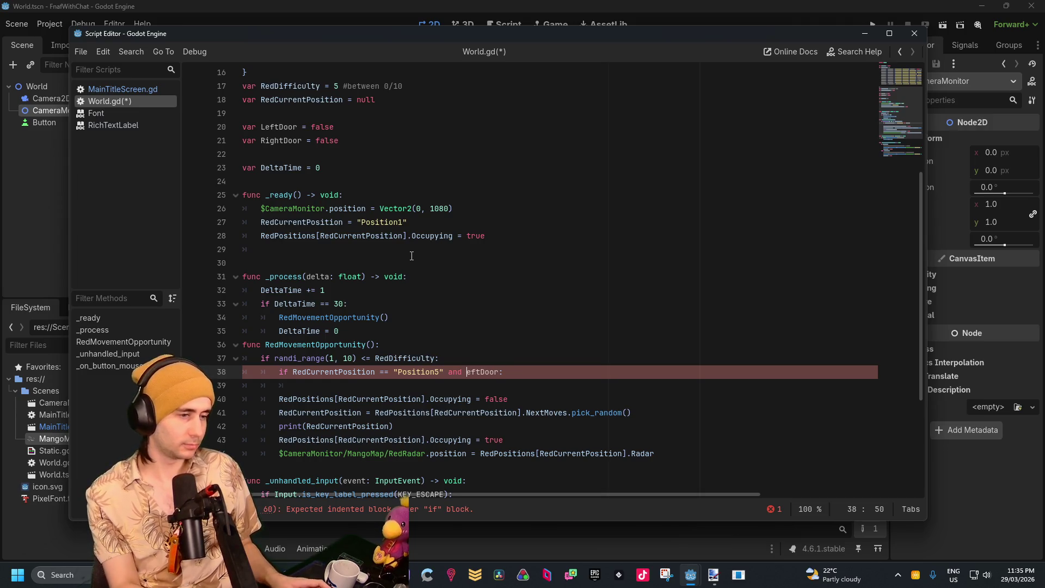
key("Right")
key("Right")
key("Right")
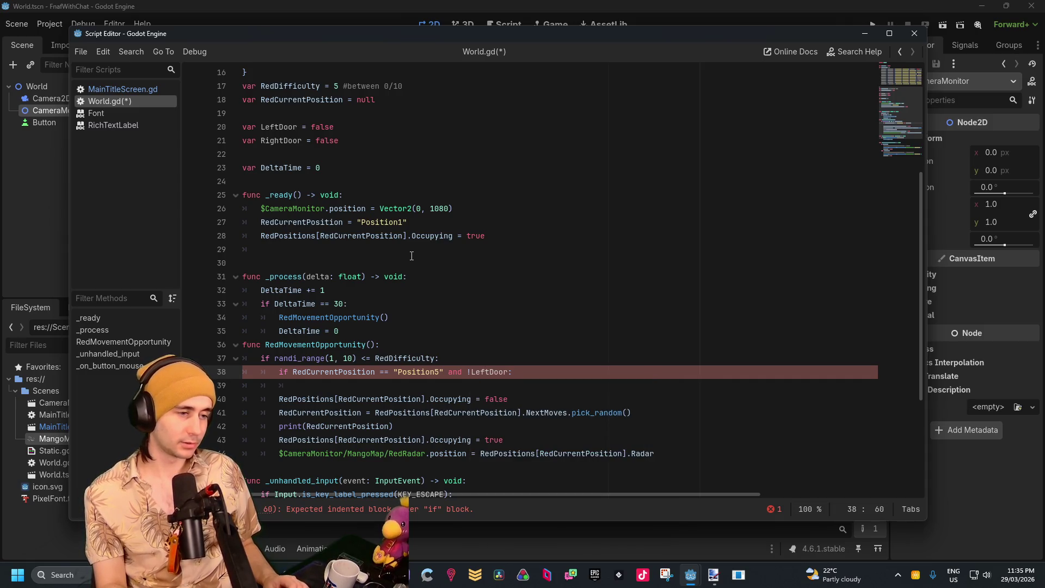
Call RedAttack() on line 39 and move the RedPositions movement code under an else: branch
key("Down")
key("Tab")
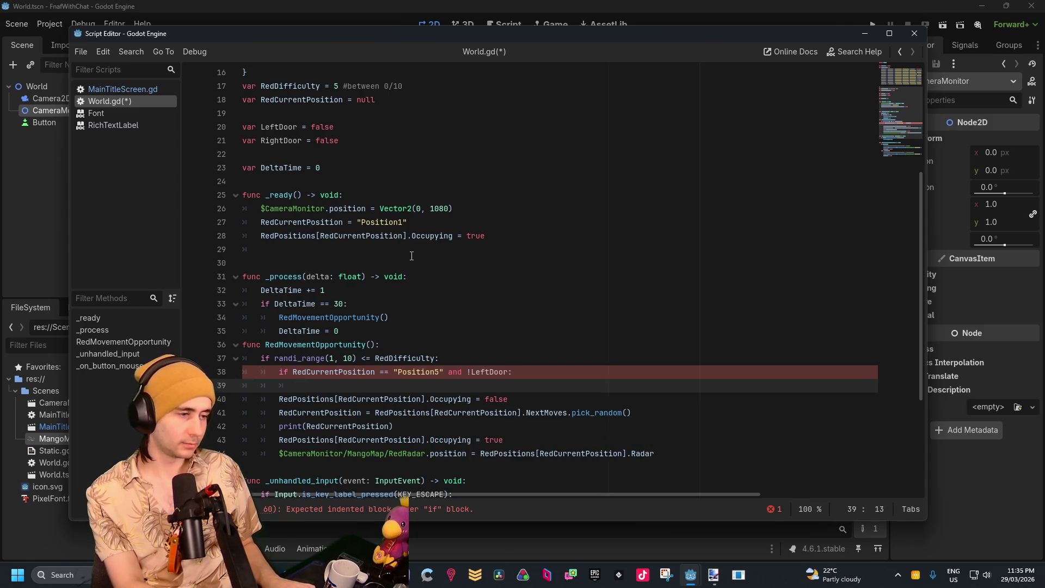
type("RedAt")
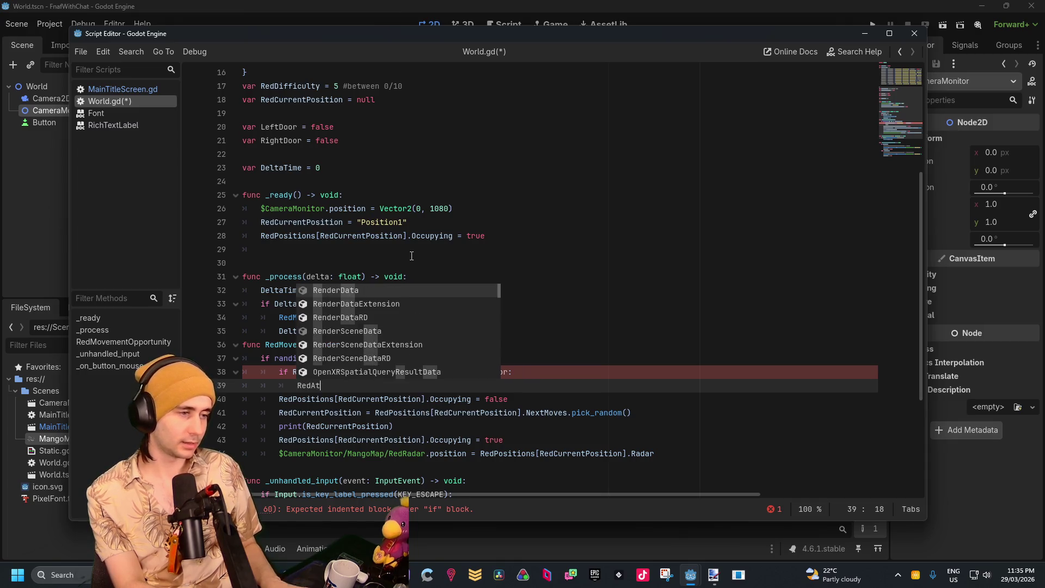
type("tack()")
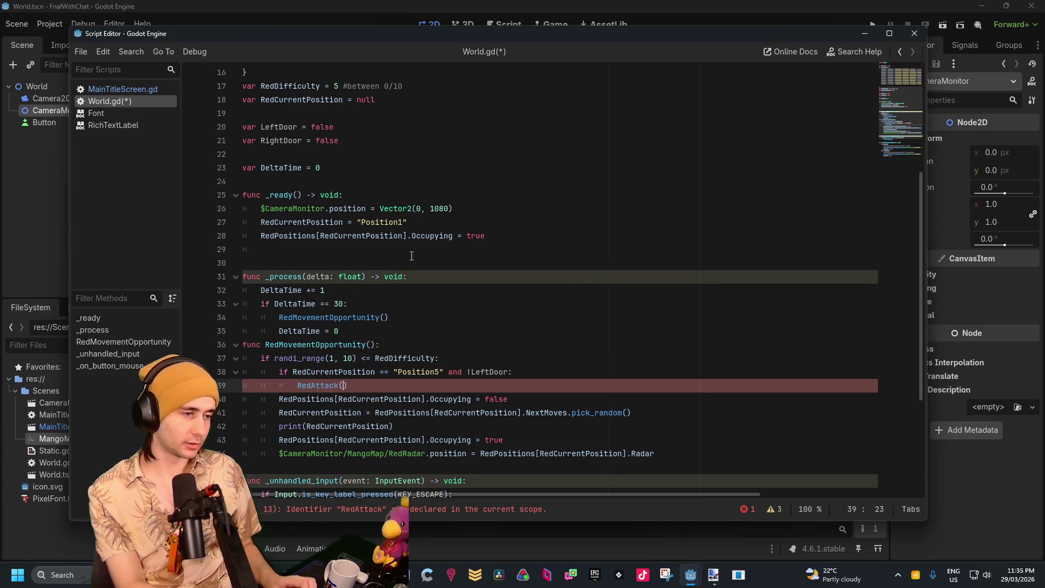
type(":")
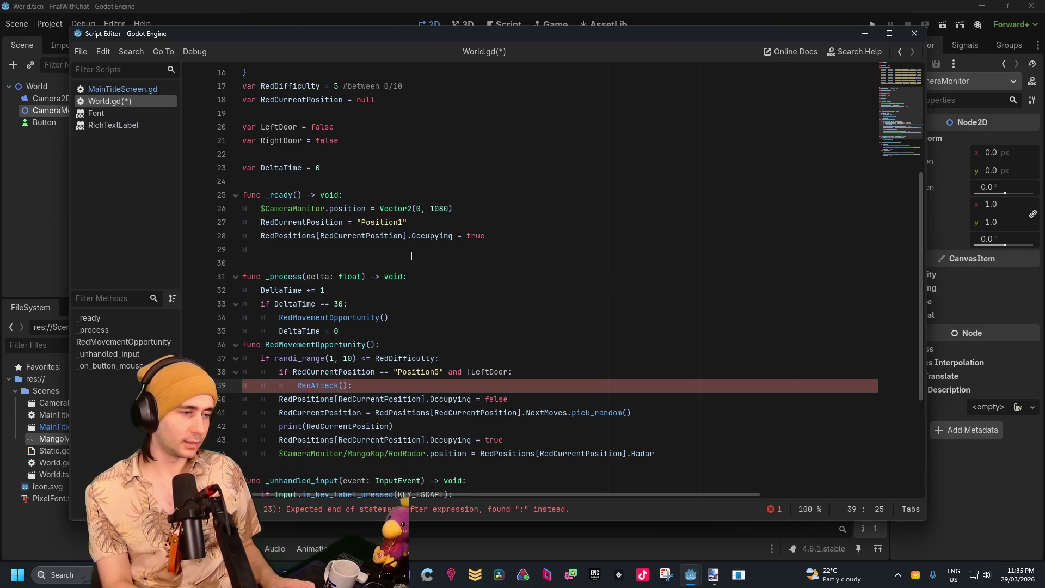
left_click(279, 400)
type("else:")
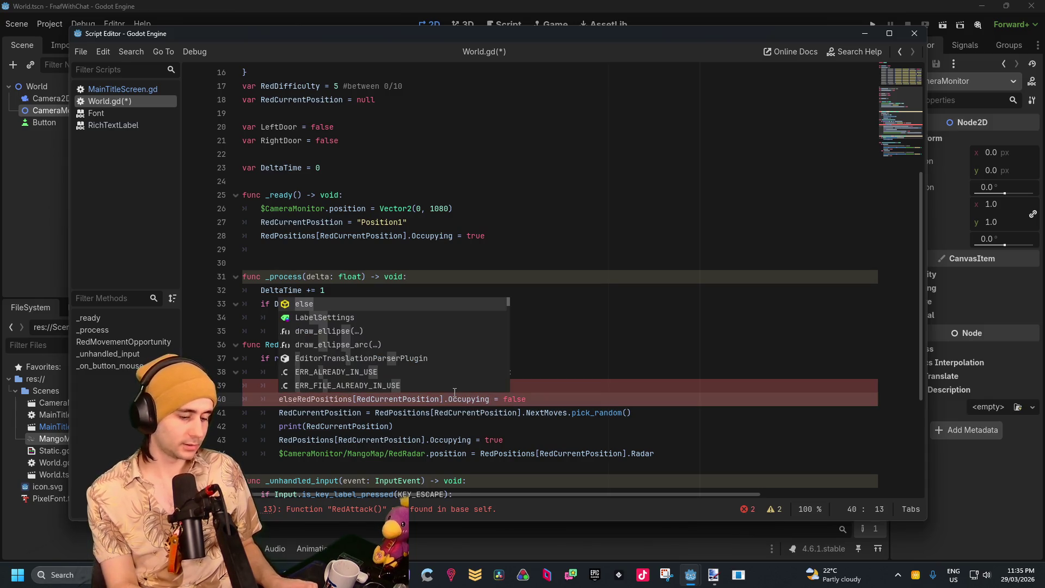
key("Tab")
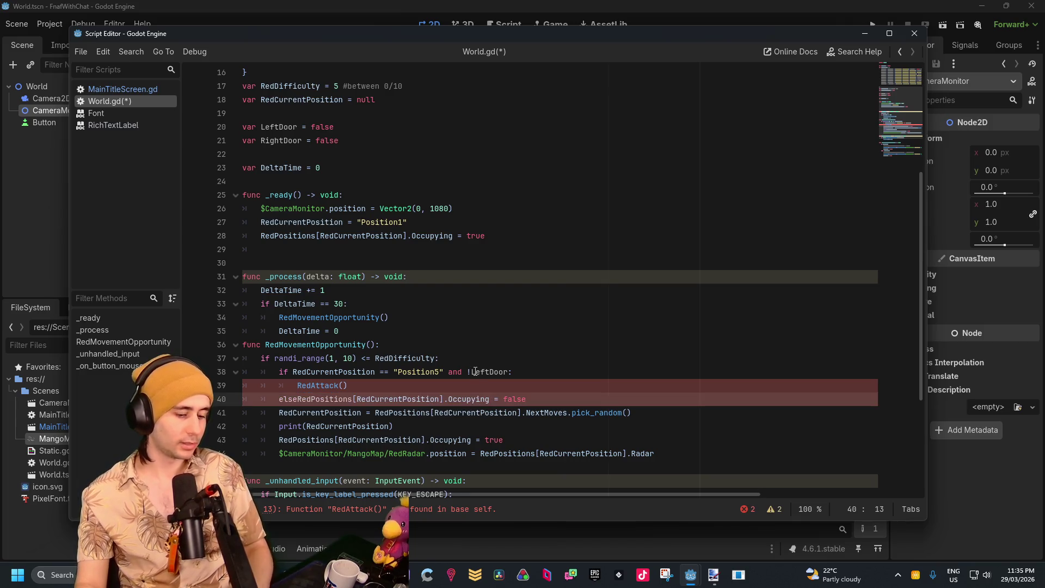
key("Return")
Indent the movement code on lines 42–45 into the else branch
mouse_move(655, 467)
left_mouse_down()
mouse_move(288, 467)
mouse_move(279, 426)
left_mouse_up()
key("Tab")
left_click(391, 372)
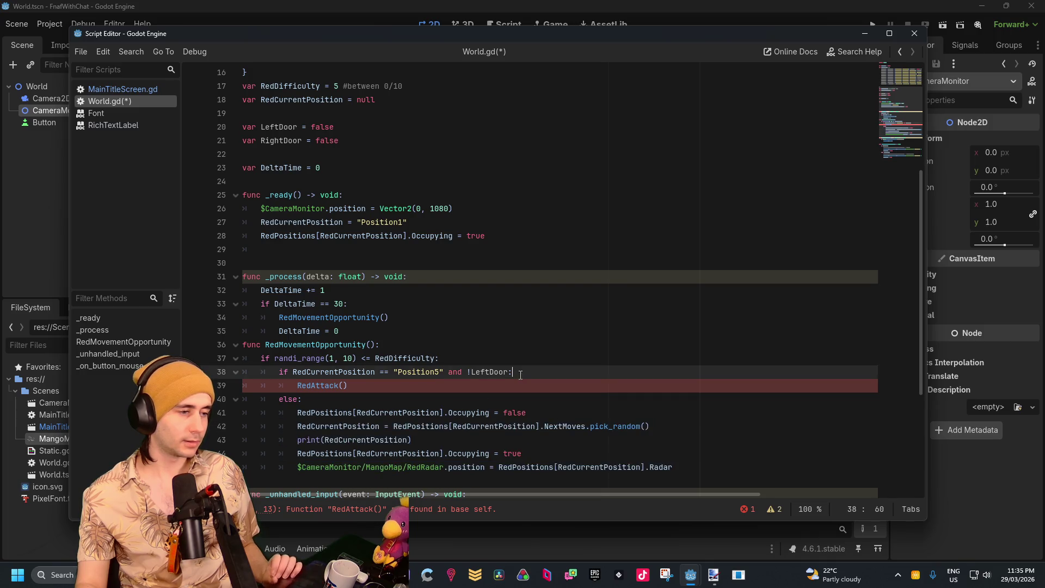
left_click(366, 385)
scroll(370, 381, "down", 5)
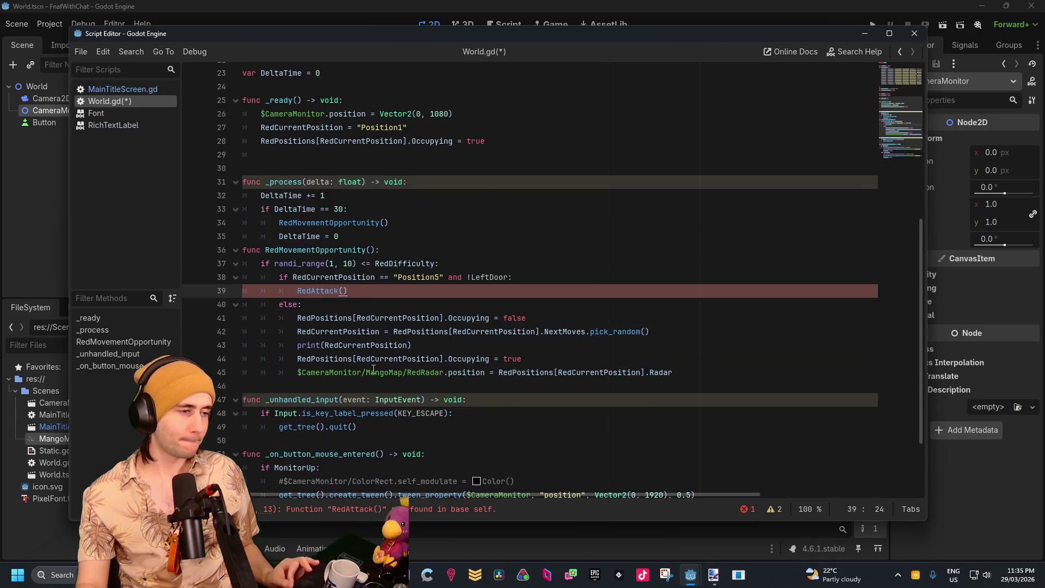
Add a new func RedAttack(): definition below the movement code
left_click(328, 306)
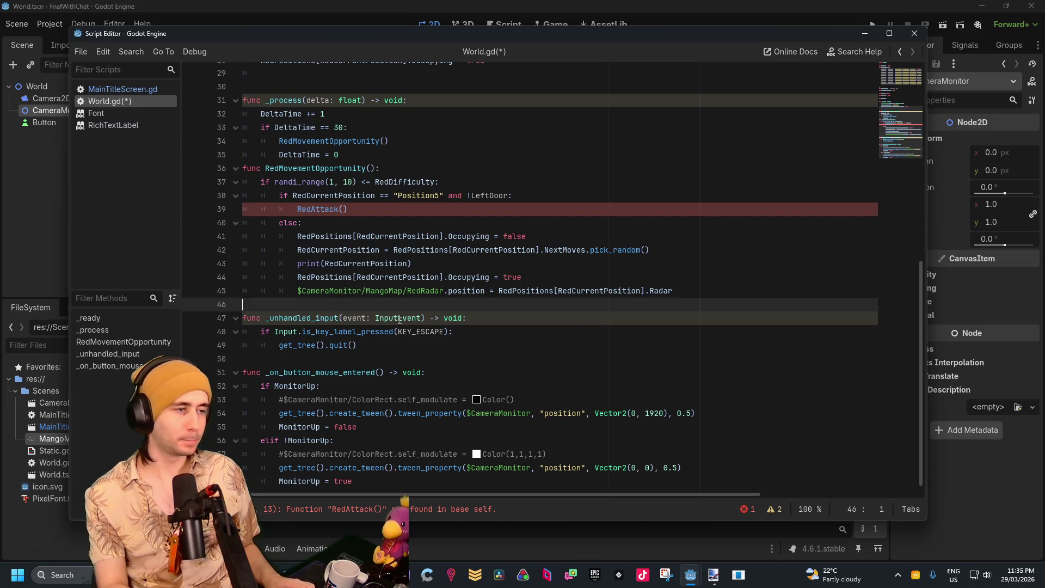
key("Return")
key("Return")
key("Up")
type("Red")
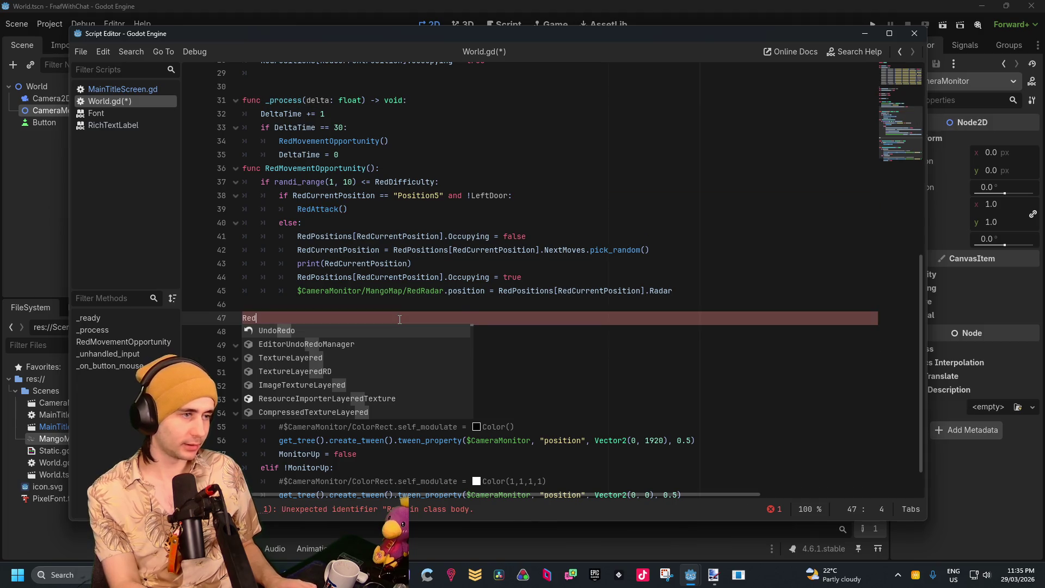
type(")")
key("BackSpace")
type("(")
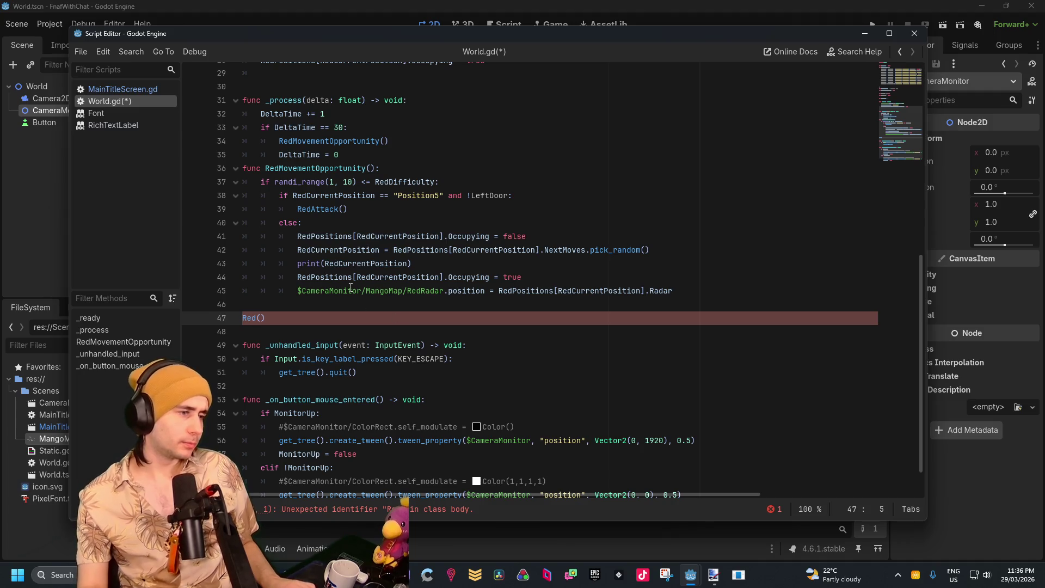
type("func ")
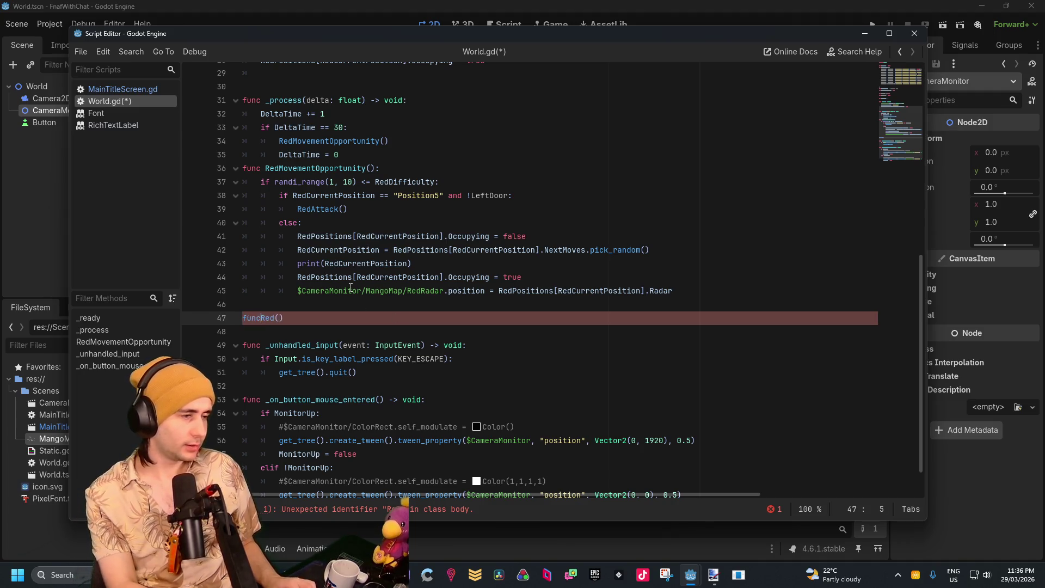
type("Attack")
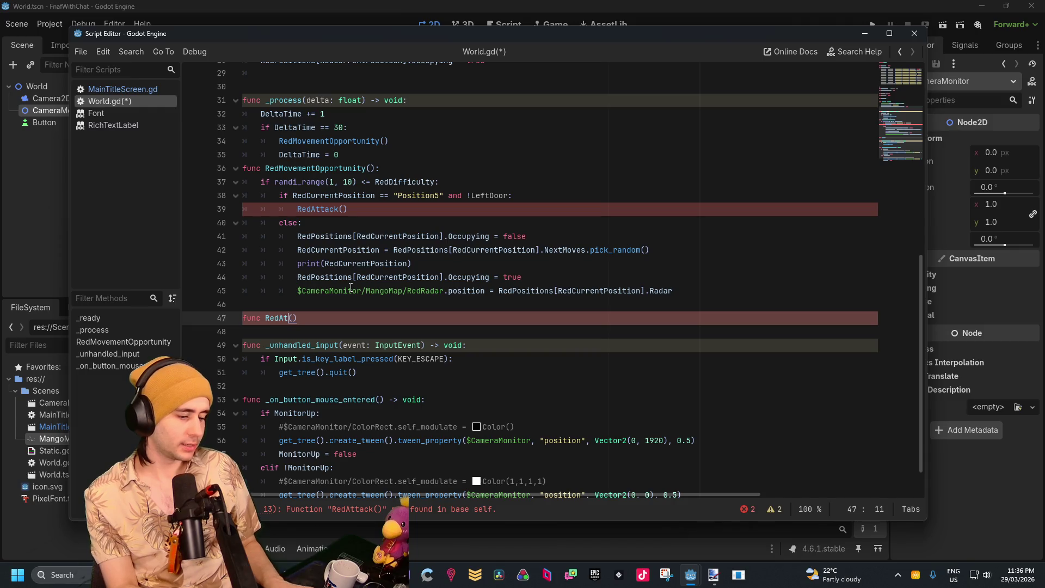
key("End")
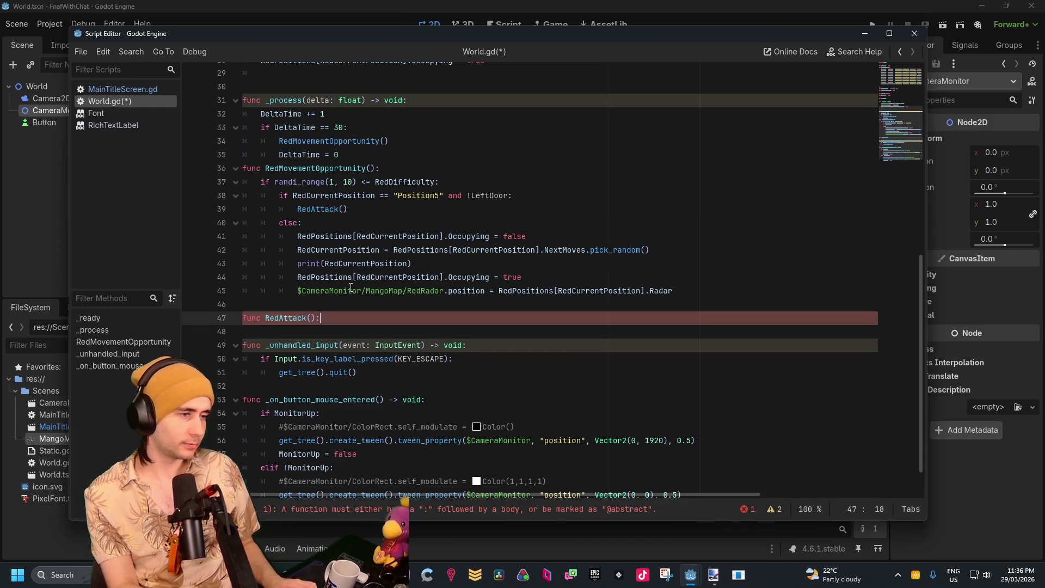
type(":")
key("Return")
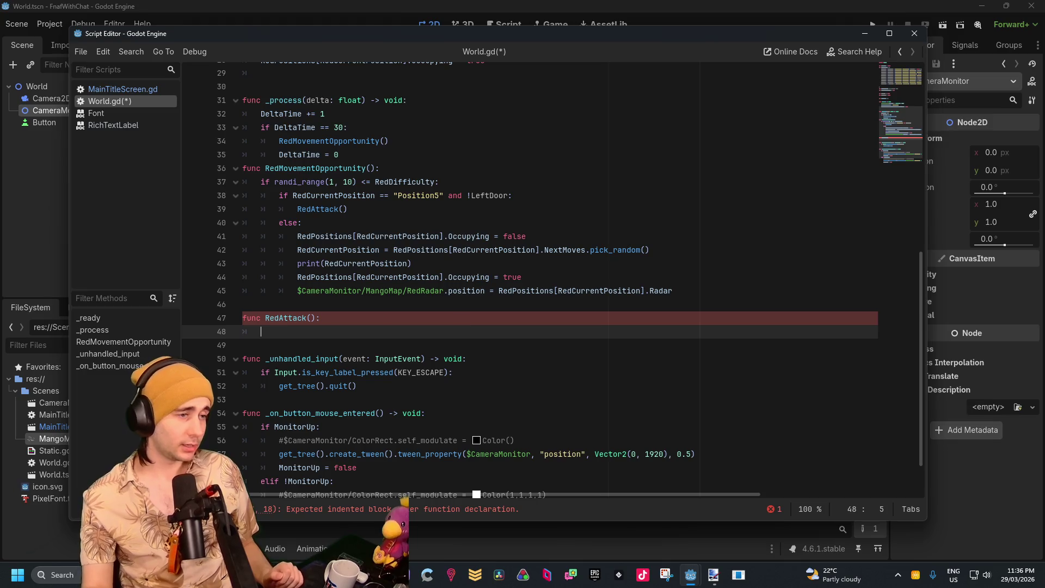
Make RedAttack set $CameraMonitor.self_modulate = Color(1,0,0)
scroll(364, 308, "up", 3)
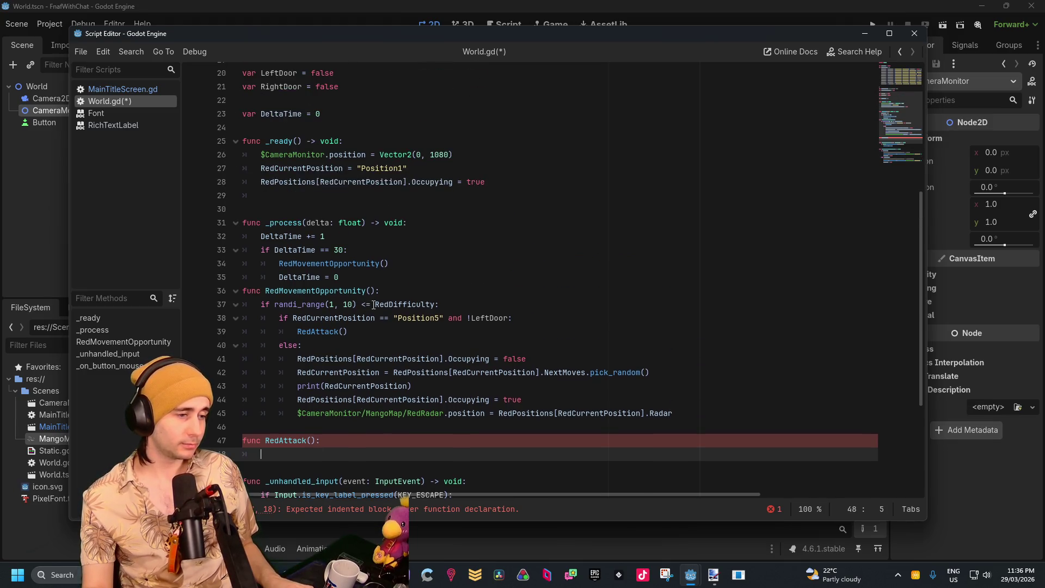
scroll(374, 305, "up", 6)
scroll(377, 301, "down", 8)
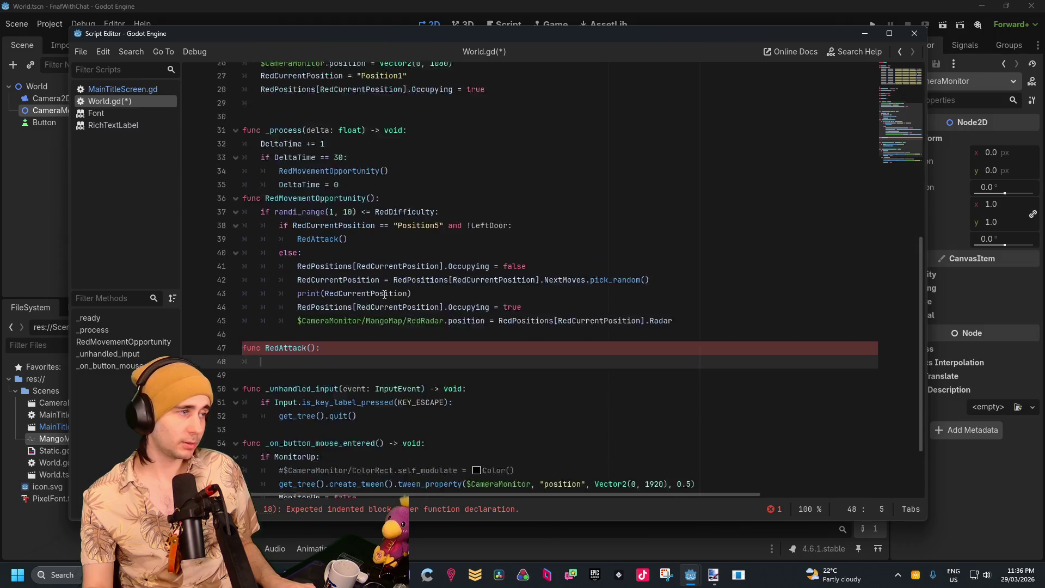
scroll(387, 293, "down", 3)
left_click_drag(297, 236, 362, 236)
key("ctrl+c")
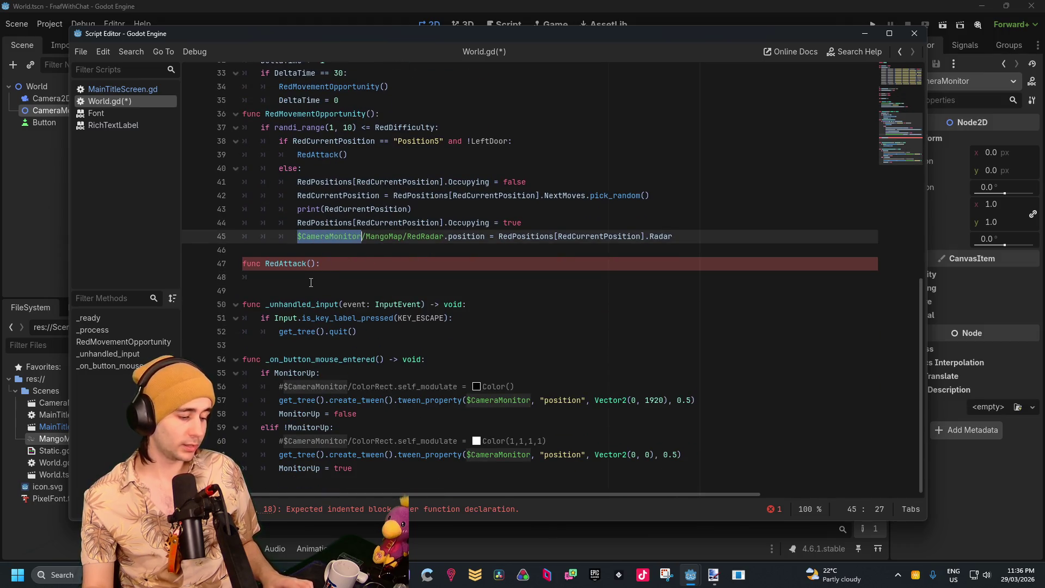
left_click(311, 283)
key("ctrl+v")
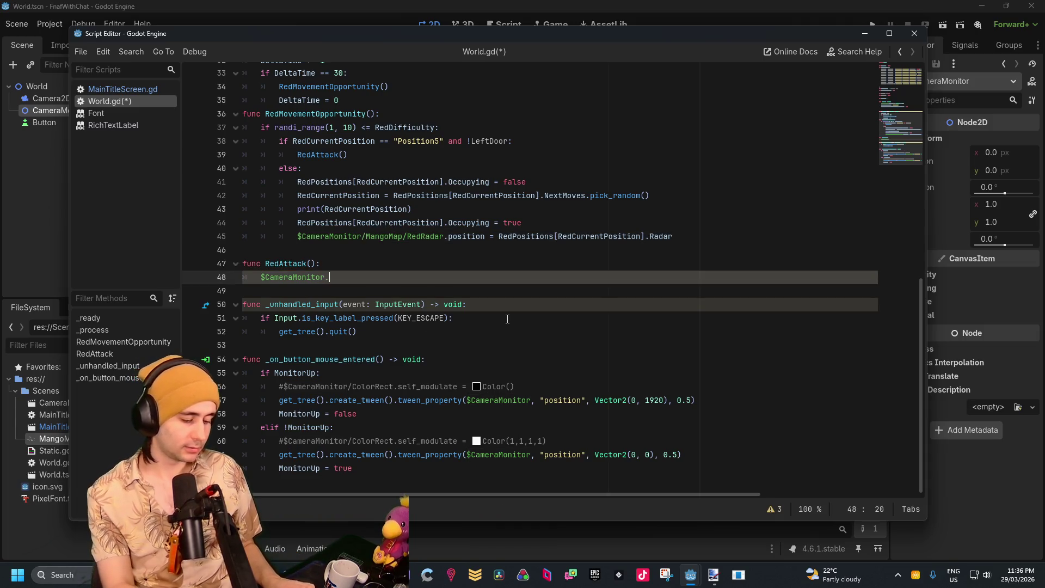
type("self_modulate")
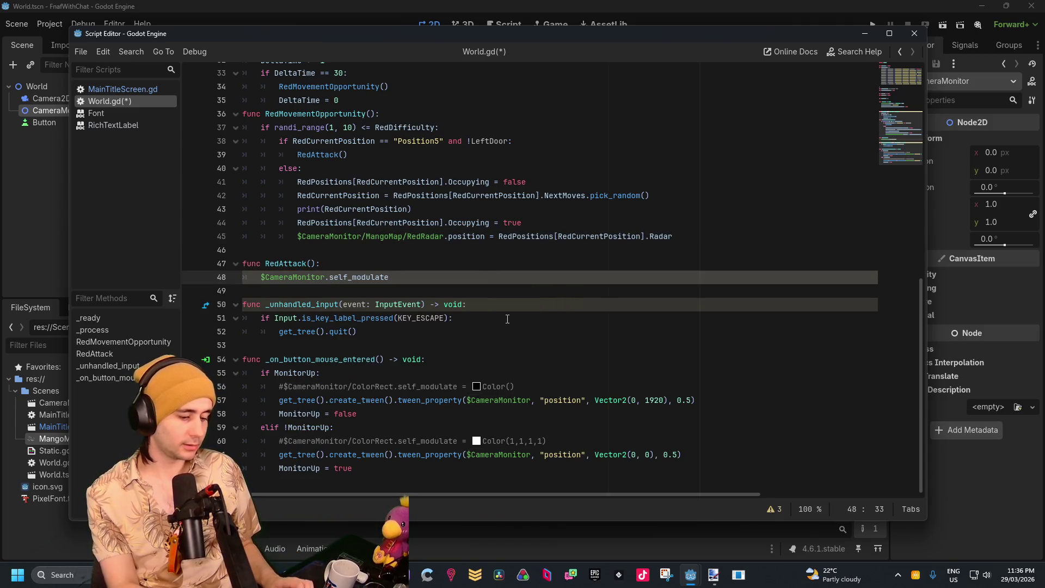
type(" = Col")
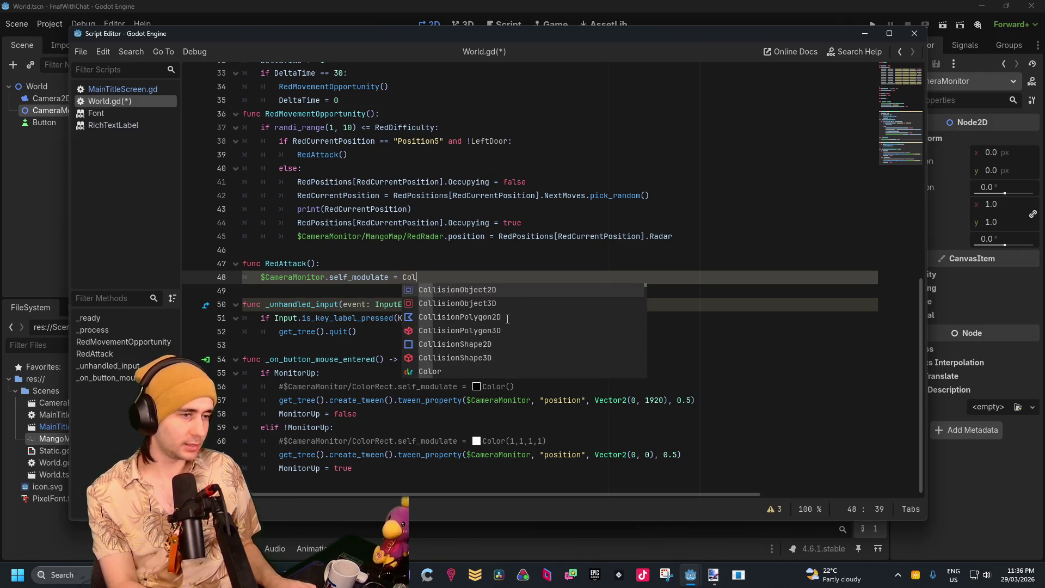
type("or(")
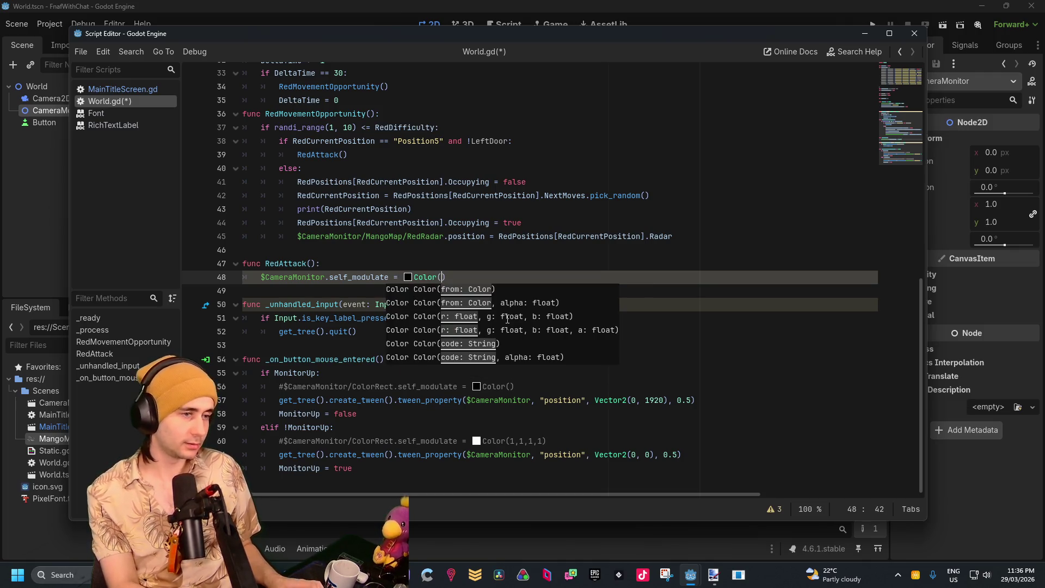
type("1,0,0")
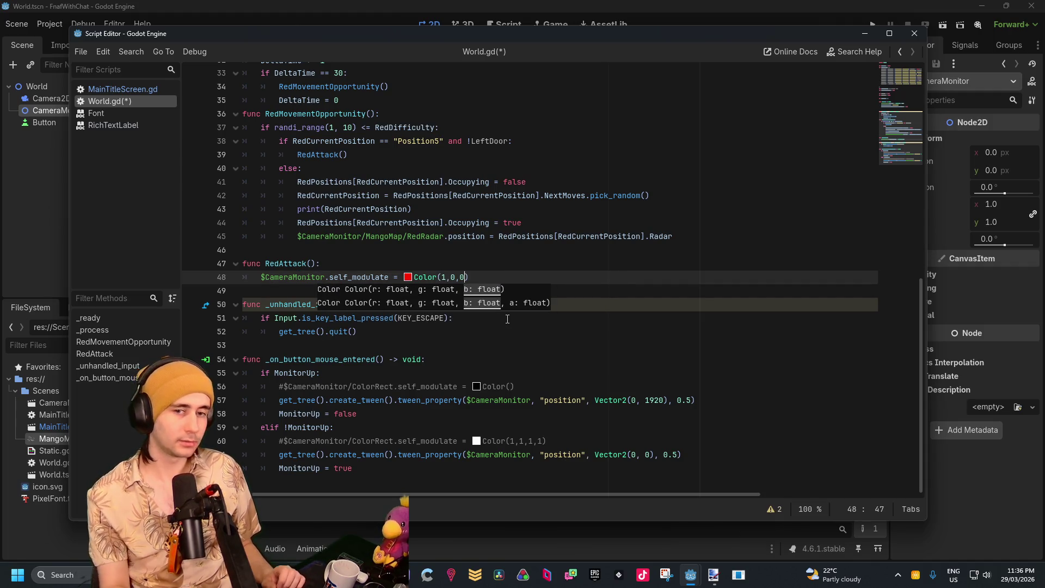
left_click(501, 278)
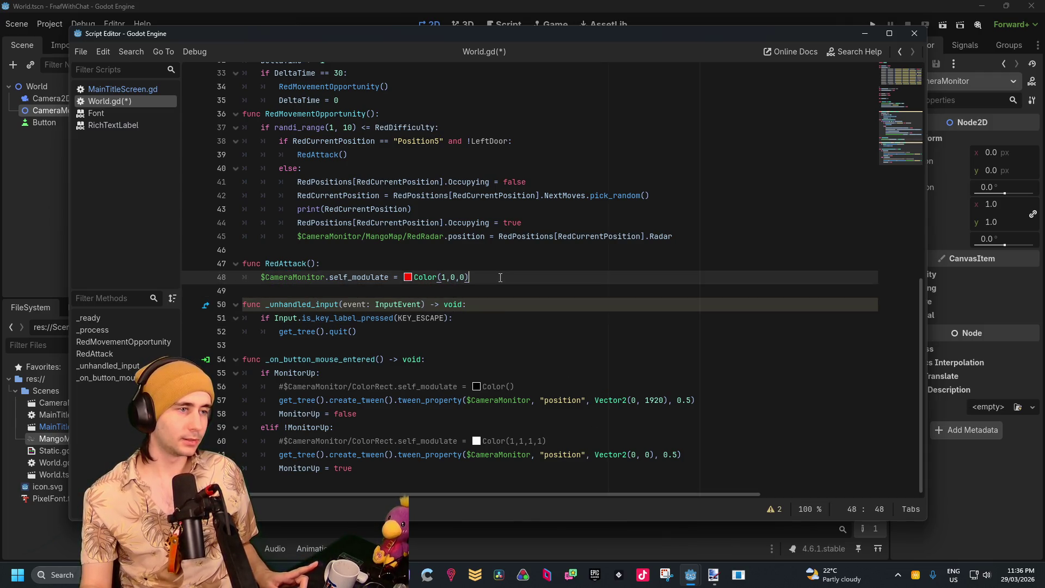
left_click(866, 34)
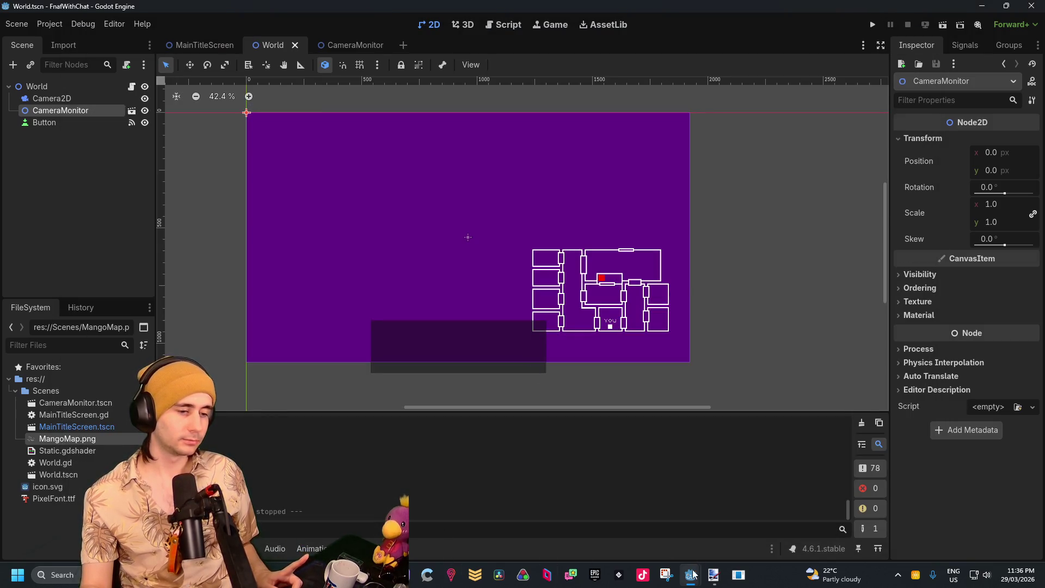
Return to World.gd and add an empty first line inside RedMovementOpportunity
mouse_move(694, 573)
left_click(733, 512)
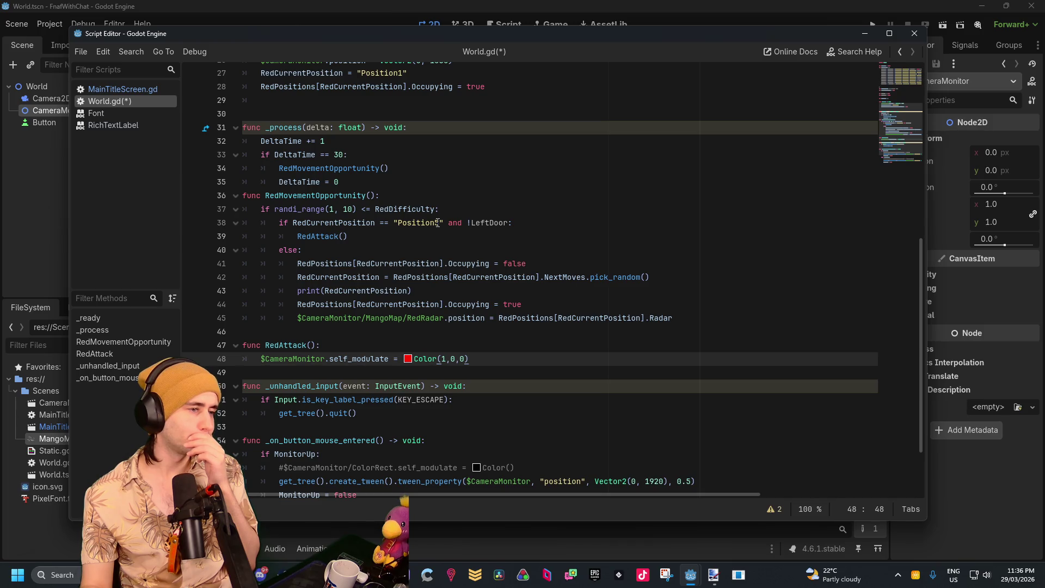
left_click(359, 238)
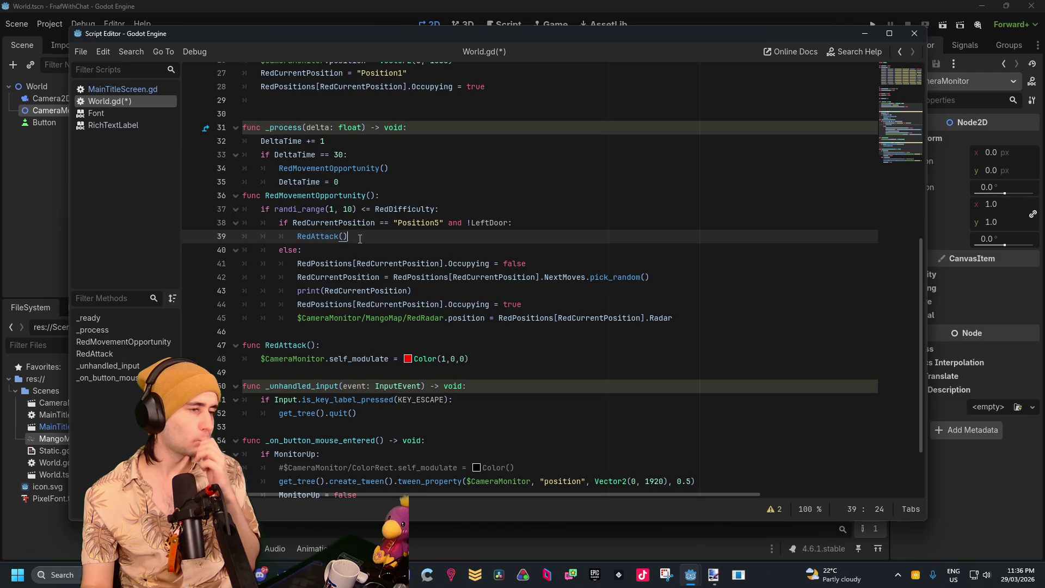
left_click(313, 246)
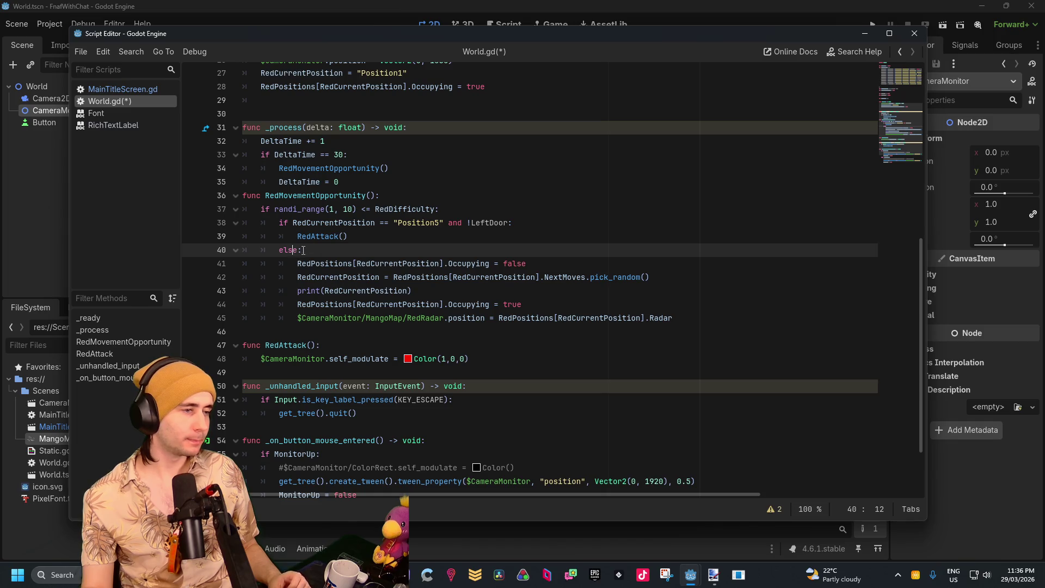
left_click(359, 239)
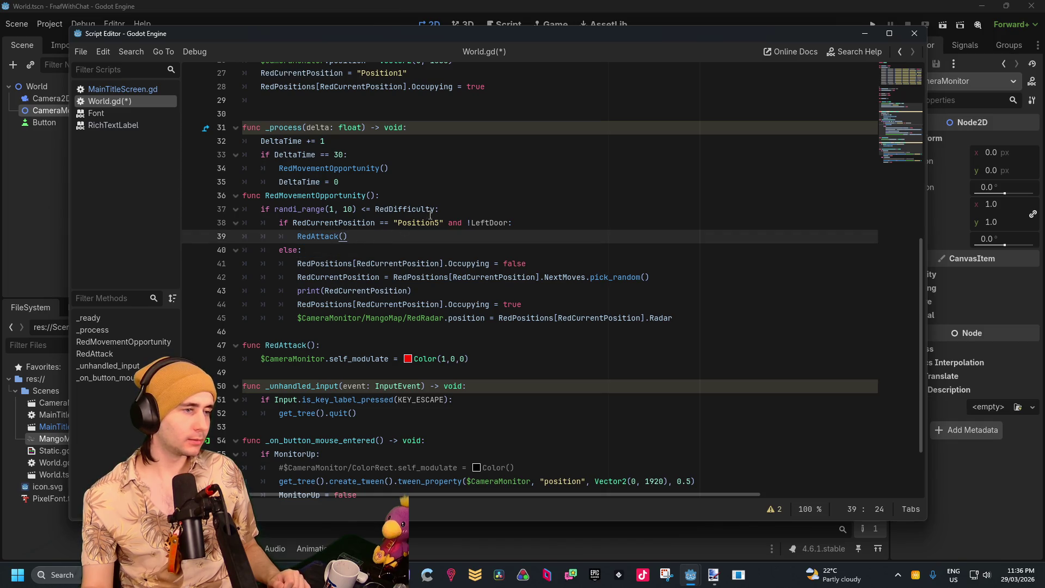
left_click(449, 209)
left_click(440, 199)
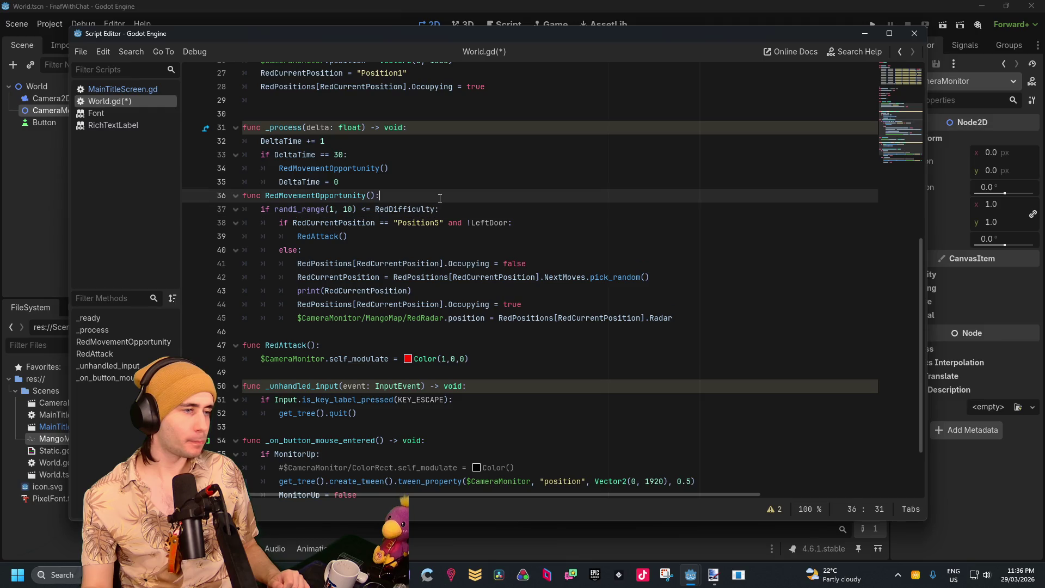
key("Return")
Start RedMovementOpportunity with 'if RedPrimed: return'
type("if RedPrimed")
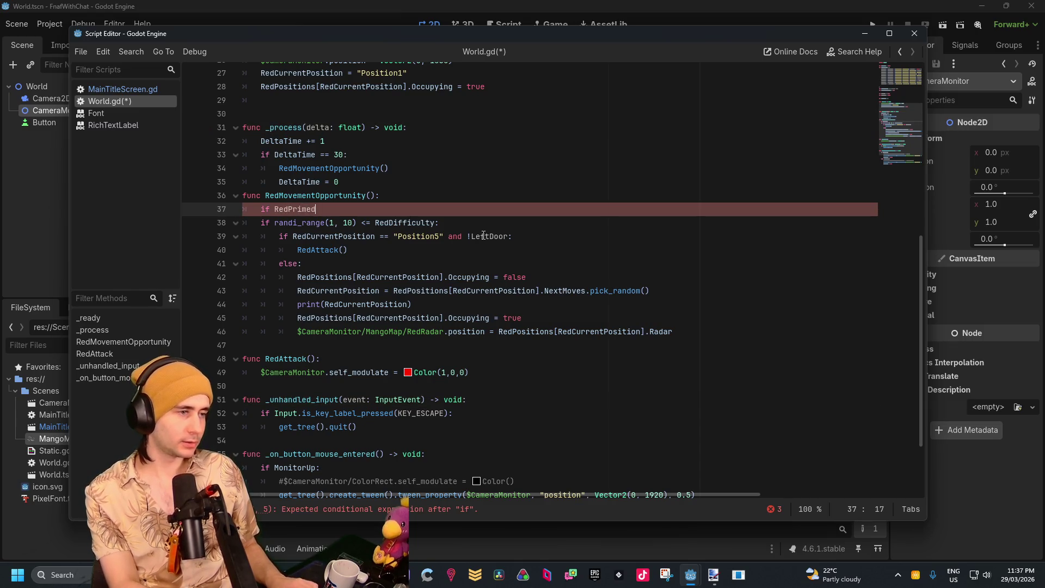
key("Return")
key("Tab")
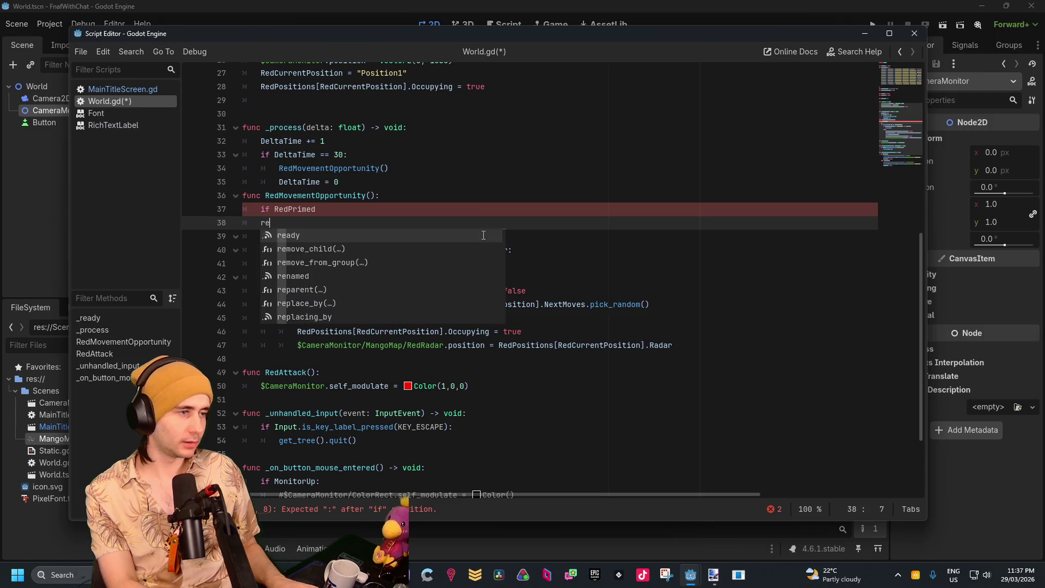
type("eturn")
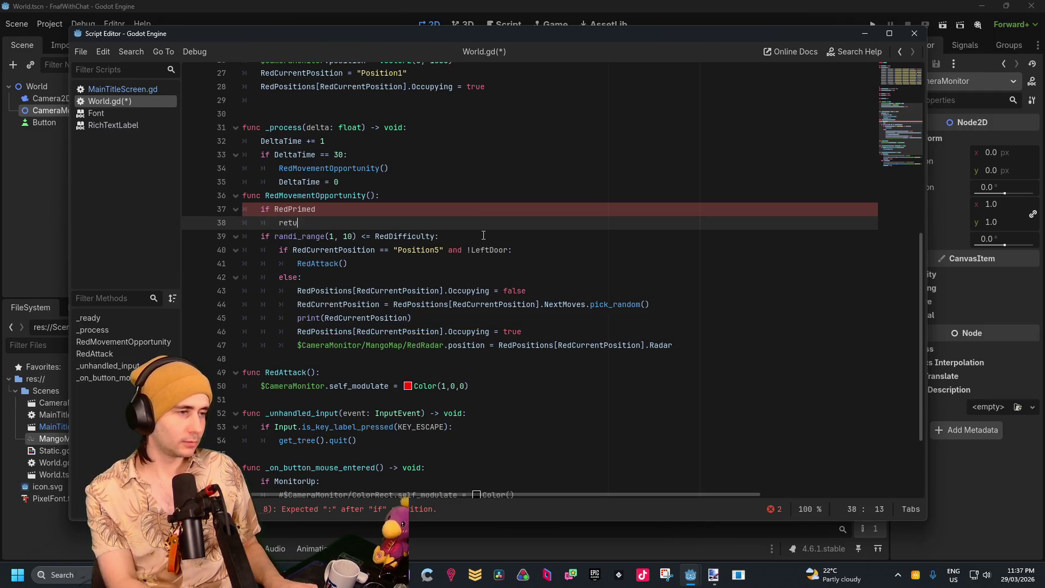
left_click(389, 209)
type(":")
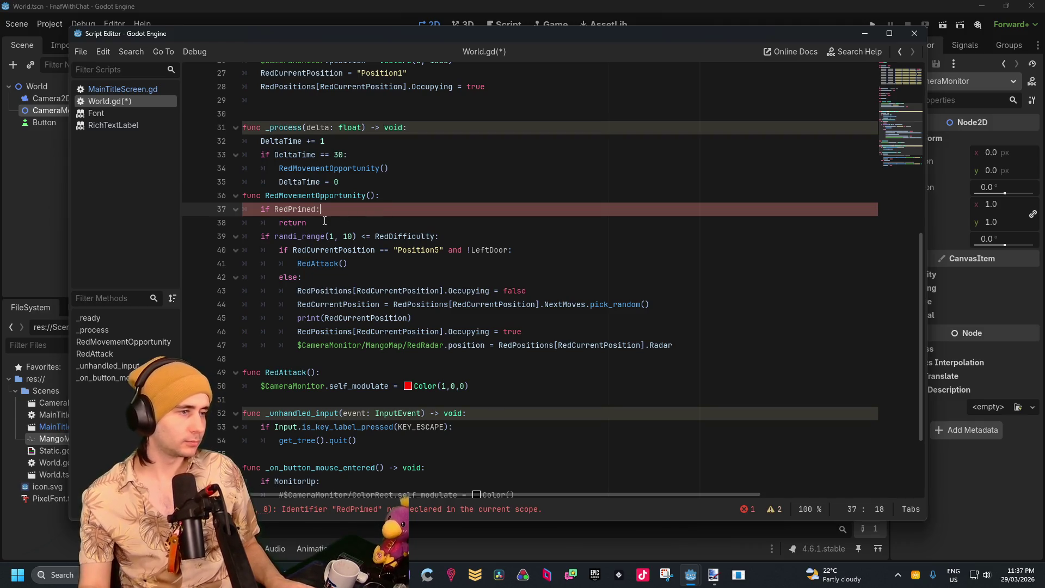
Declare 'var RedPrimed = false' below the RedCurrentPosition variable
scroll(341, 326, "up", 9)
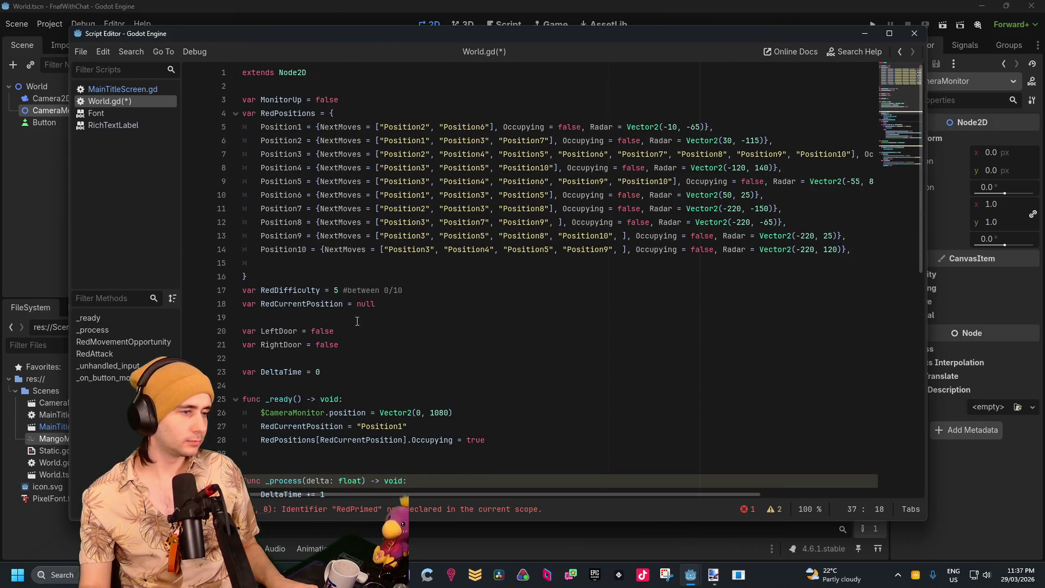
left_click(365, 304)
key("Return")
type("var ")
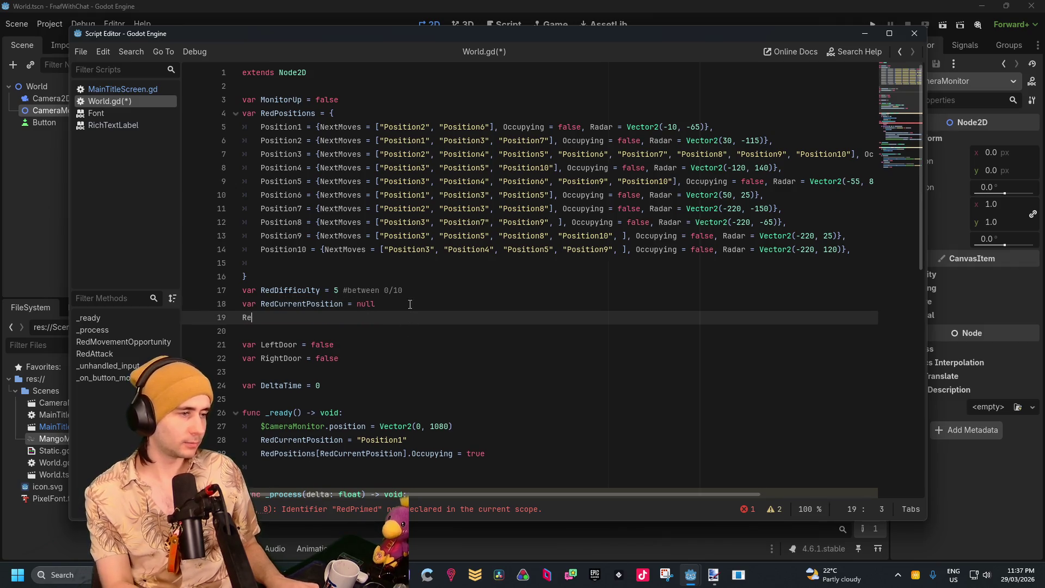
type("Red")
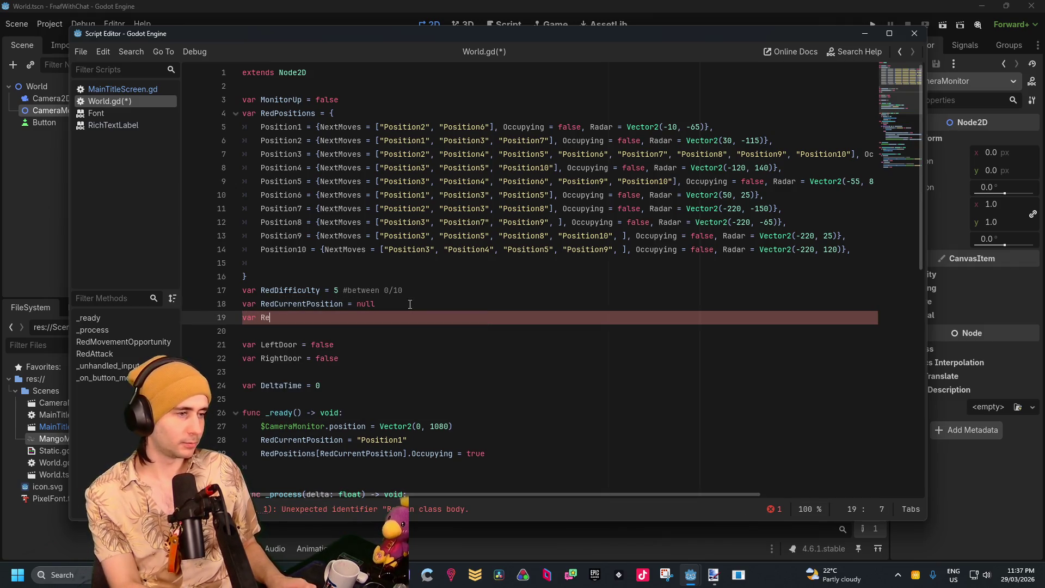
type("Primed ")
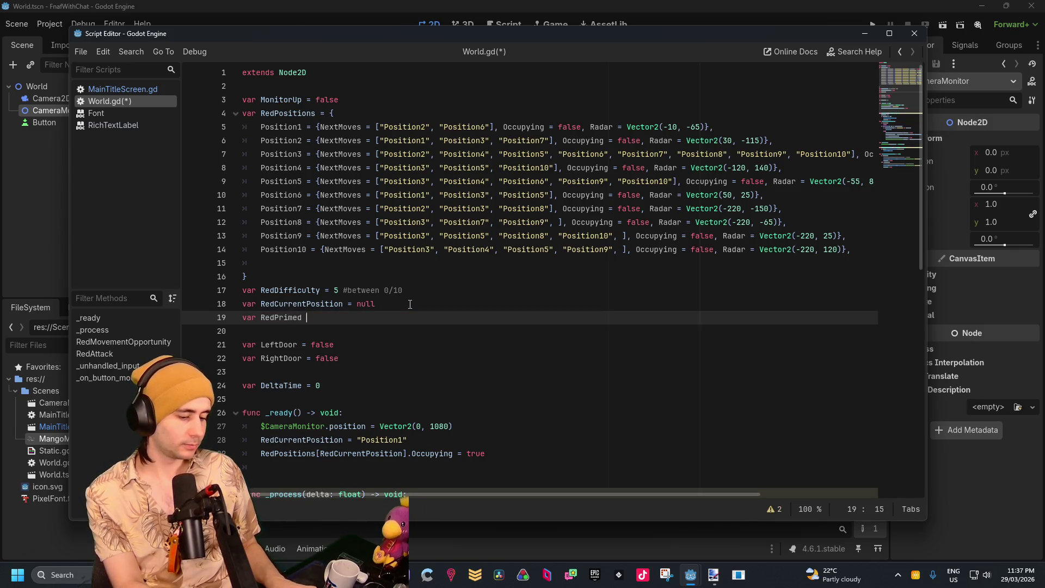
type("= fa;")
key("Escape")
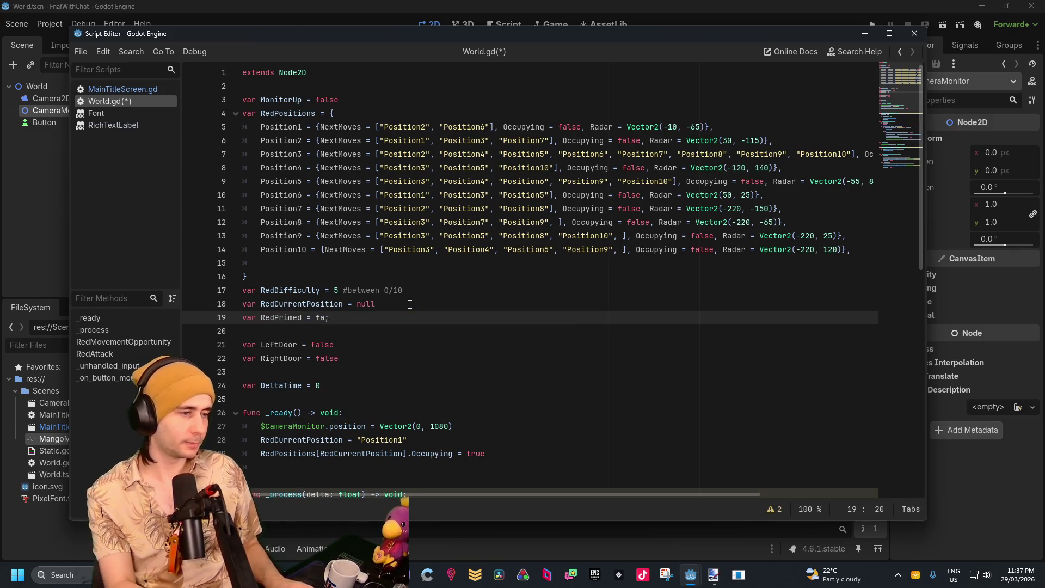
type("lse")
Add 'RedPrimed = true' inside RedAttack and run the project
scroll(371, 346, "down", 10)
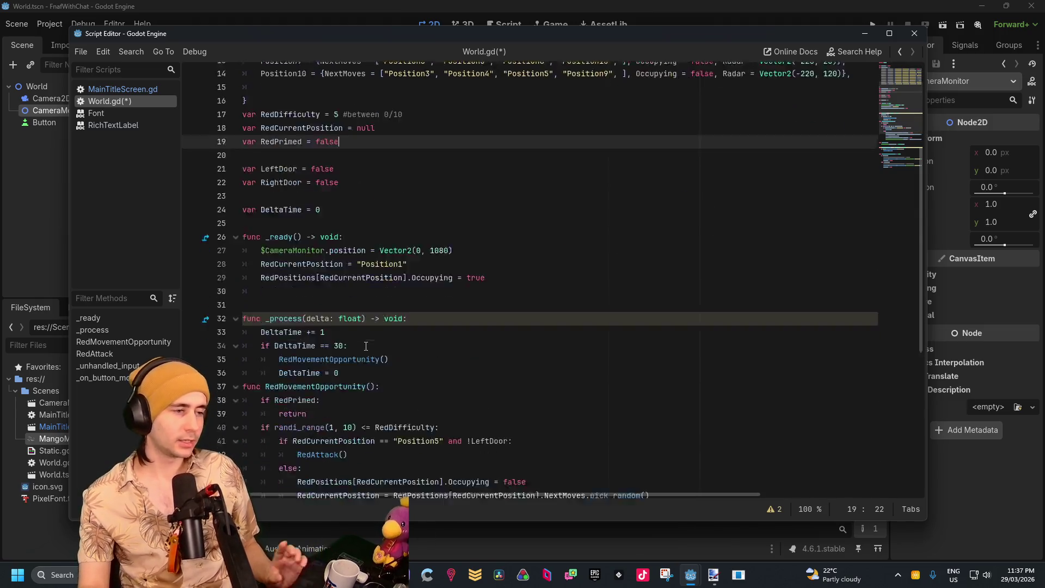
left_click(367, 238)
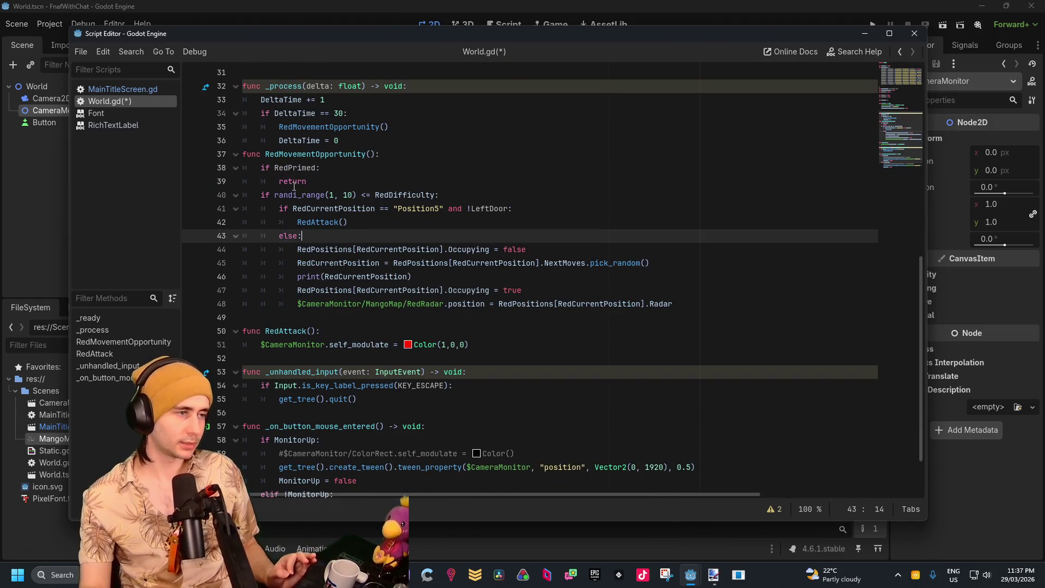
key("Up")
key("Up")
key("Up")
left_click(357, 223)
scroll(381, 245, "down", 1)
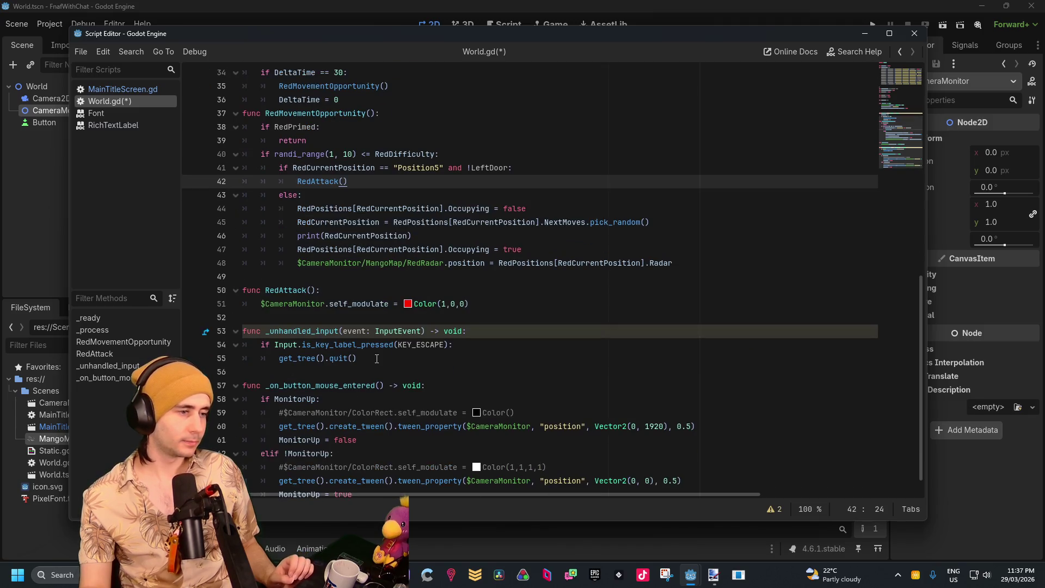
left_click(501, 291)
left_click(492, 302)
key("Return")
type("RedPrim")
key("Return")
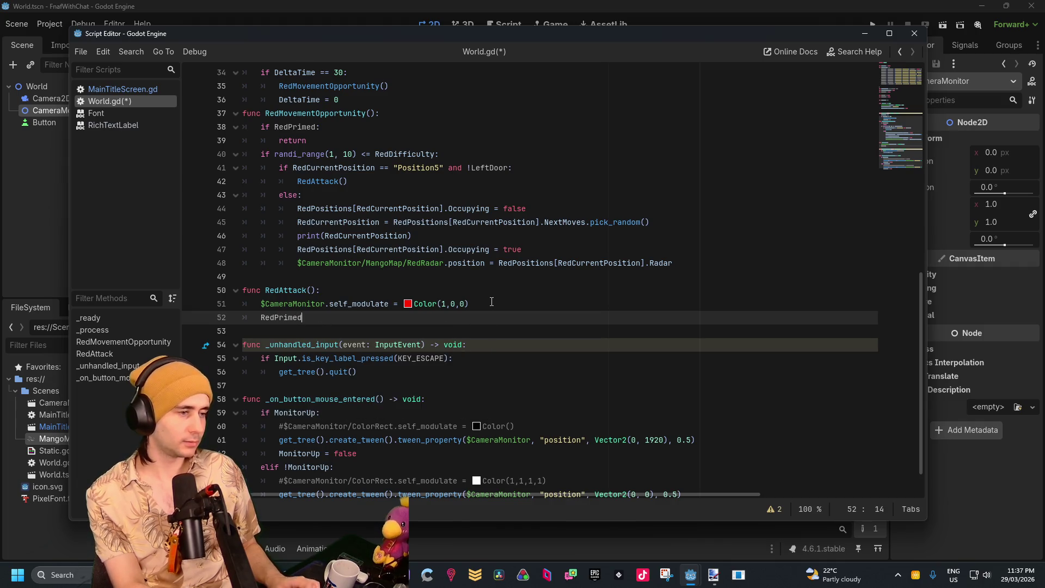
type(" = true")
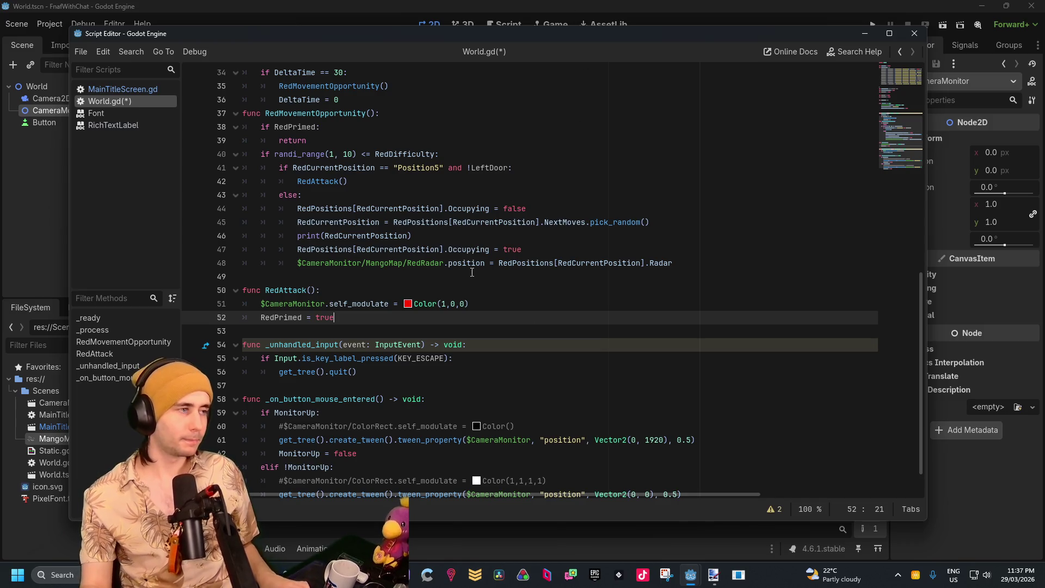
left_click(872, 24)
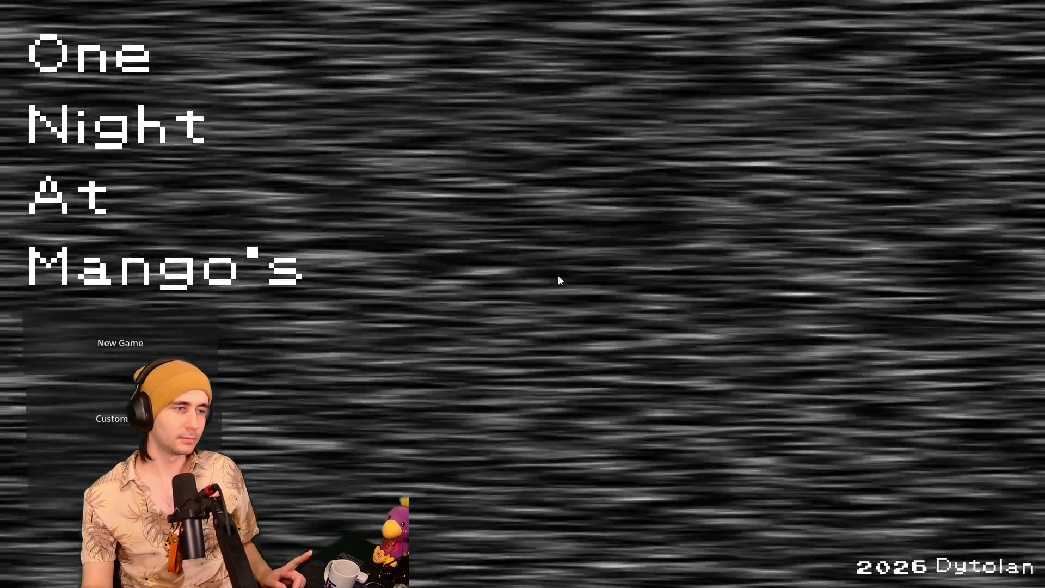
Close the running game window to return to the Godot editor
key("alt+F4")
key("F5")
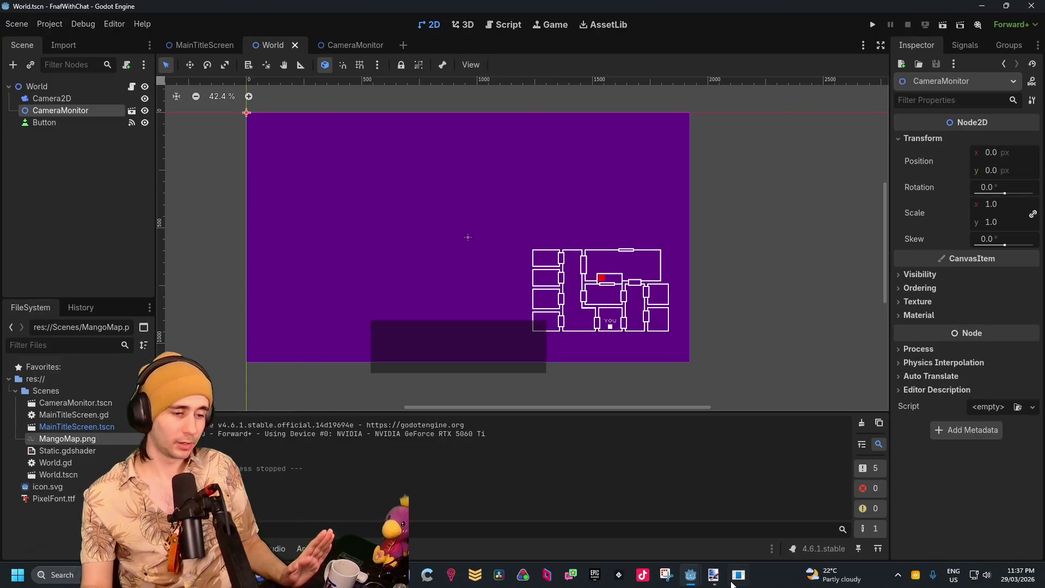
Change line 51's tint target from $CameraMonitor to $CameraMonitor/ColorRect
mouse_move(363, 52)
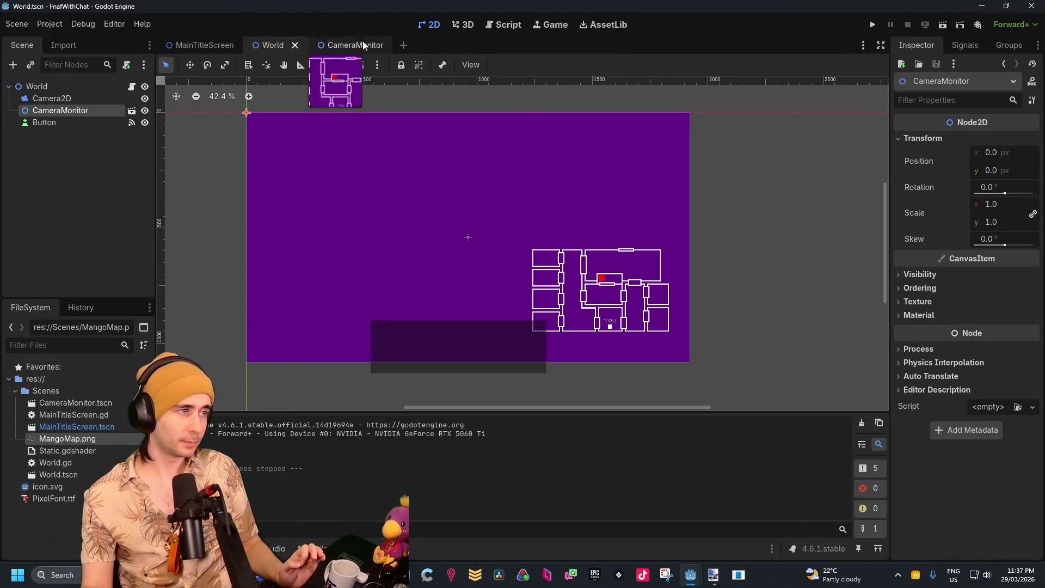
mouse_move(690, 575)
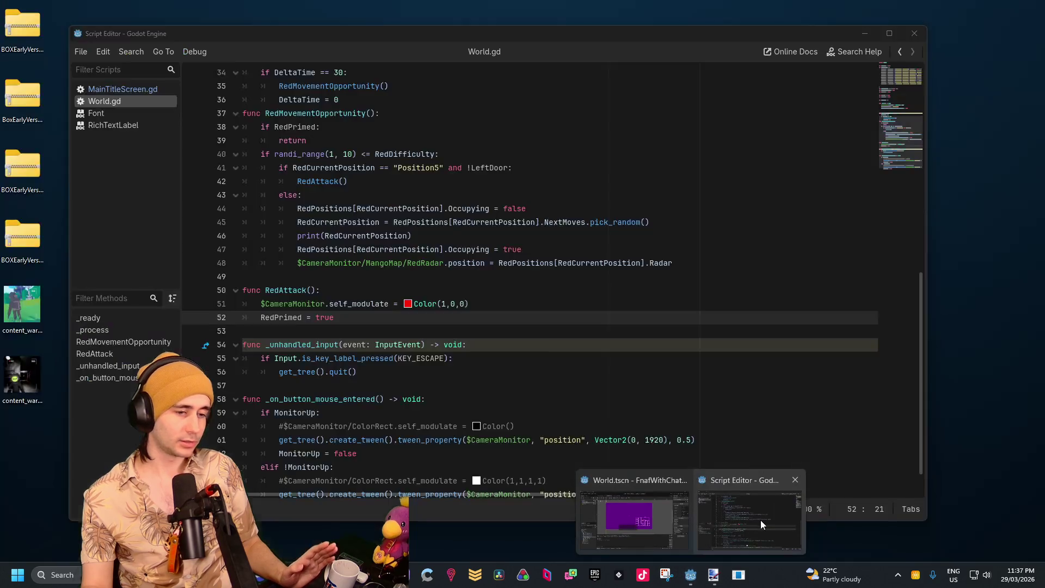
left_click(760, 521)
left_click(401, 304)
scroll(401, 345, "up", 1)
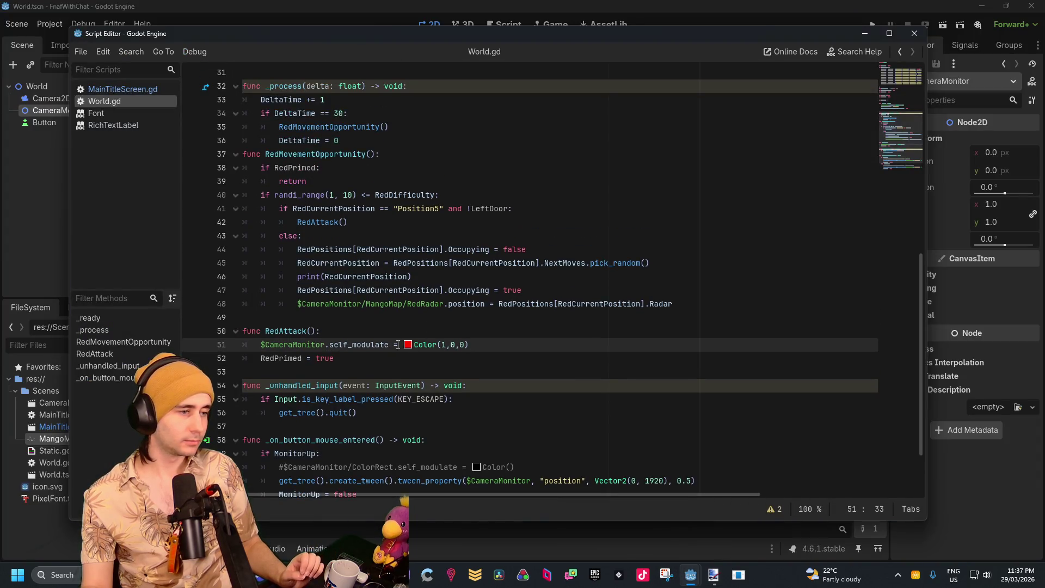
scroll(401, 345, "up", 1)
left_click(436, 385)
scroll(448, 360, "up", 4)
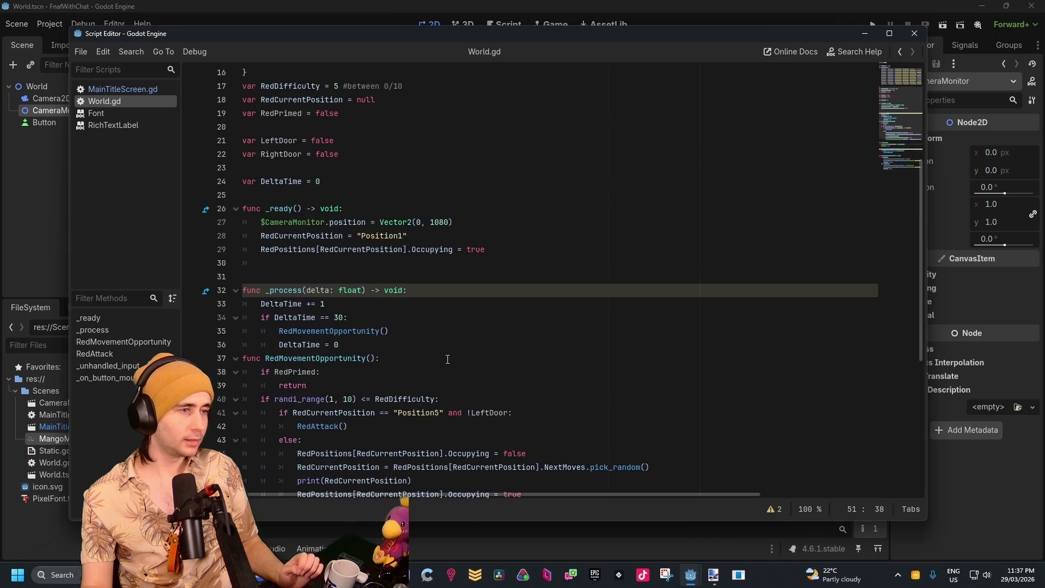
scroll(448, 359, "up", 5)
scroll(448, 359, "down", 12)
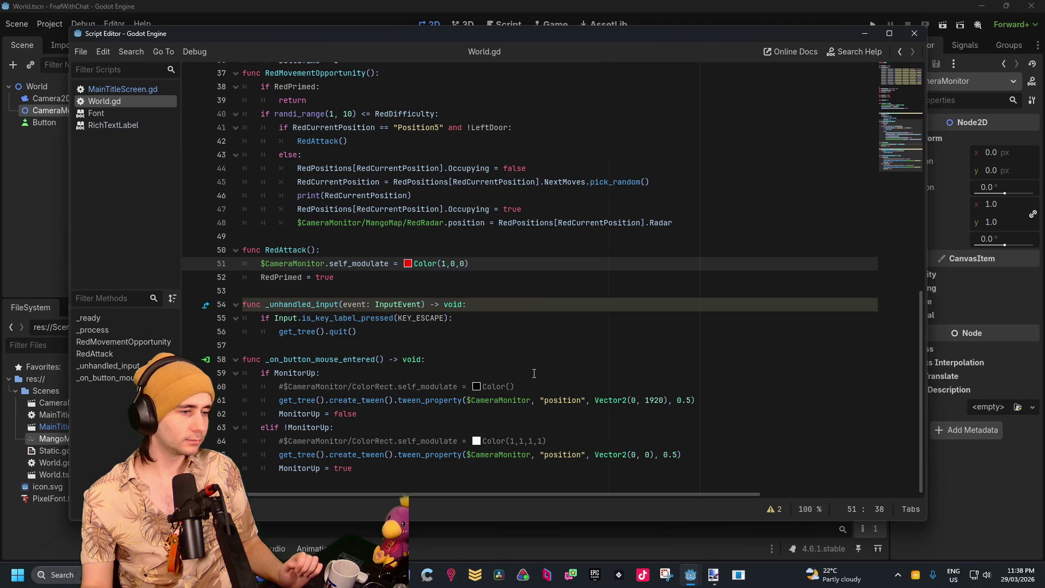
scroll(476, 311, "up", 1)
left_click(390, 305)
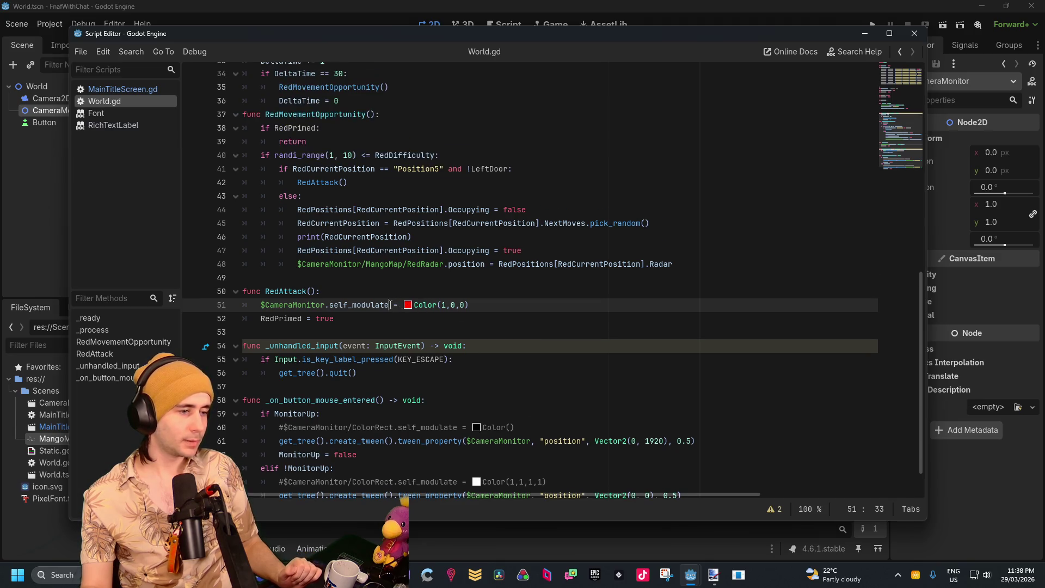
left_click(325, 305)
type("/col")
key("Return")
left_click(944, 30)
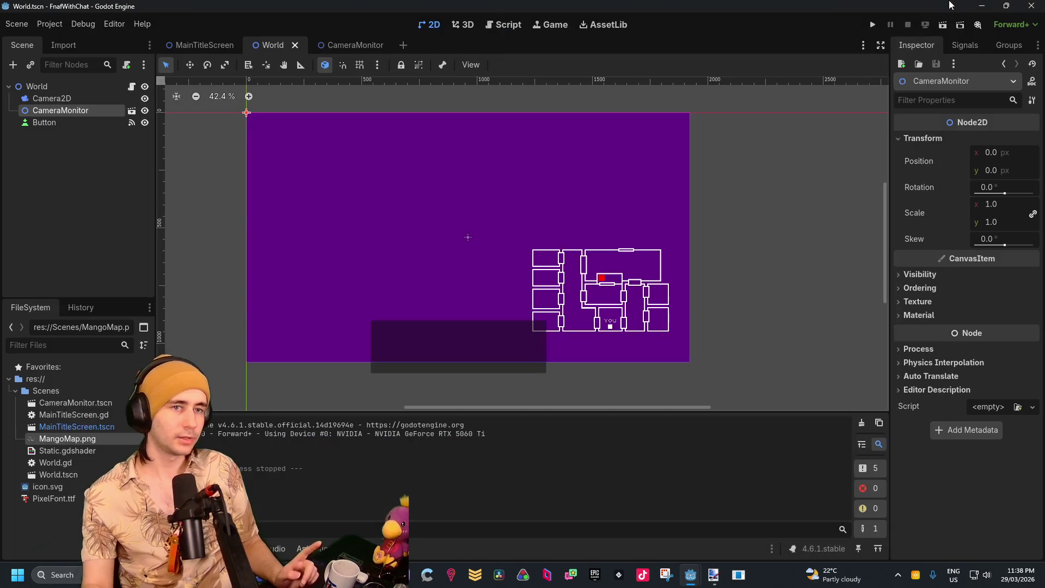
Test-run the World scene, then create a new scene with a 2D Scene (Node2D) root
left_click(944, 26)
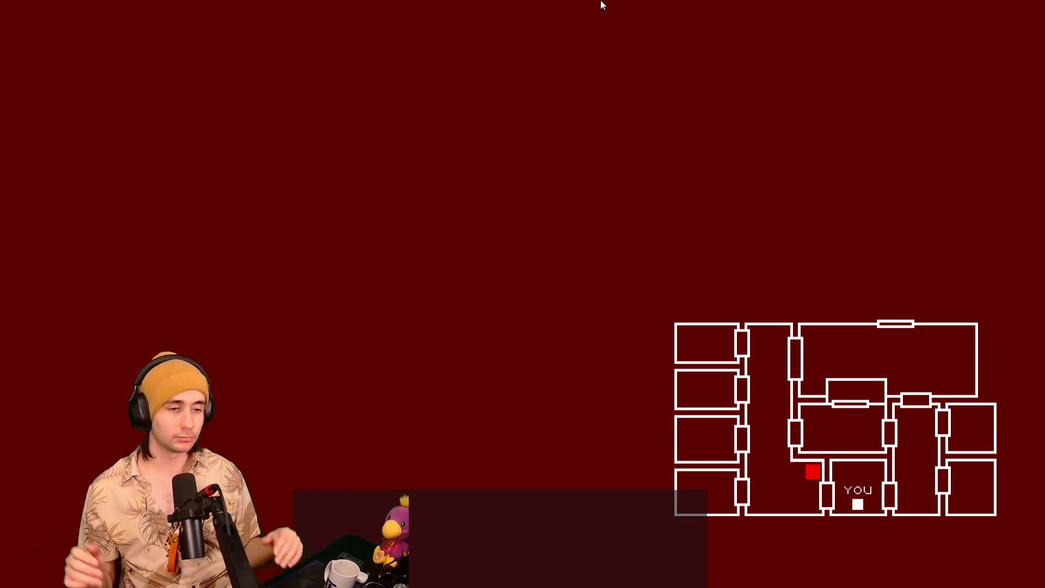
key("F8")
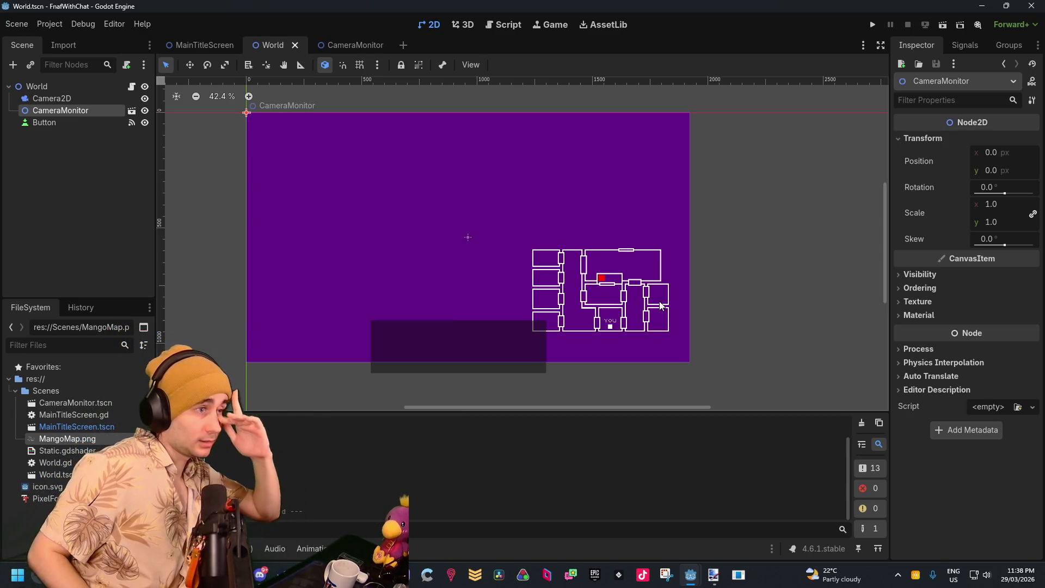
left_click(403, 45)
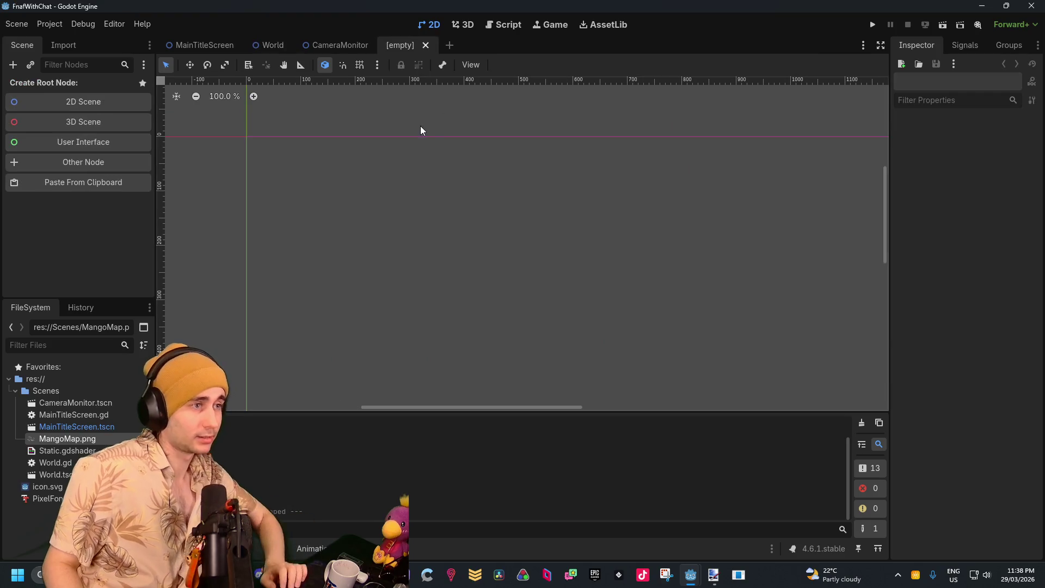
left_click(67, 101)
type("DeathScreen")
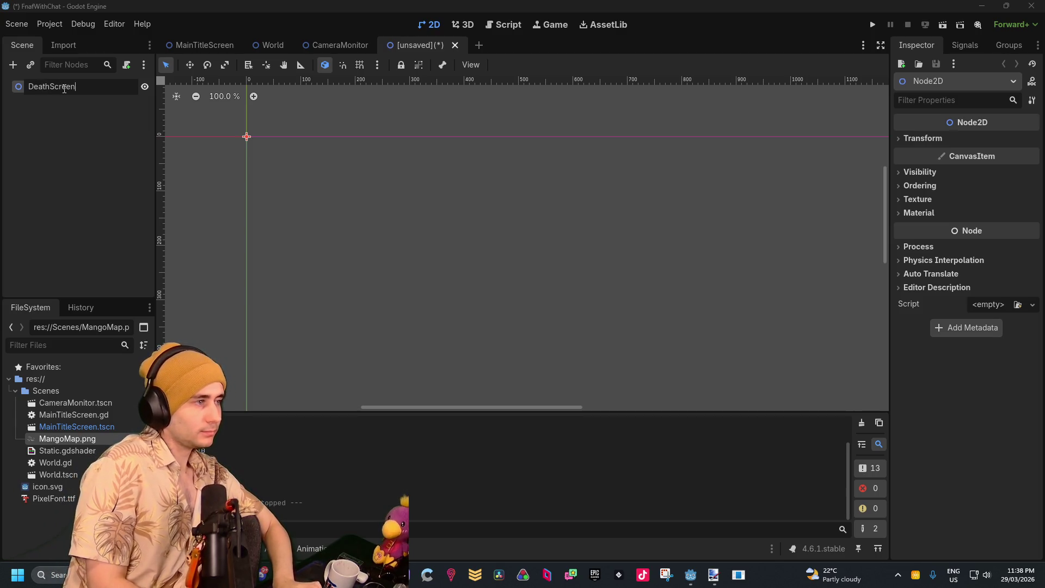
Name the root DeathScreen and copy BlackBackground and Static from MainTitleScreen
key("Return")
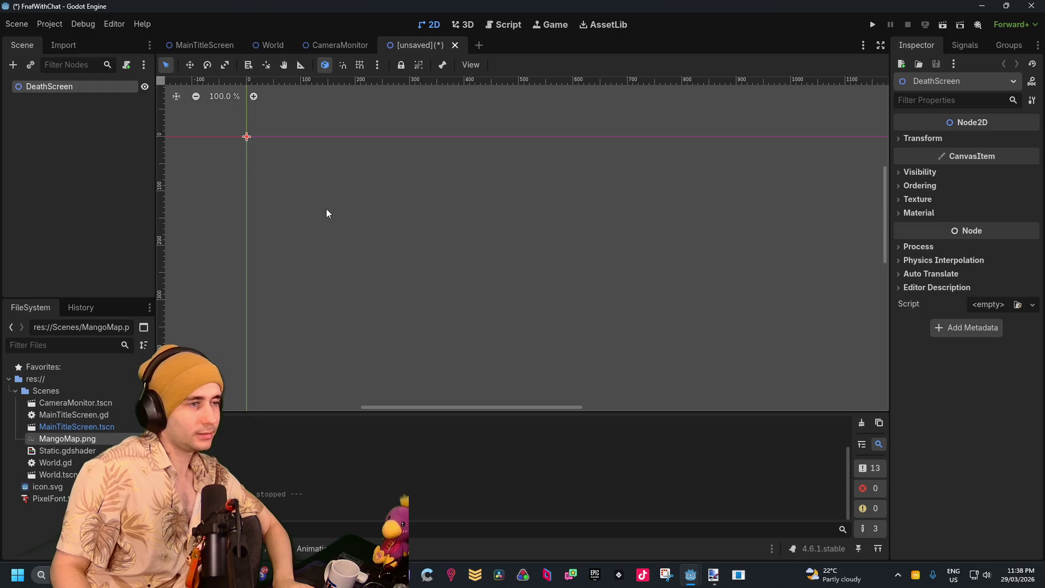
left_click(183, 44)
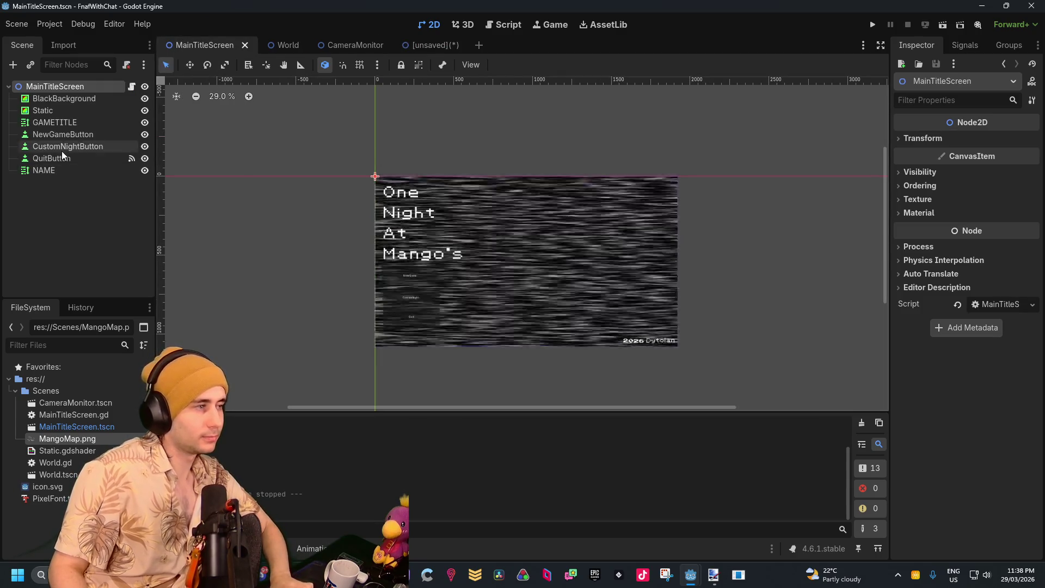
left_click(64, 103)
left_click(64, 110, "shift")
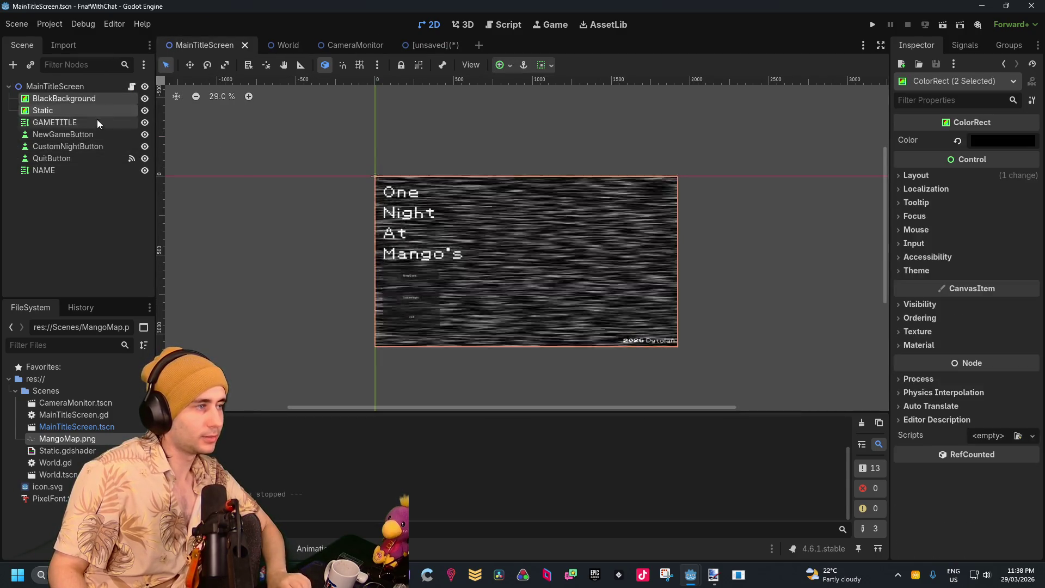
right_click(80, 98)
left_click(174, 122)
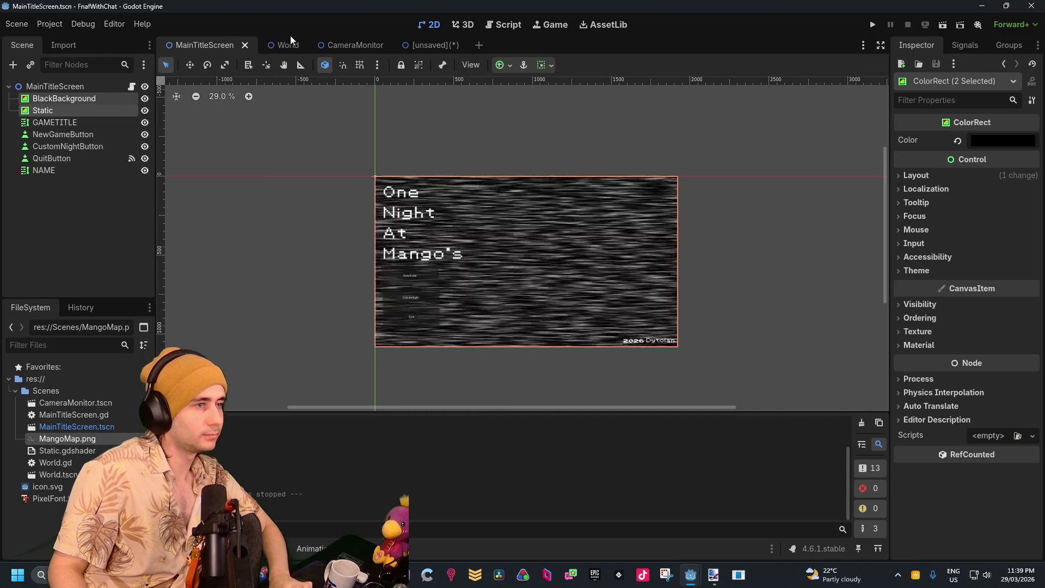
Paste the BlackBackground and Static nodes under the DeathScreen root
left_click(435, 45)
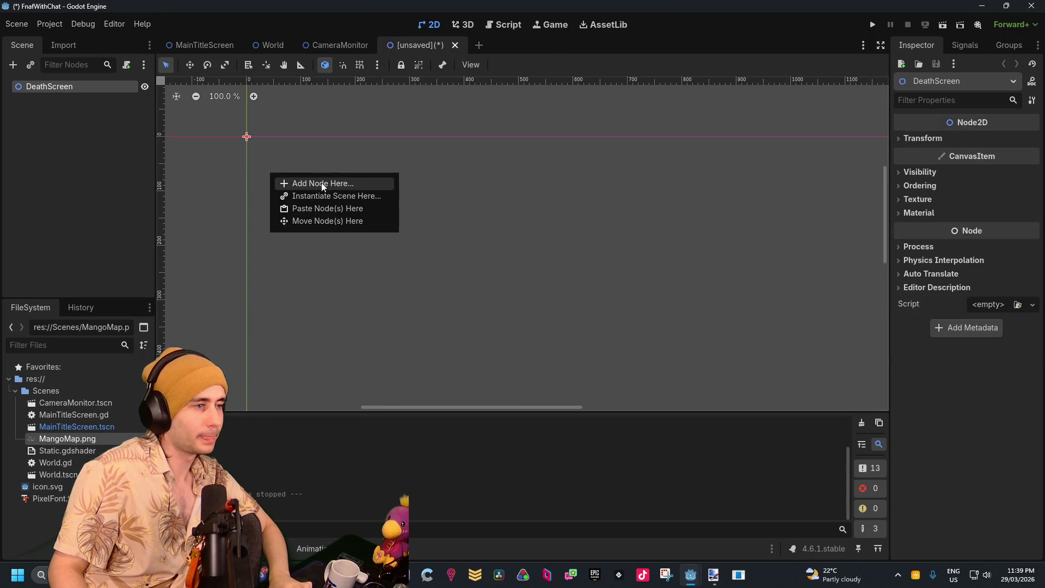
key("ctrl+v")
right_click(102, 90)
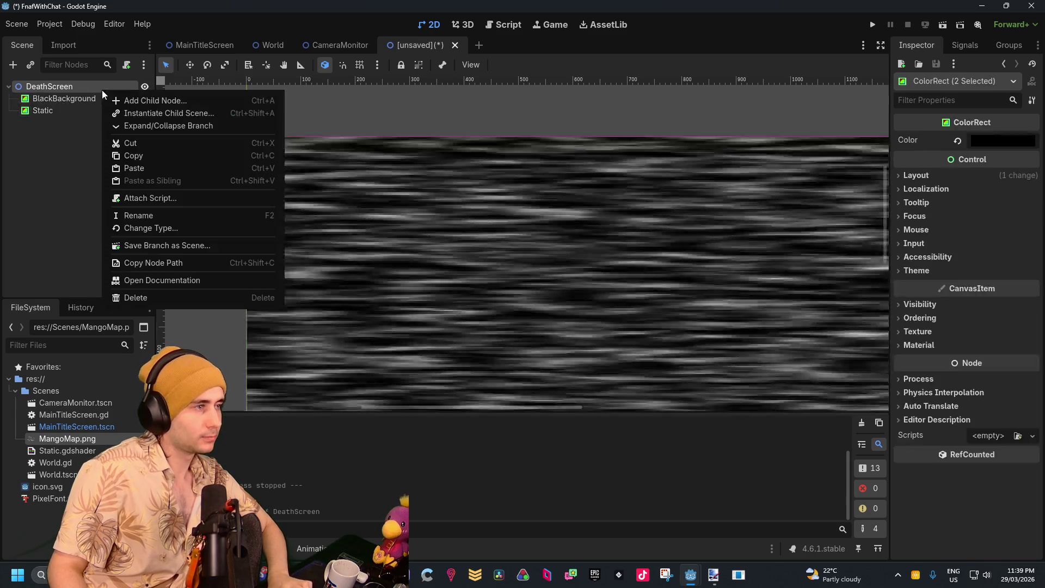
key("Escape")
scroll(506, 239, "down", 4)
scroll(507, 238, "down", 9)
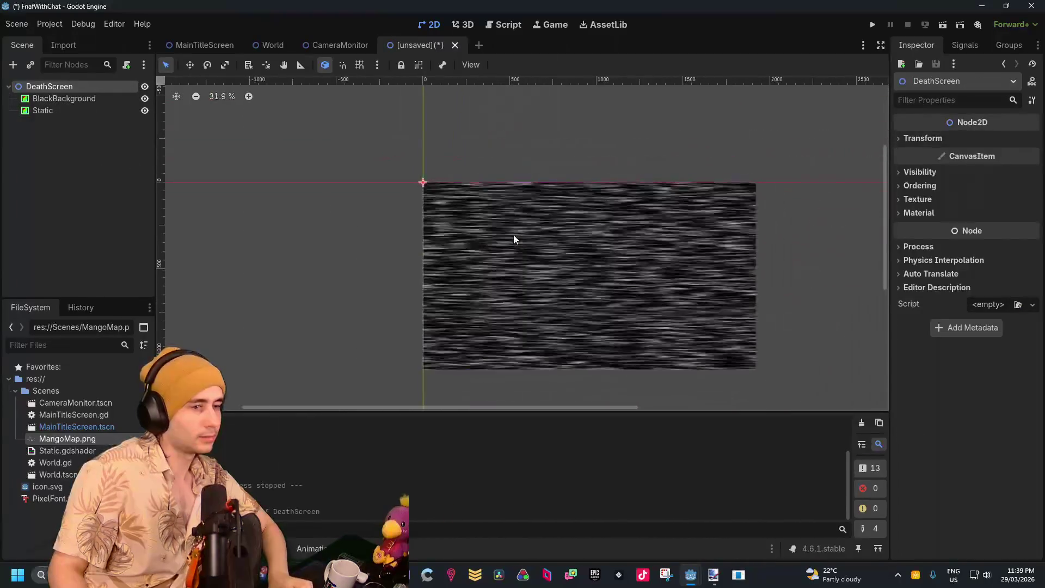
scroll(463, 263, "up", 2)
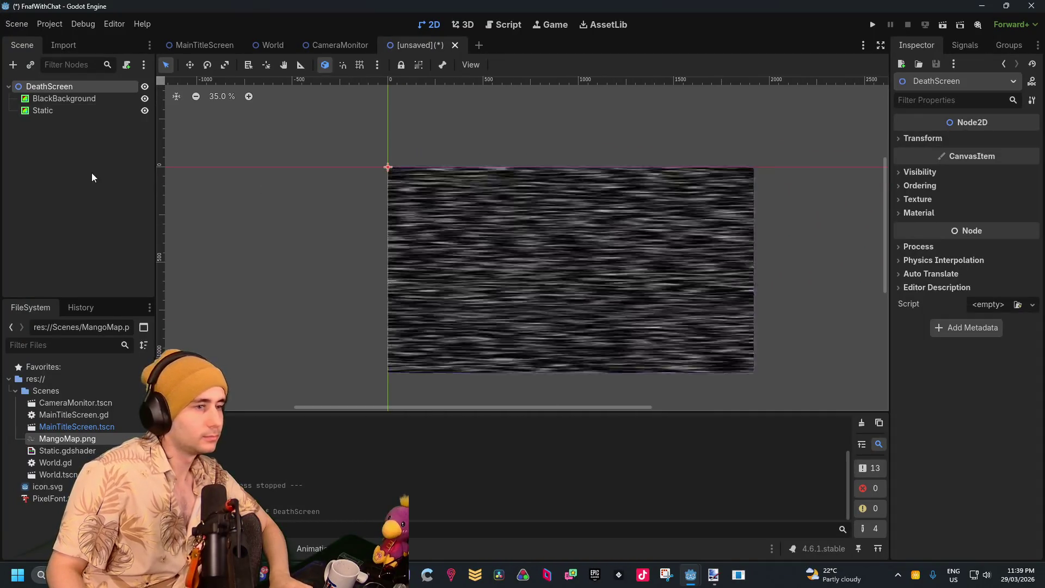
left_click(89, 168)
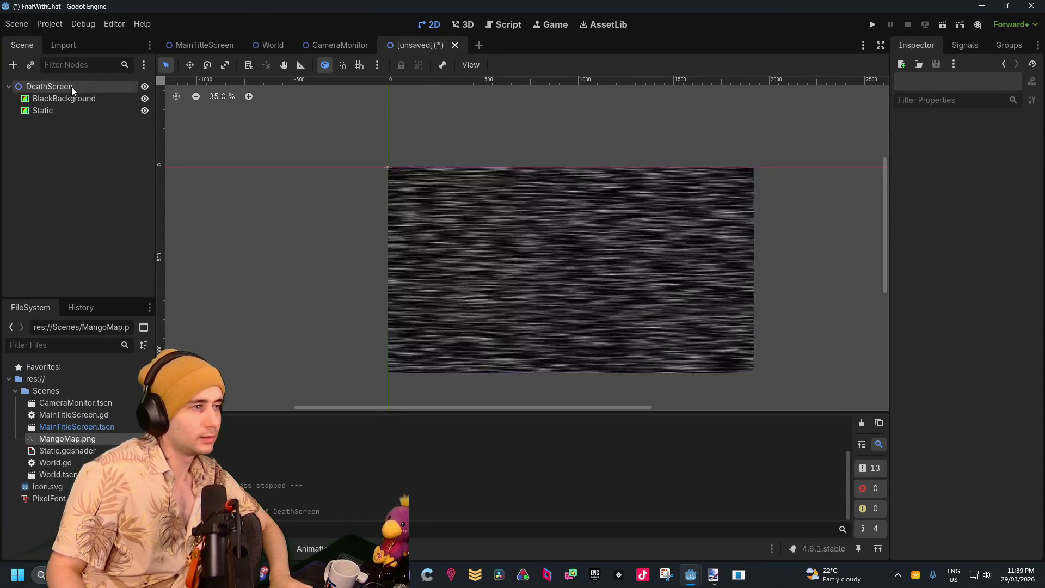
Copy the NAME credit label from MainTitleScreen to reuse in DeathScreen
left_click(191, 49)
left_click(67, 172)
right_click(67, 175)
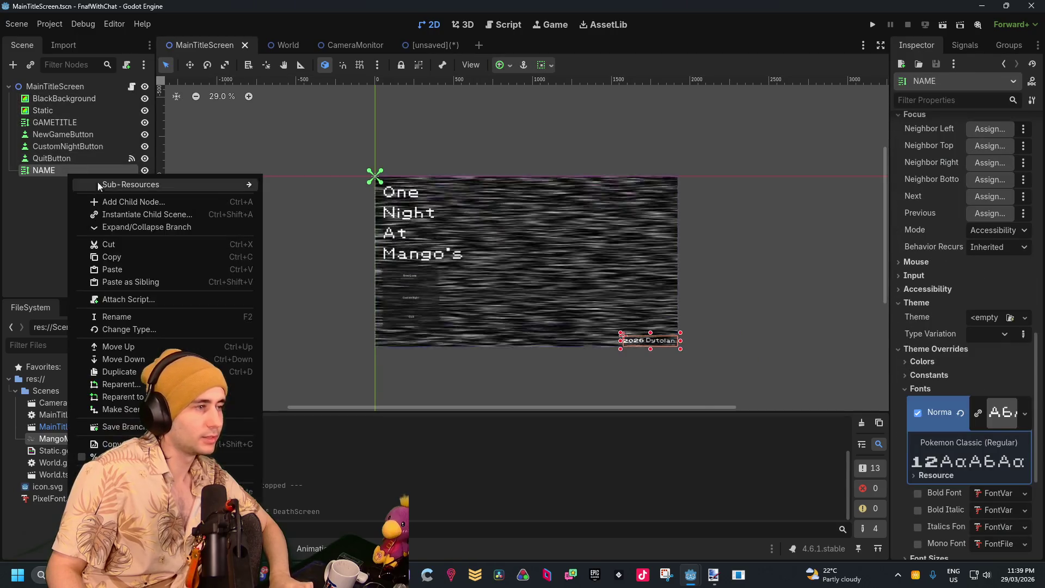
left_click(139, 257)
left_click(445, 44)
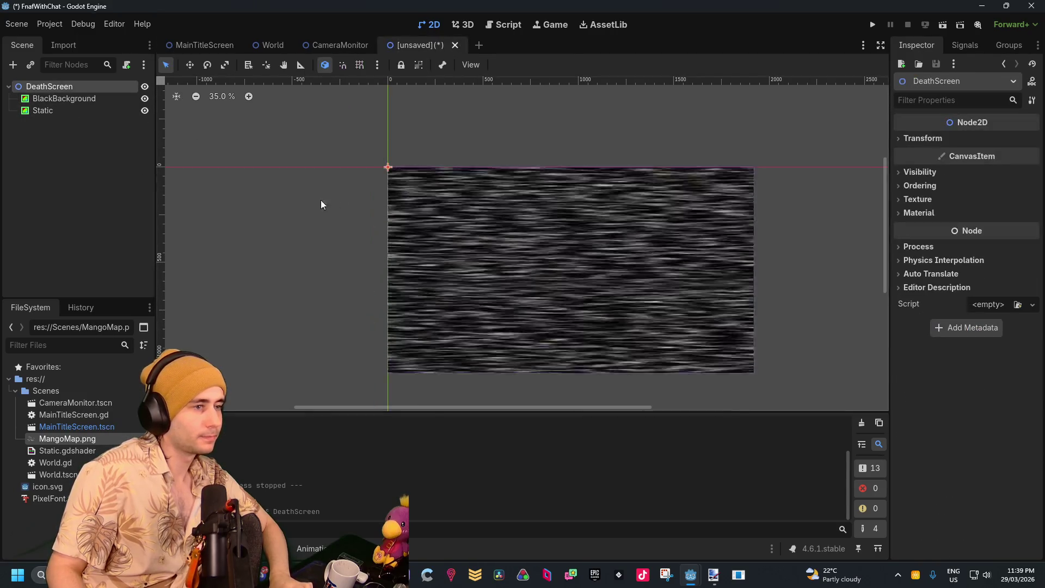
right_click(65, 88)
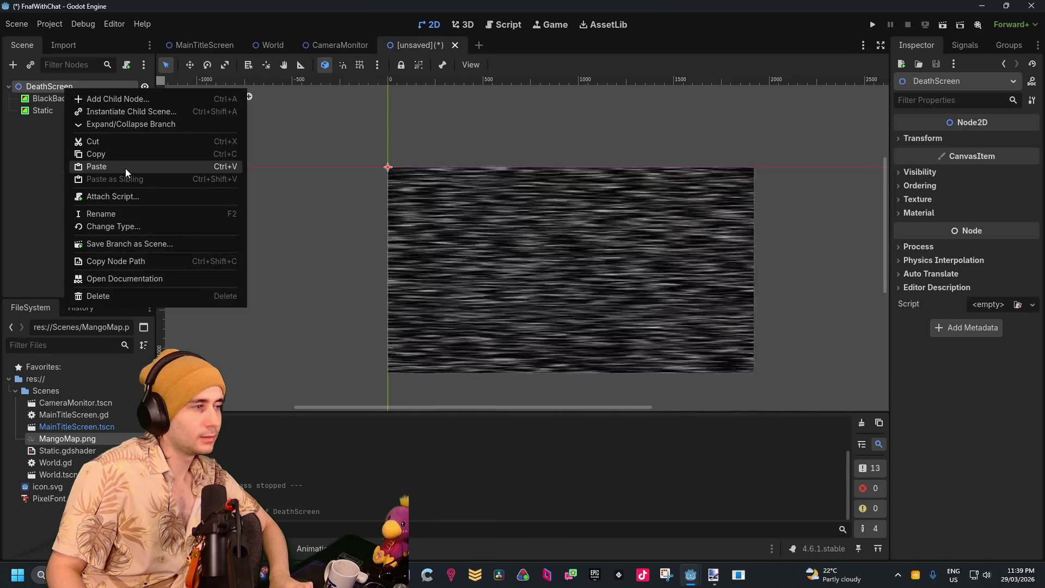
Paste the NAME label into DeathScreen, centre it, set font size 100, and enlarge its box
left_click(126, 168)
mouse_move(717, 364)
left_mouse_down()
mouse_move(519, 240)
mouse_move(507, 249)
left_mouse_up()
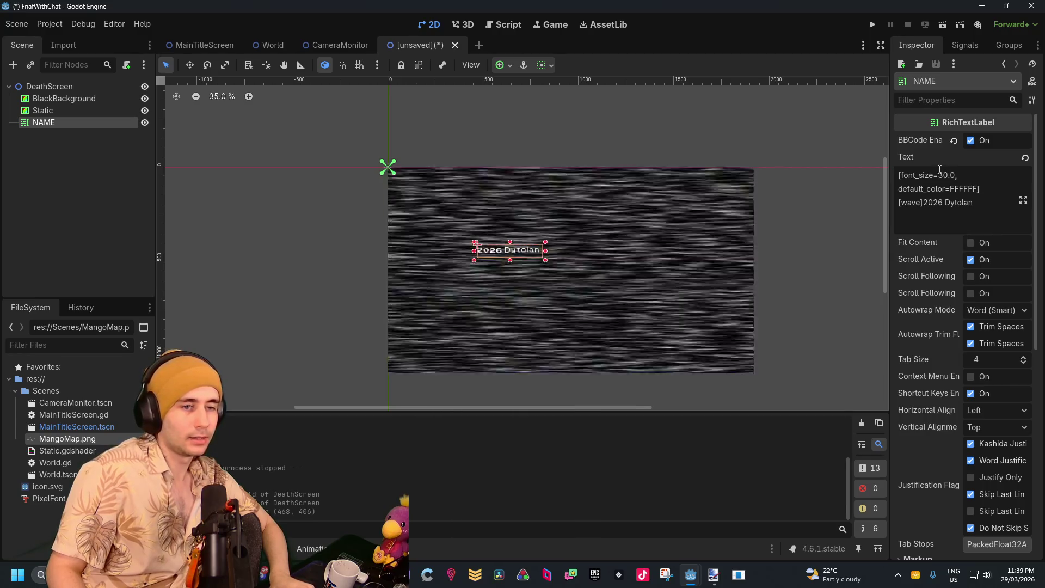
double_click(944, 174)
type("1000")
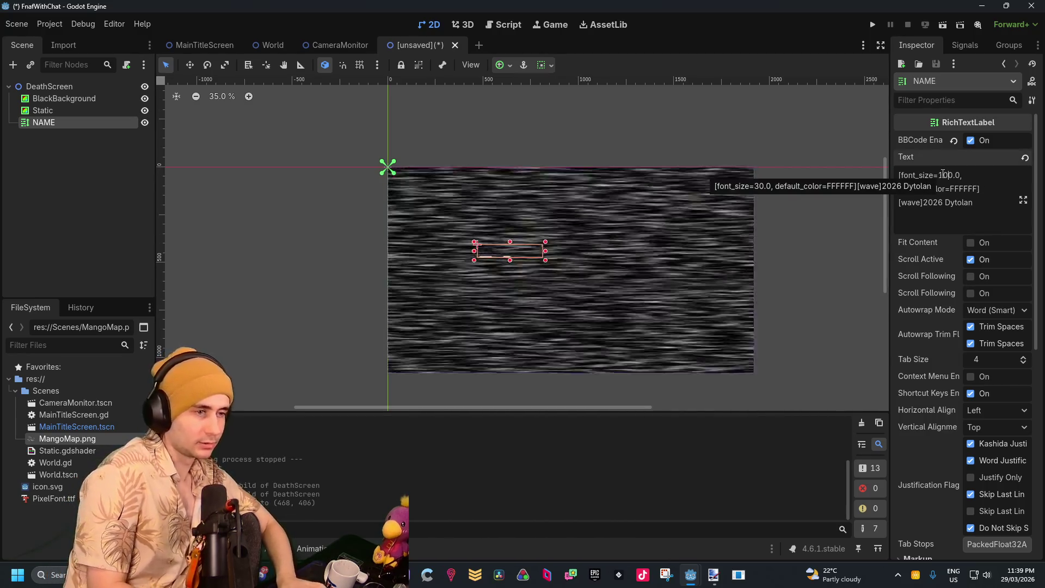
key("BackSpace")
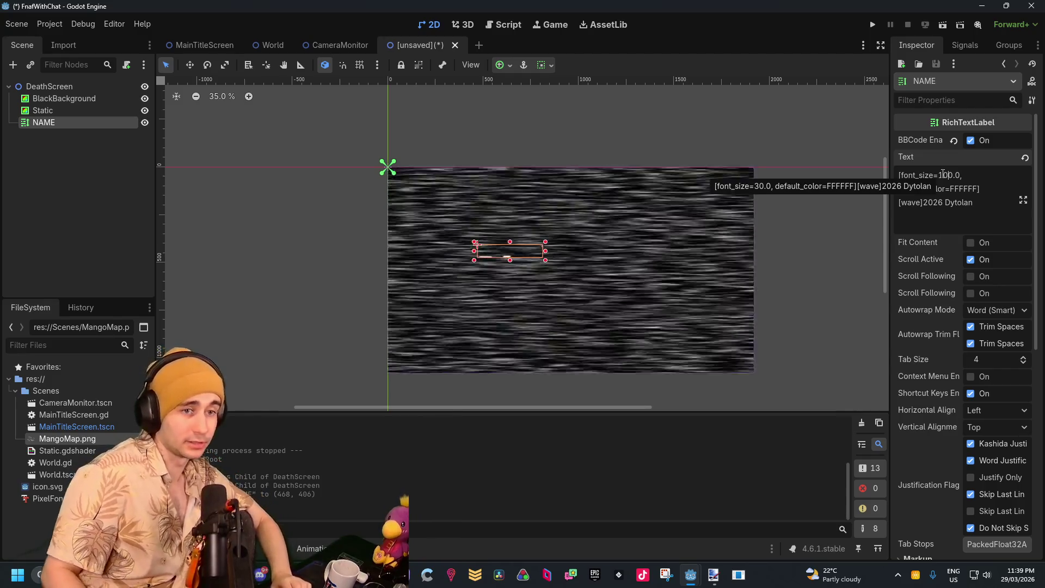
mouse_move(546, 260)
left_mouse_down()
mouse_move(716, 362)
mouse_move(735, 338)
mouse_move(663, 311)
left_mouse_up()
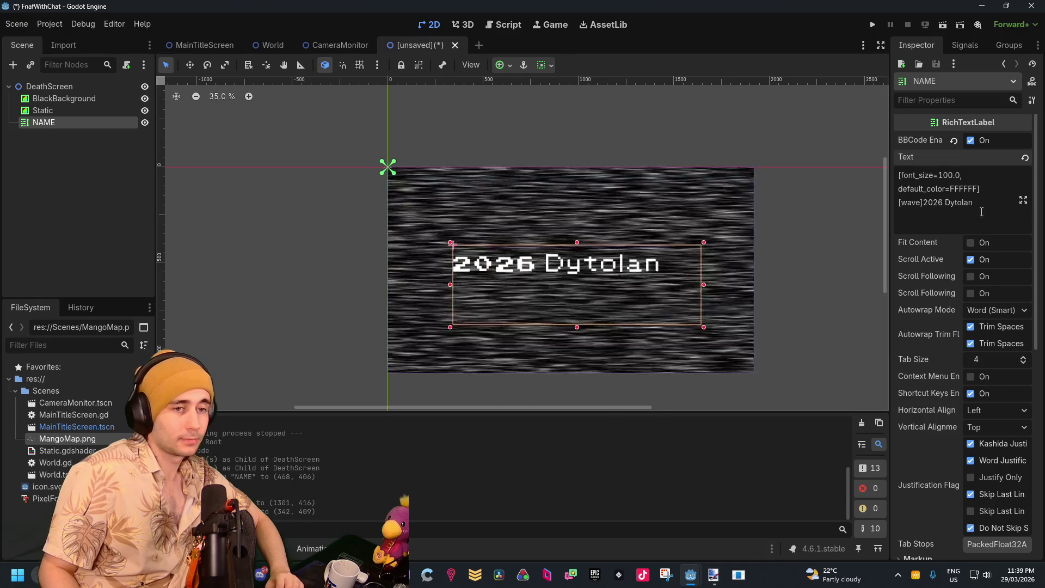
Change the label text to 'You died...' and move it to the lower-left
left_click_drag(973, 202, 924, 202)
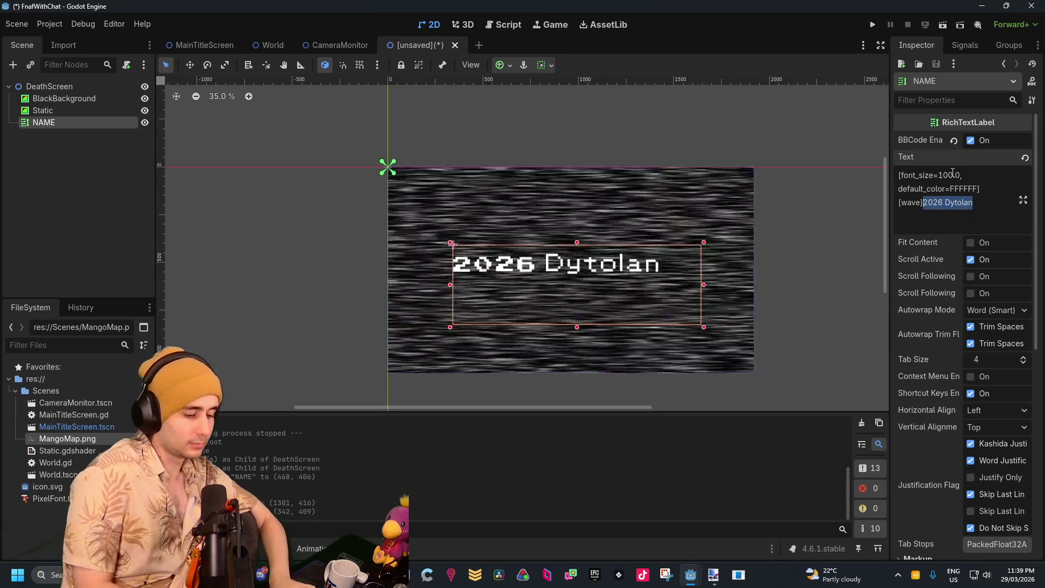
type("You died")
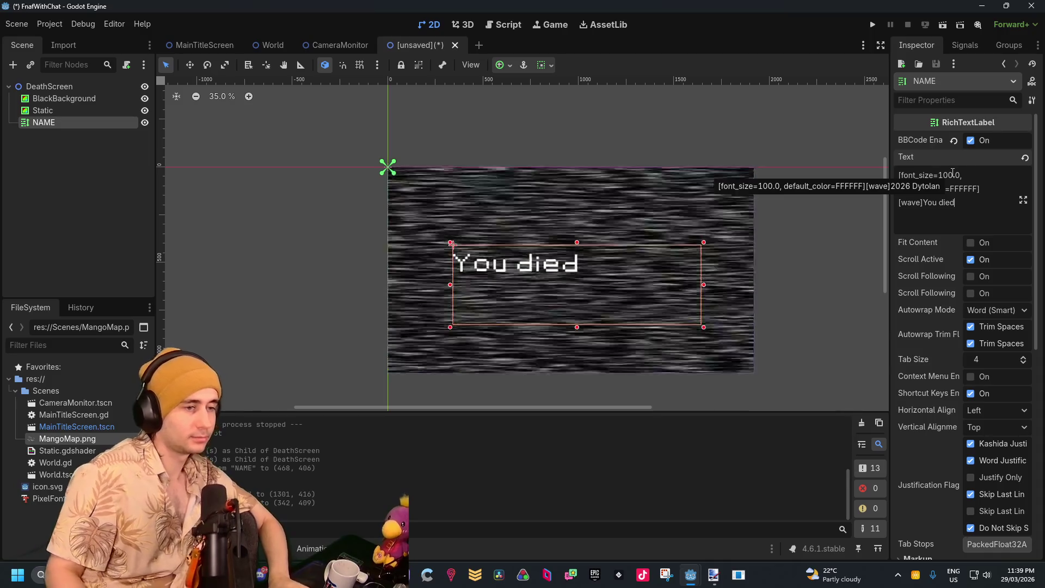
type("...")
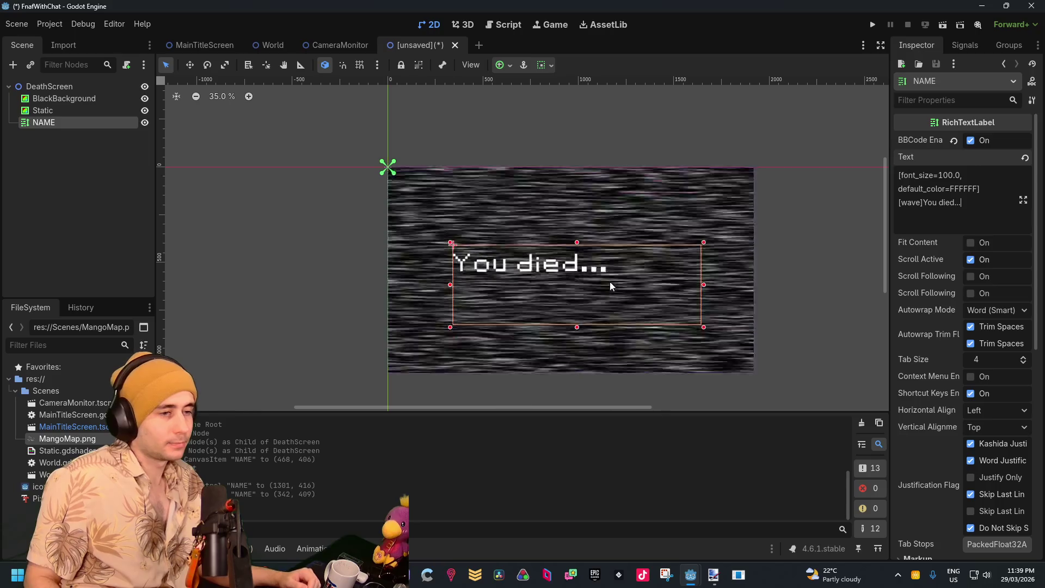
mouse_move(610, 283)
left_mouse_down()
mouse_move(565, 356)
mouse_move(545, 367)
mouse_move(551, 374)
left_mouse_up()
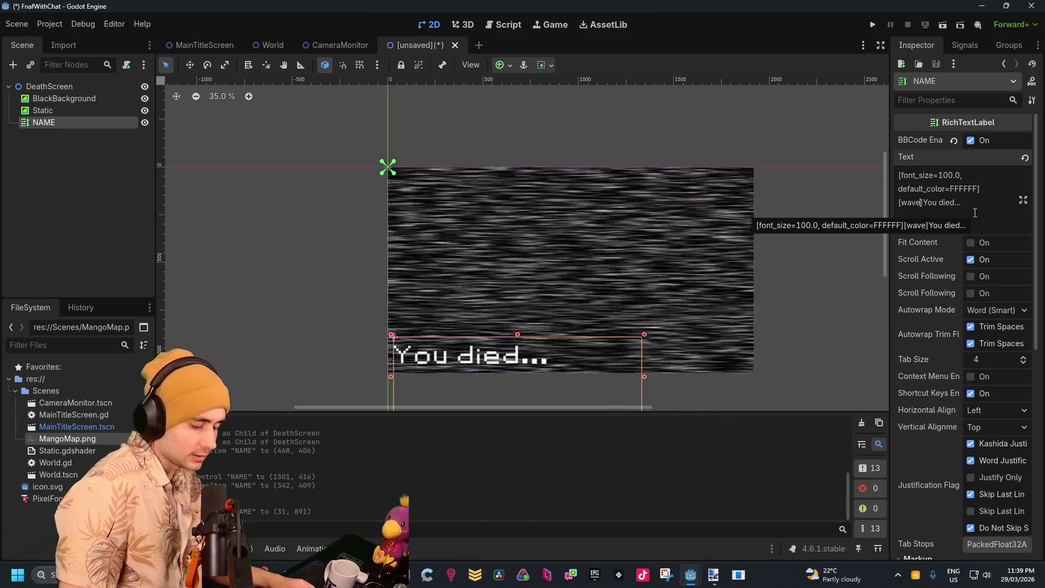
Try amplitude and frequency parameters in the label's wave tag, leaving '[wave_f=1.0]' shown literally
type(", an")
key("BackSpace")
type("mplitude=")
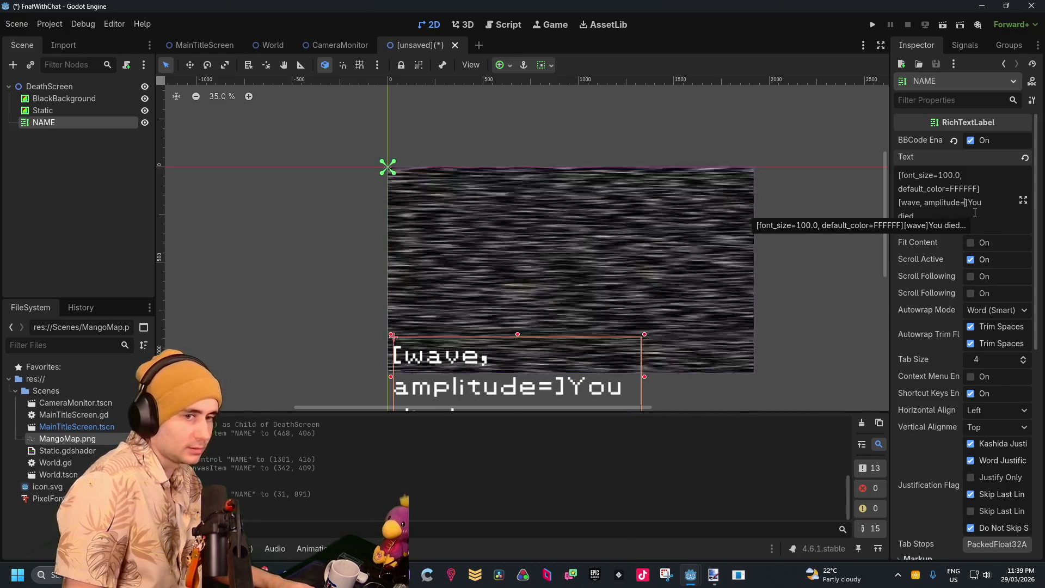
type("1.0")
key("Left")
key("Left")
key("Left")
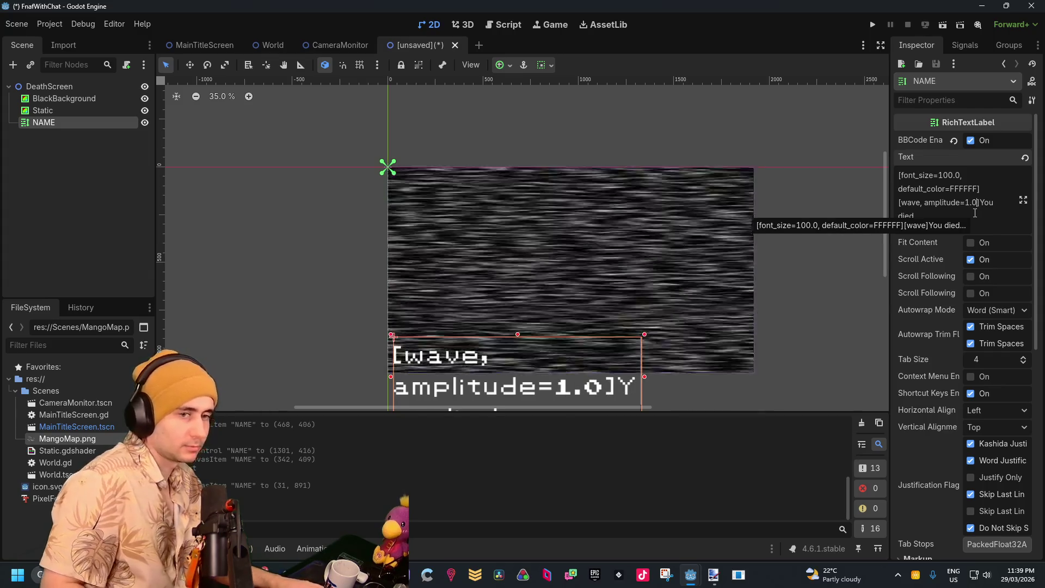
type("wave_")
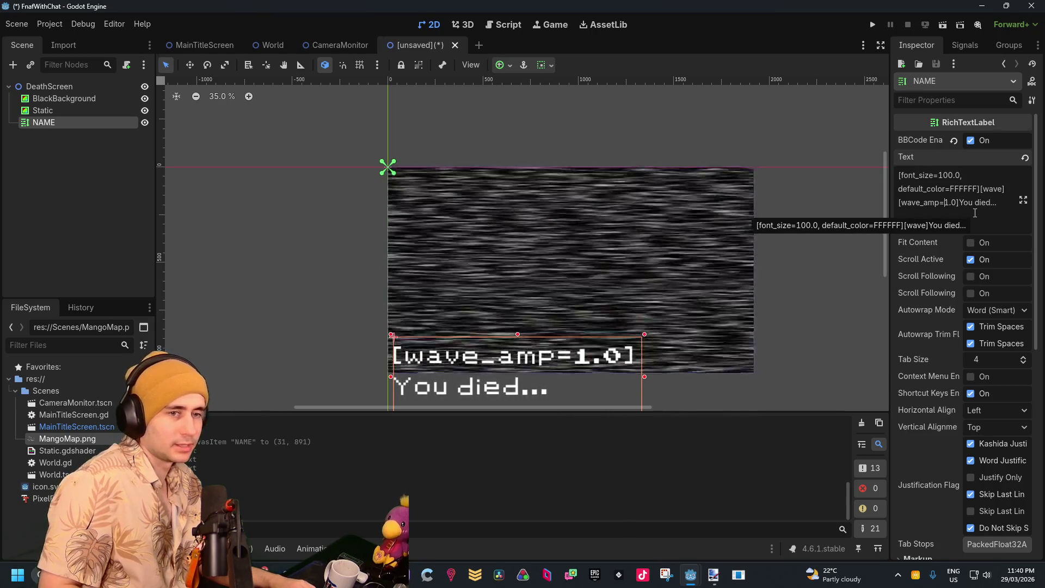
type("l")
key("BackSpace")
type("u")
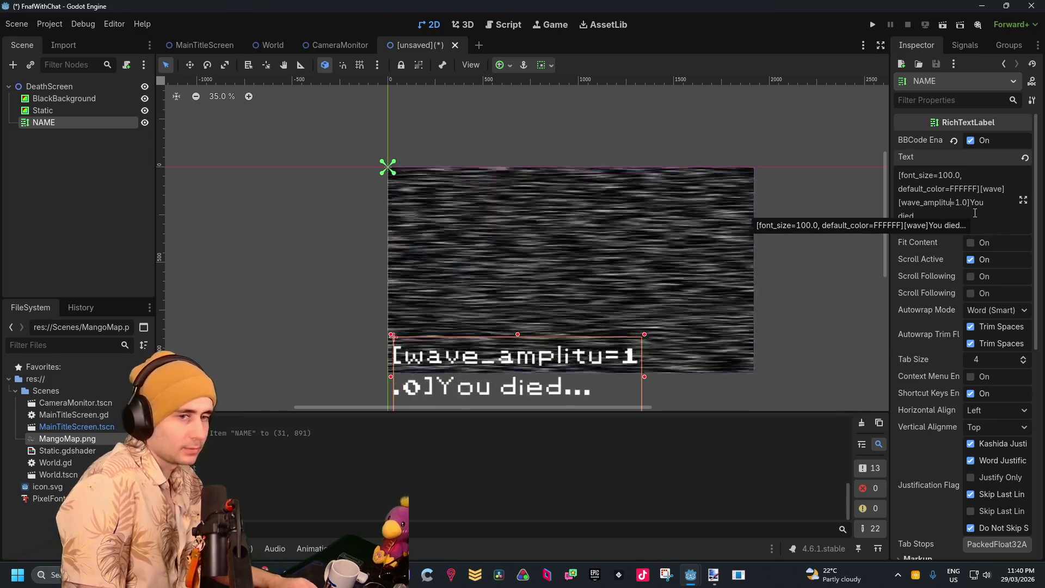
key("BackSpace")
key("BackSpace")
key("BackSpace")
type("frequency")
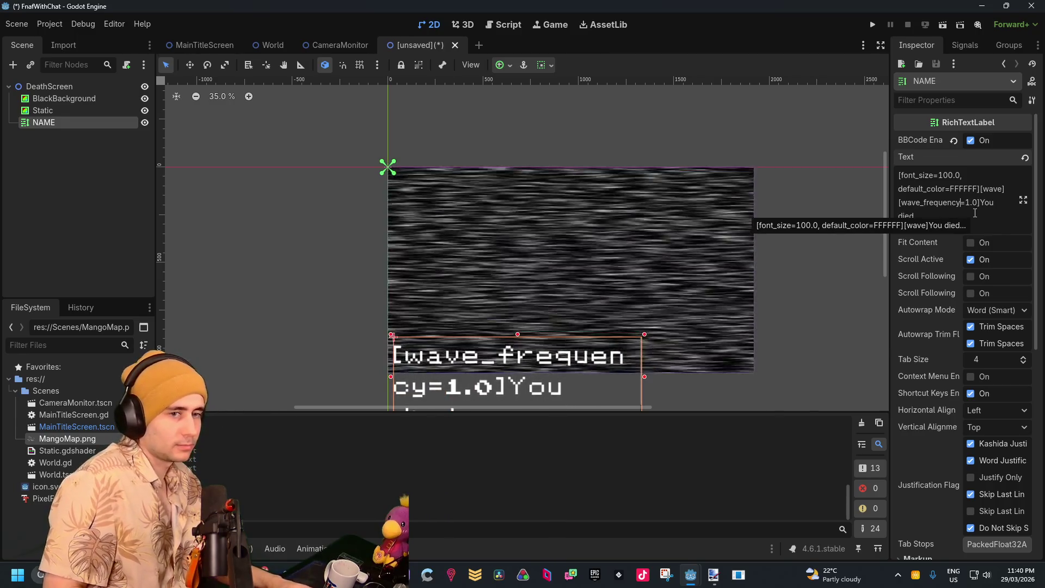
key("BackSpace")
key("BackSpace")
key("BackSpace")
key("BackSpace")
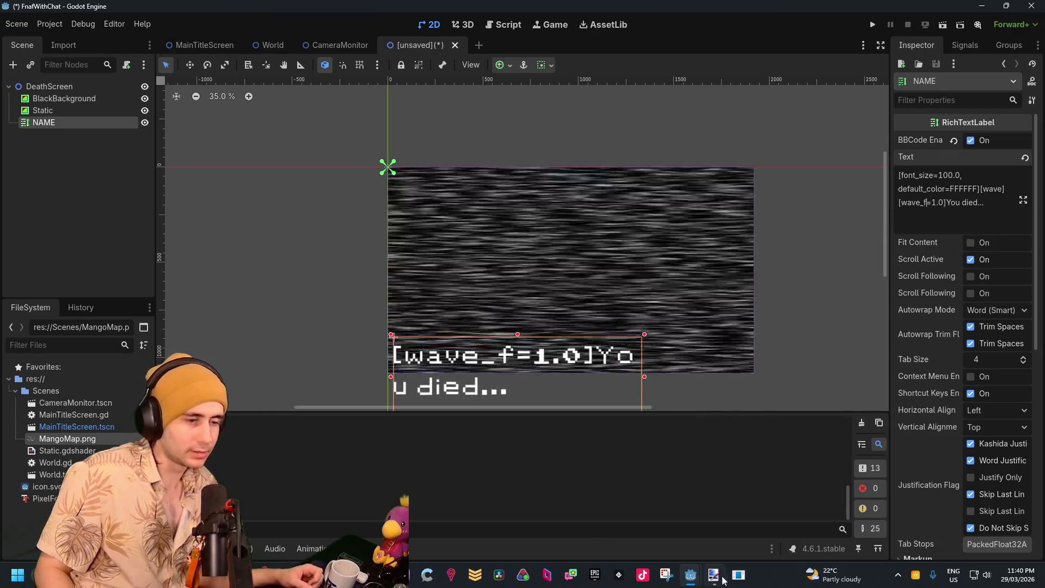
mouse_move(691, 575)
left_click(693, 474)
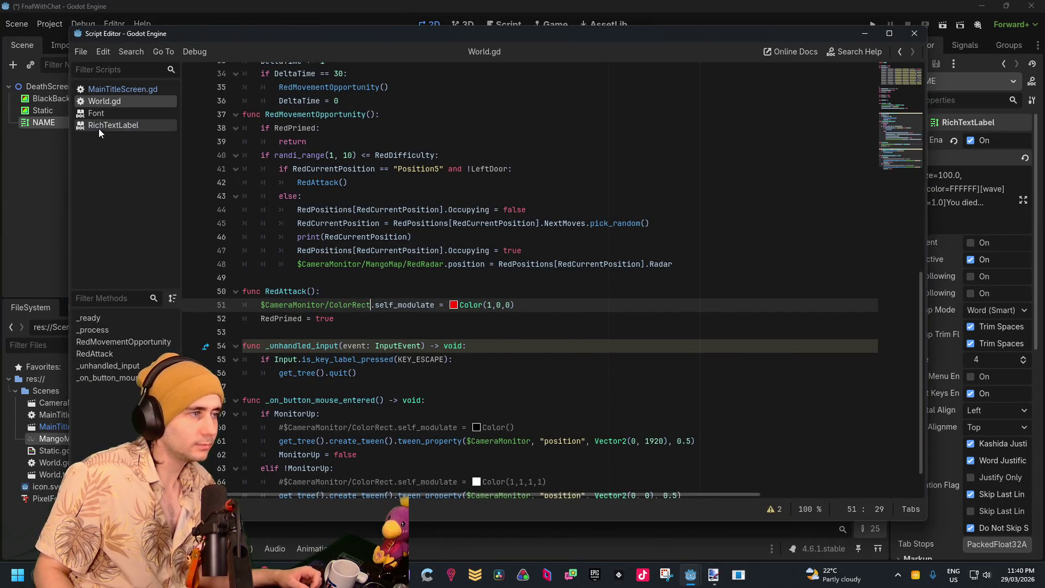
Read the RichTextLabel class reference and search it for the wave tag, then return to the 2D view
left_click(100, 130)
key("ctrl+f")
type("wa")
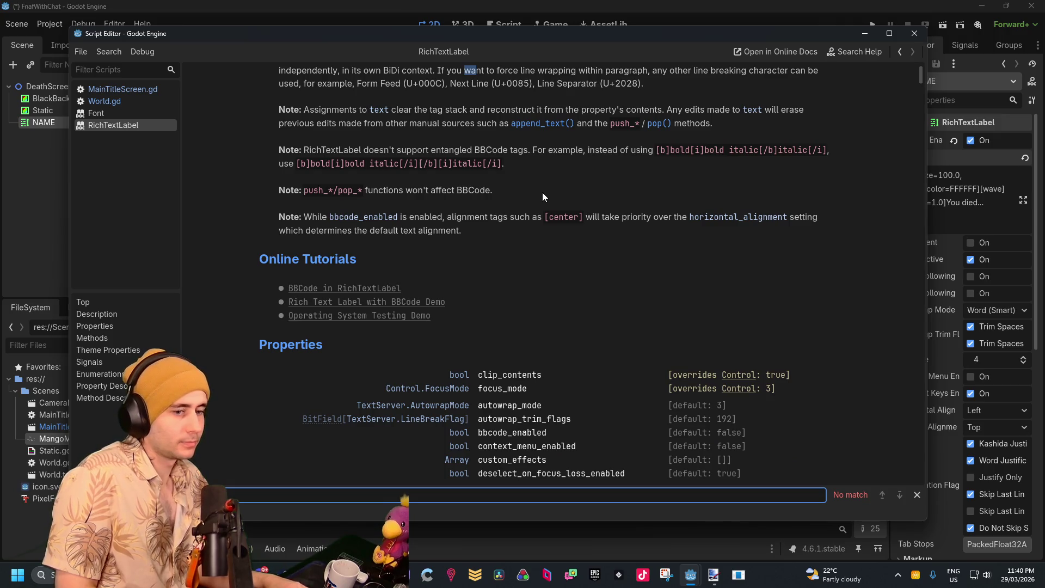
key("BackSpace")
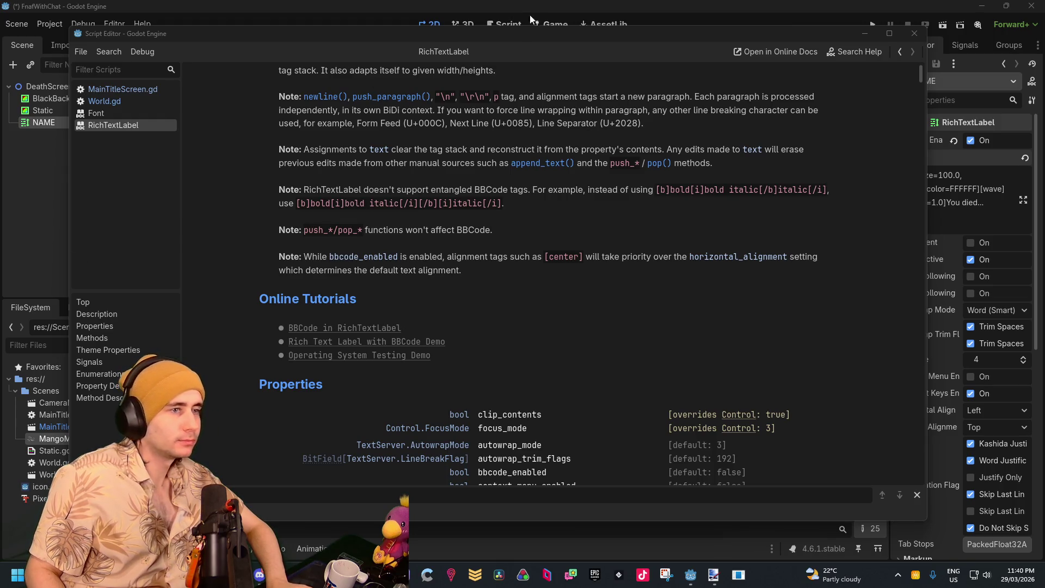
left_click(566, 7)
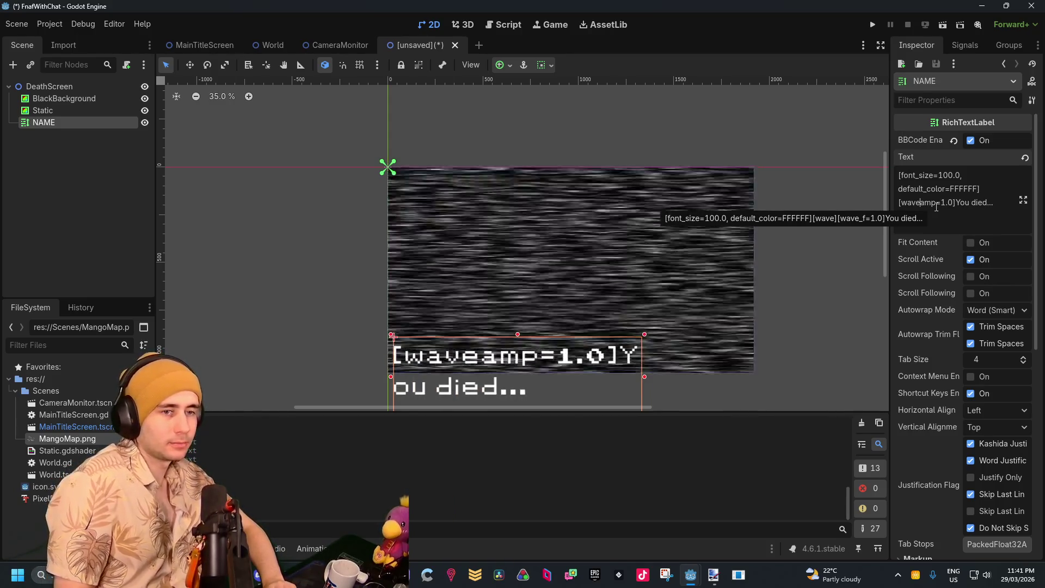
Raise the wave amp to 100.0 and add a freq=5 parameter to the wave tag
key("Right")
key("Right")
key("Right")
type("0")
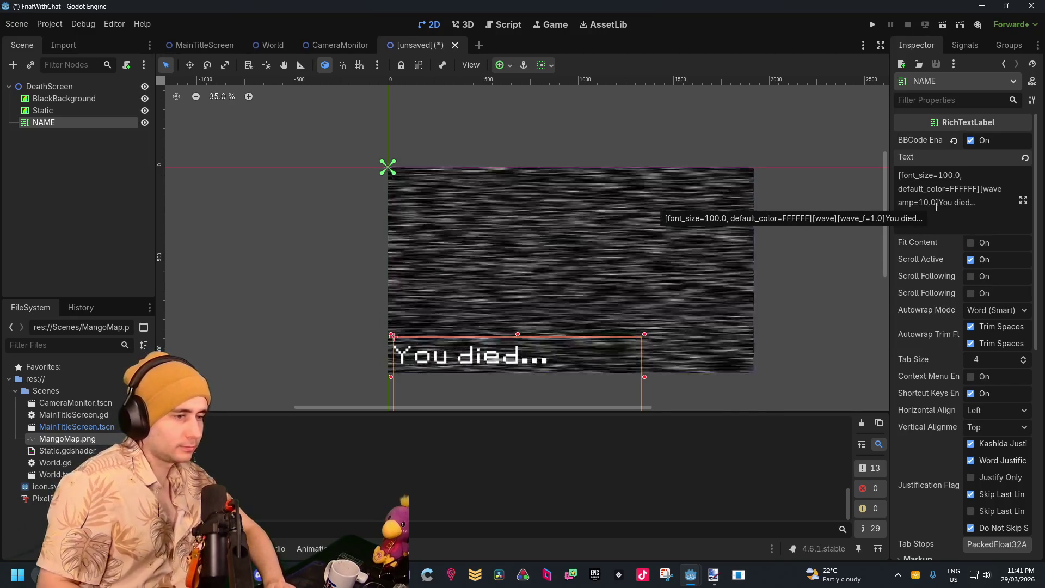
type("0")
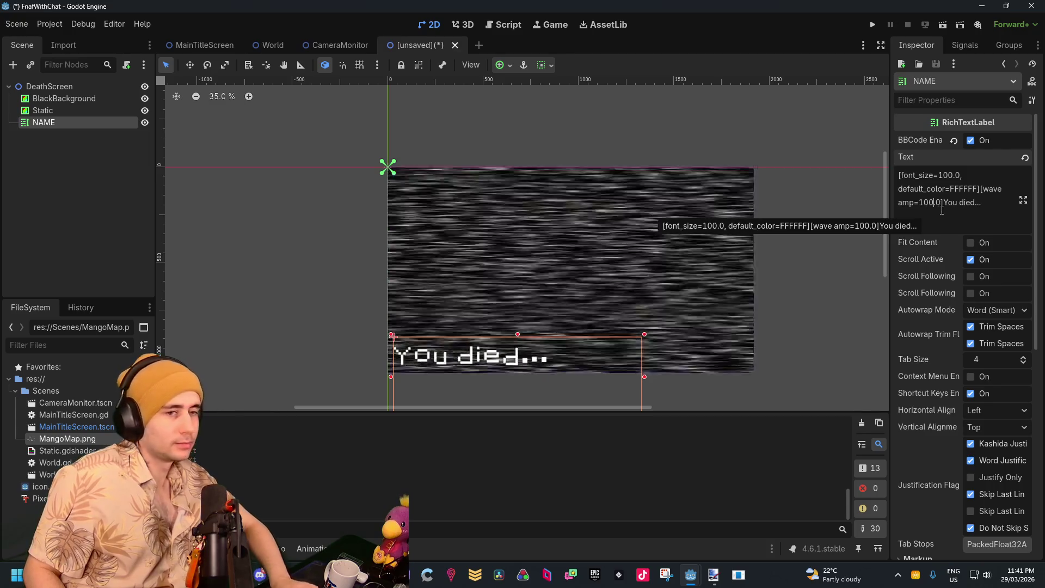
left_click(942, 208)
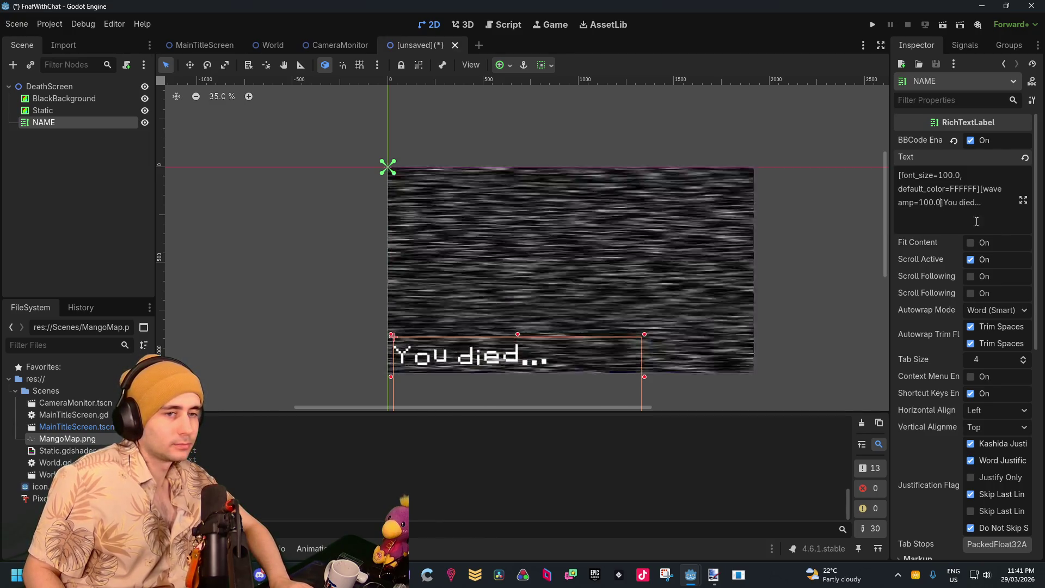
type("freq")
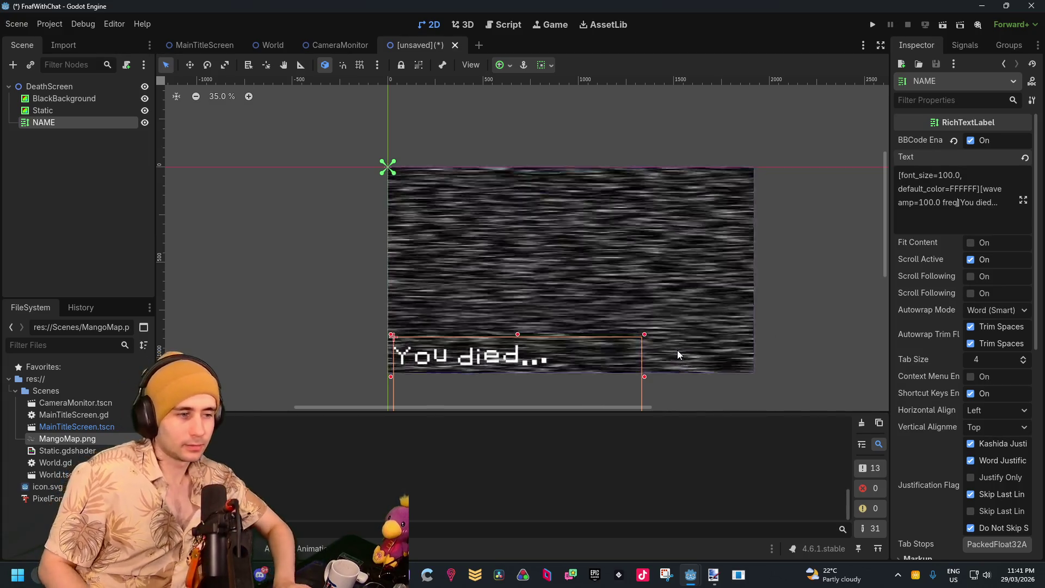
type(" =")
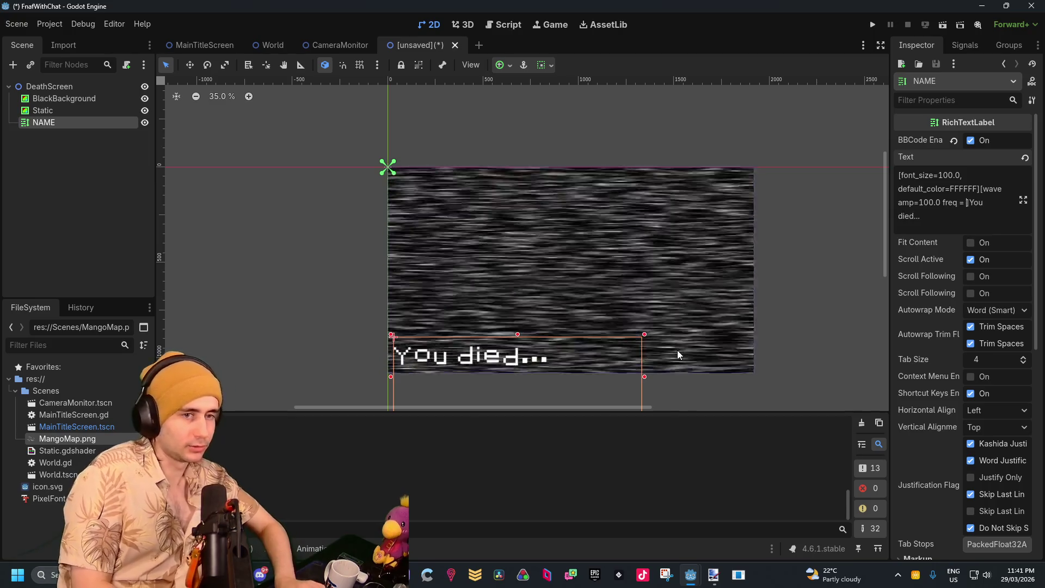
key("BackSpace")
key("BackSpace")
key("BackSpace")
type("=")
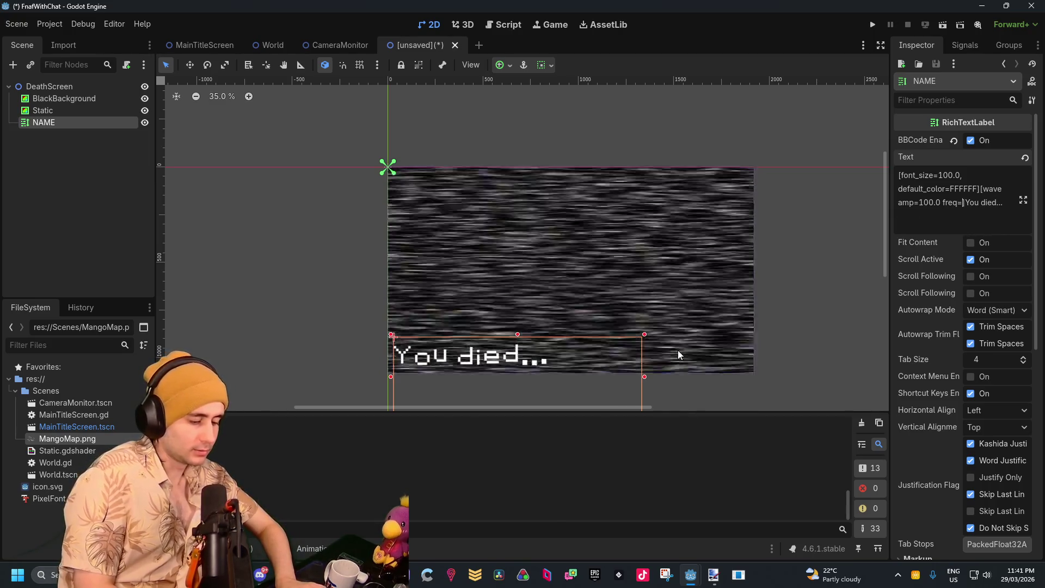
type("50")
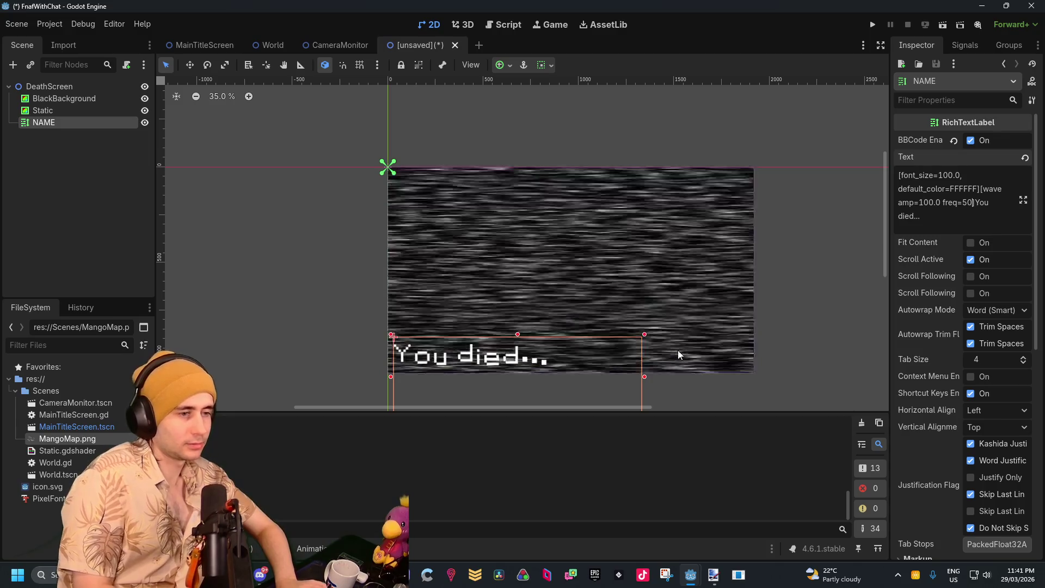
key("BackSpace")
key("BackSpace")
type("10")
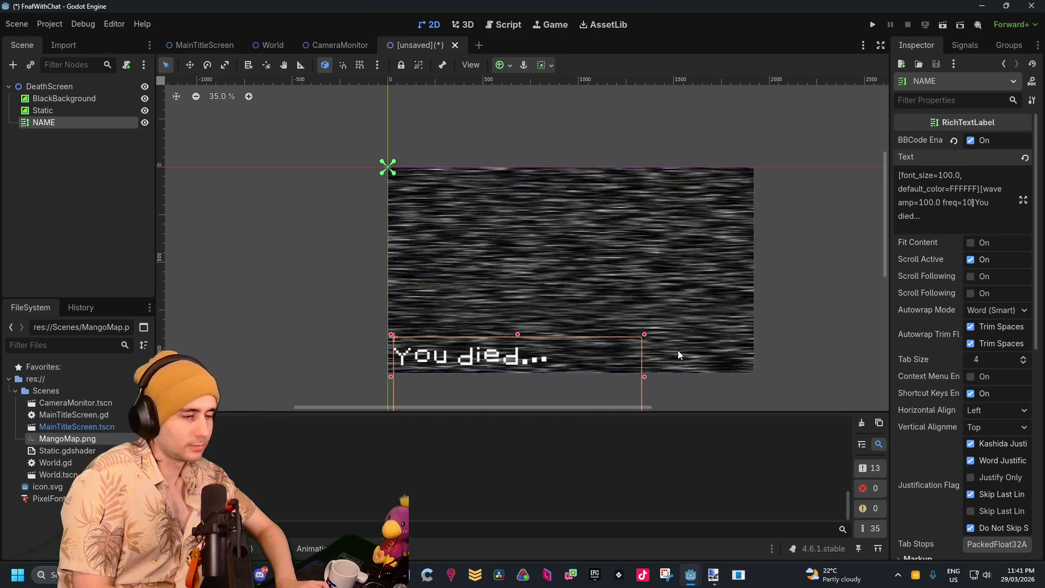
key("BackSpace")
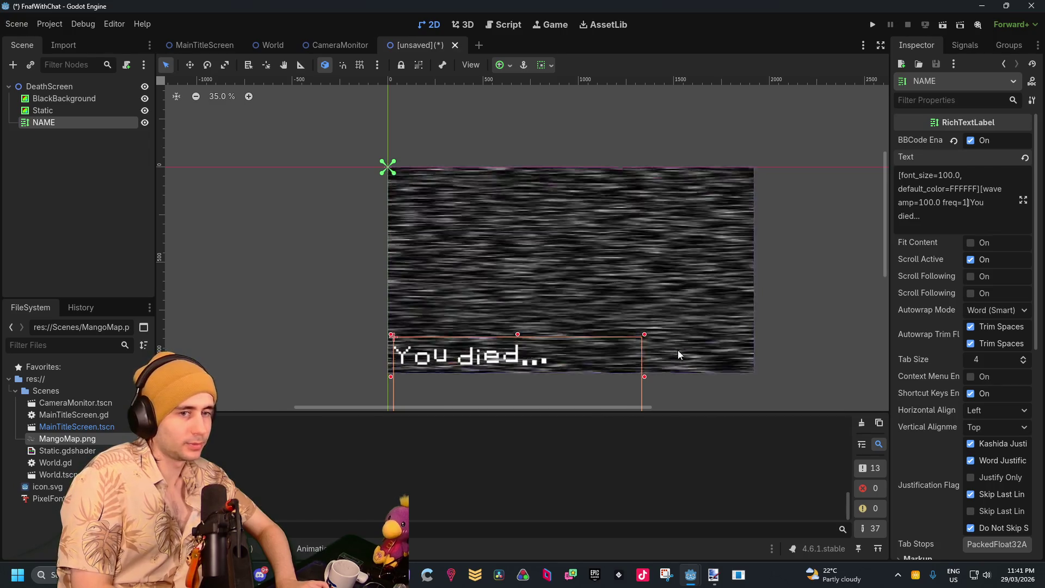
type("5")
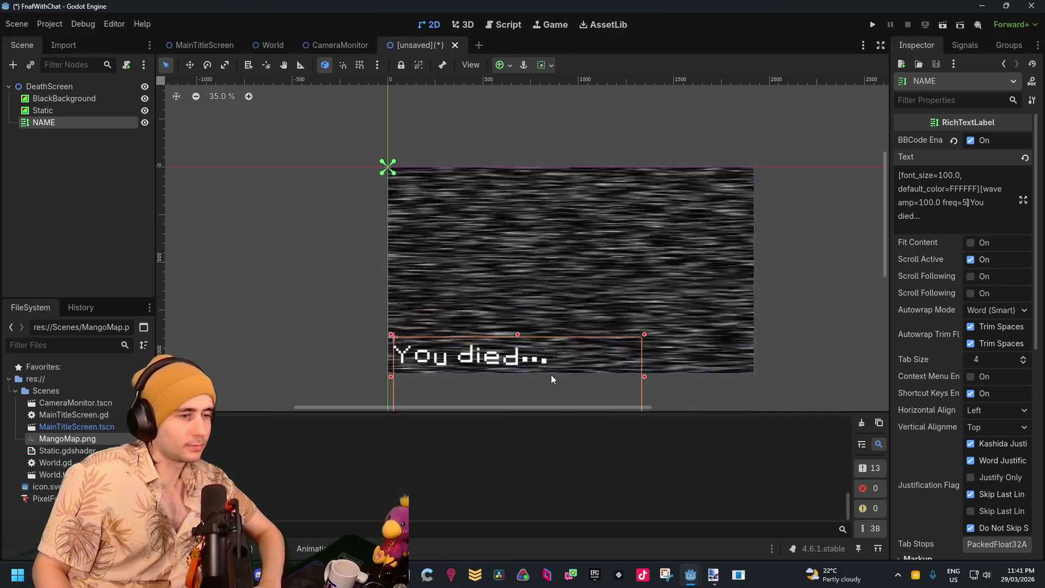
Try out and remove a connected parameter, leaving the tag as [wave amp=100.0 freq=5]
left_click(933, 202)
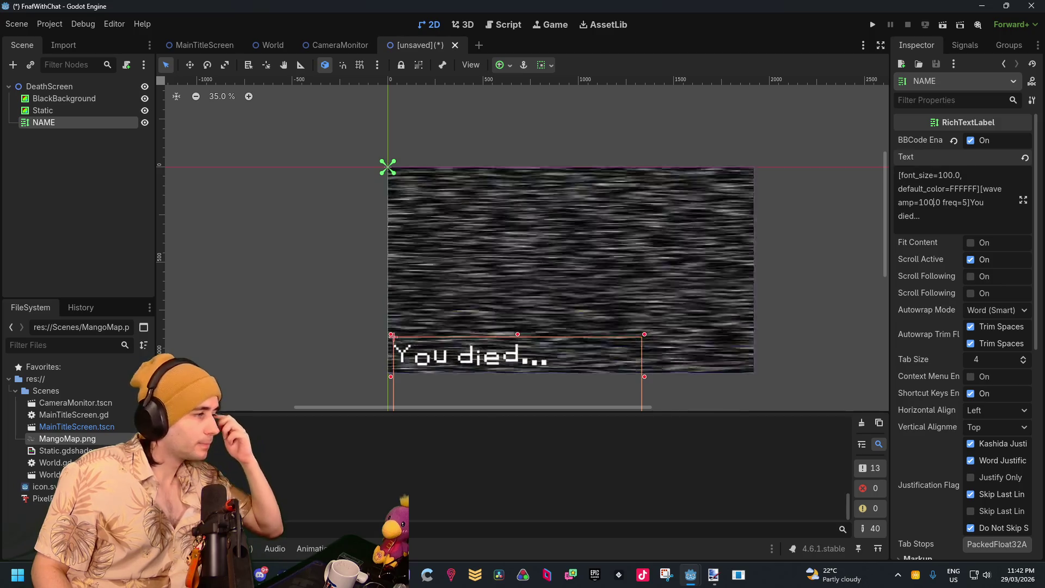
key("Right")
key("Right")
key("Right")
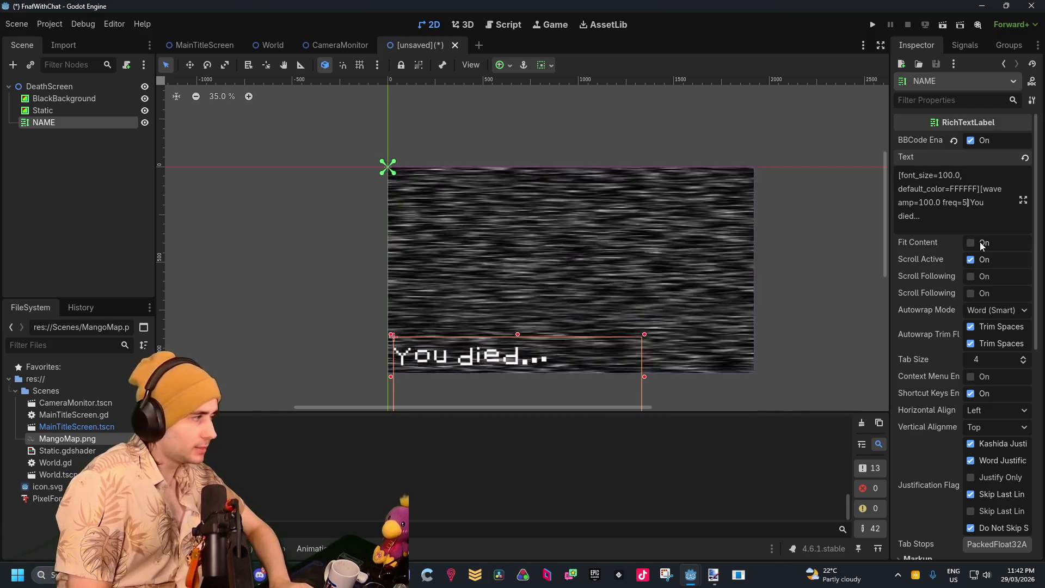
type("connecte")
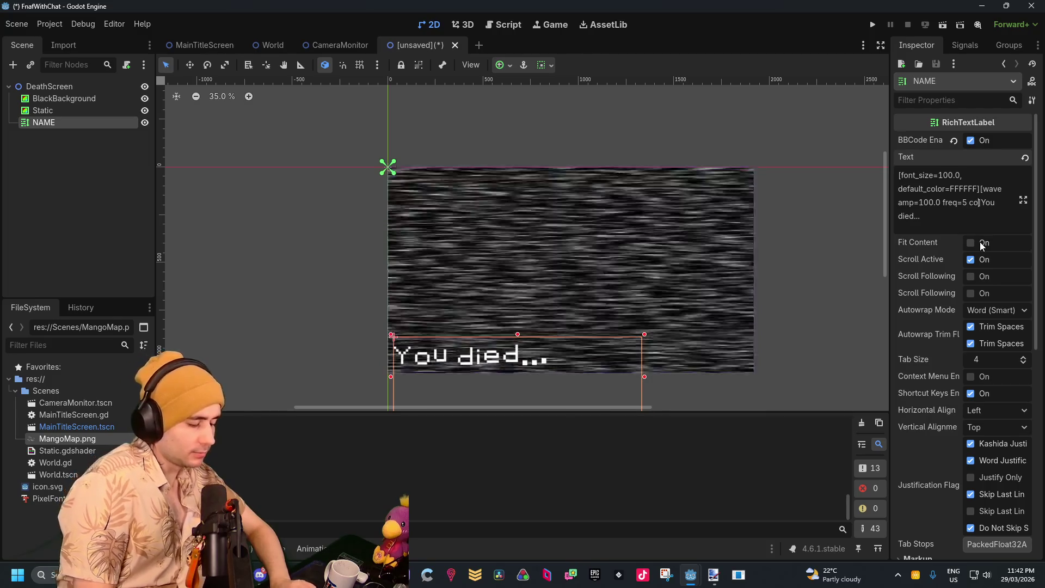
type("d=2")
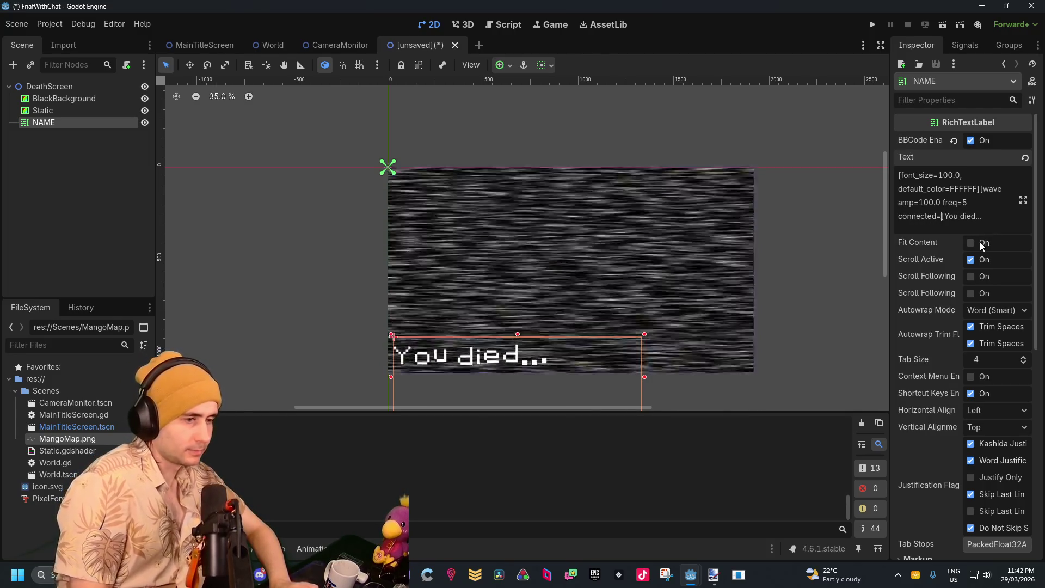
key("BackSpace")
type("6")
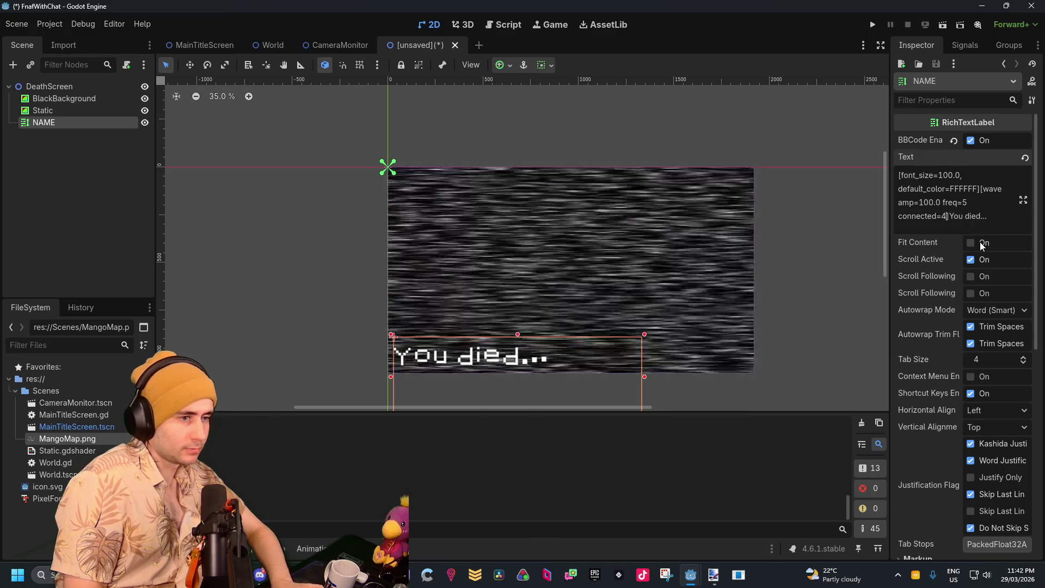
type("78")
key("BackSpace")
key("BackSpace")
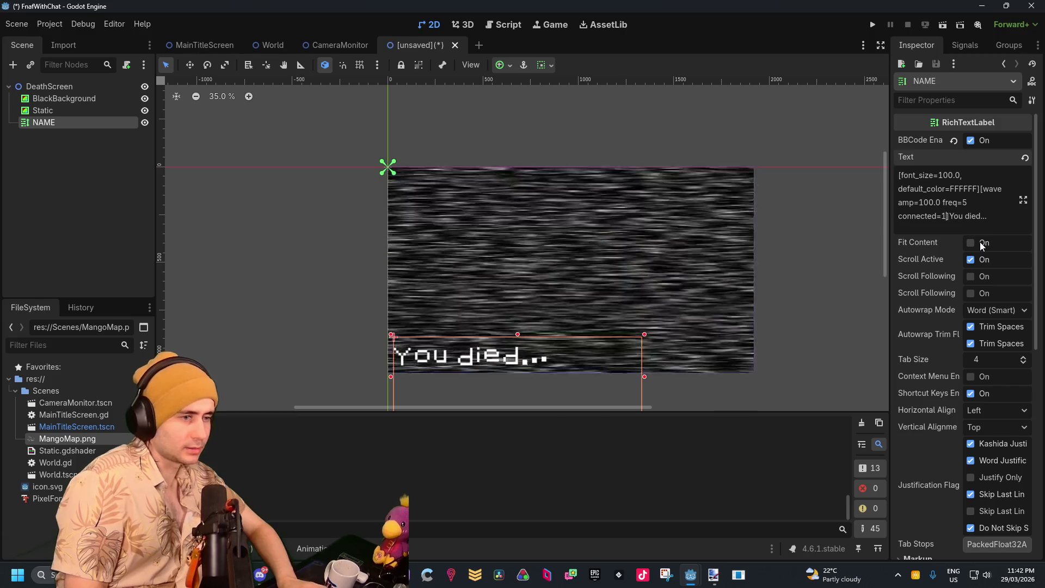
key("BackSpace")
key("BackSpace")
key("BackSpace")
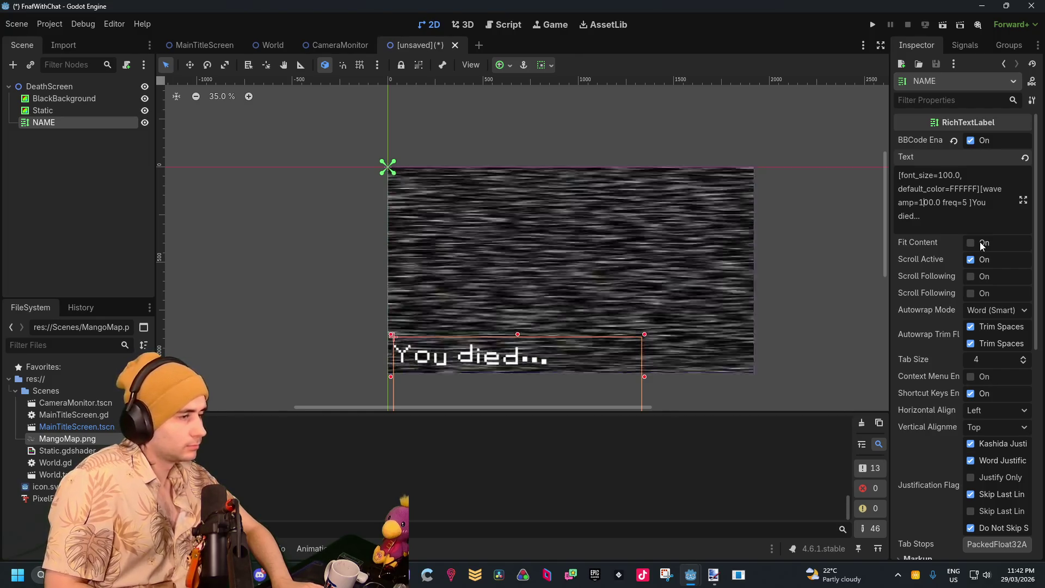
key("BackSpace")
key("BackSpace")
type("5")
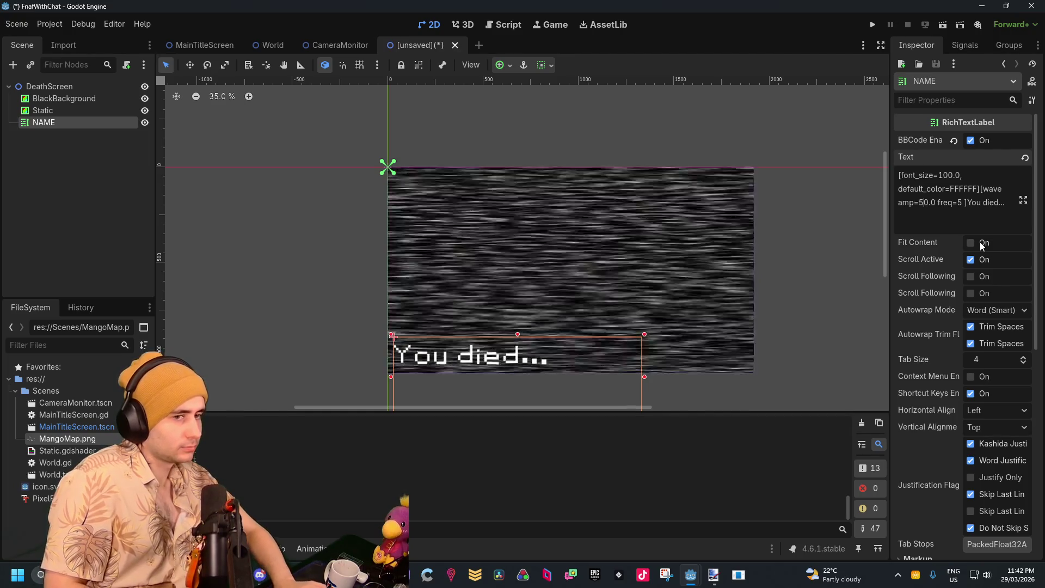
key("BackSpace")
type("10")
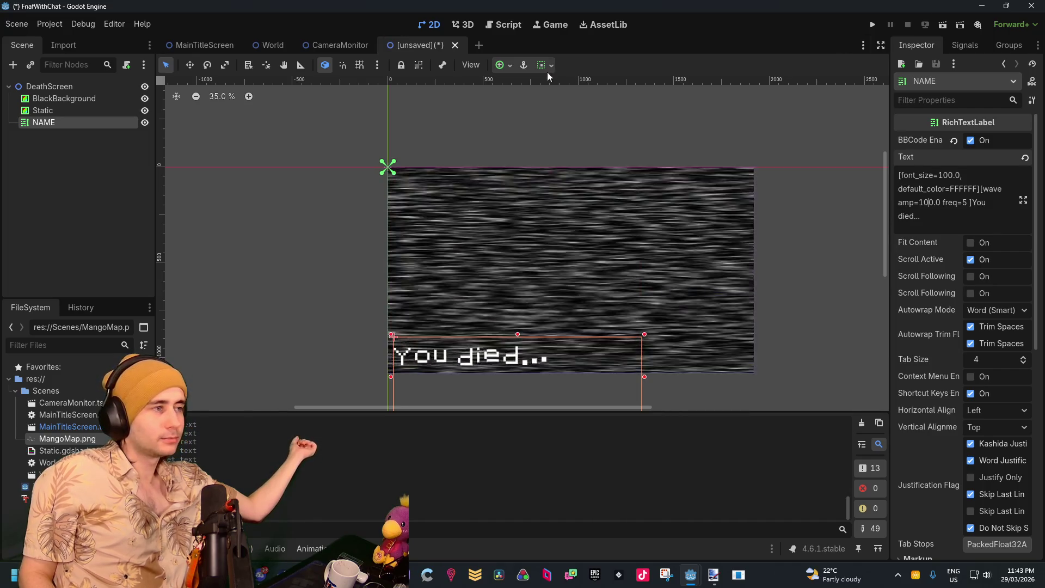
Rename the NAME label node to YOUDIED and switch to the CameraMonitor scene
double_click(76, 123)
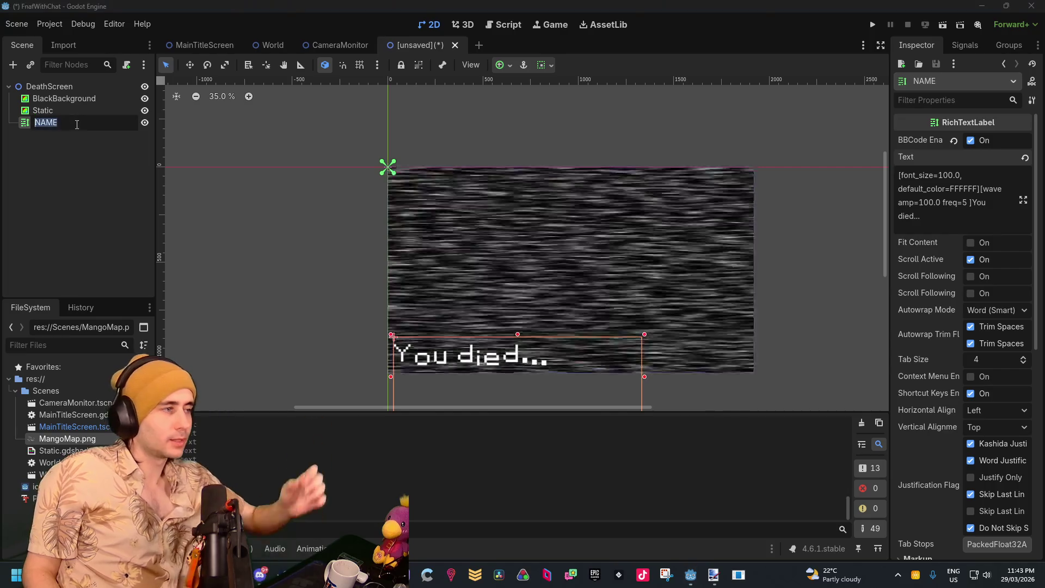
type("Youdied")
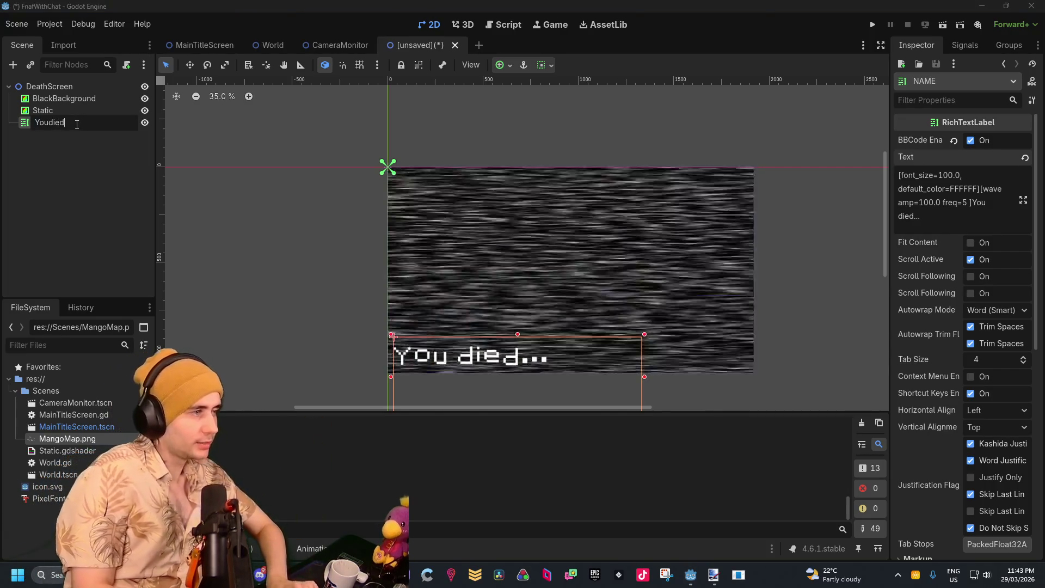
key("Return")
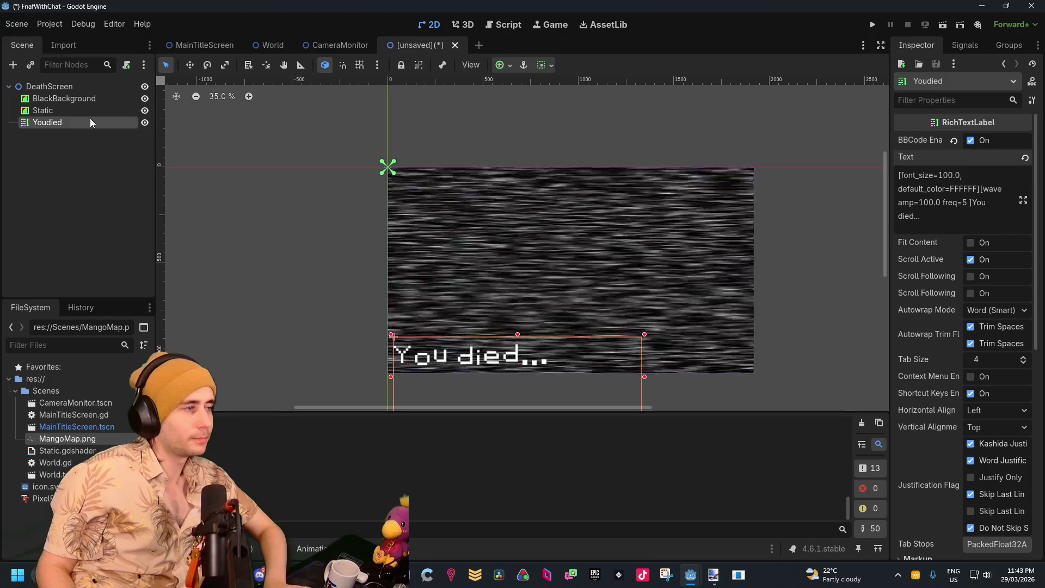
double_click(89, 123)
type("YOUDIED")
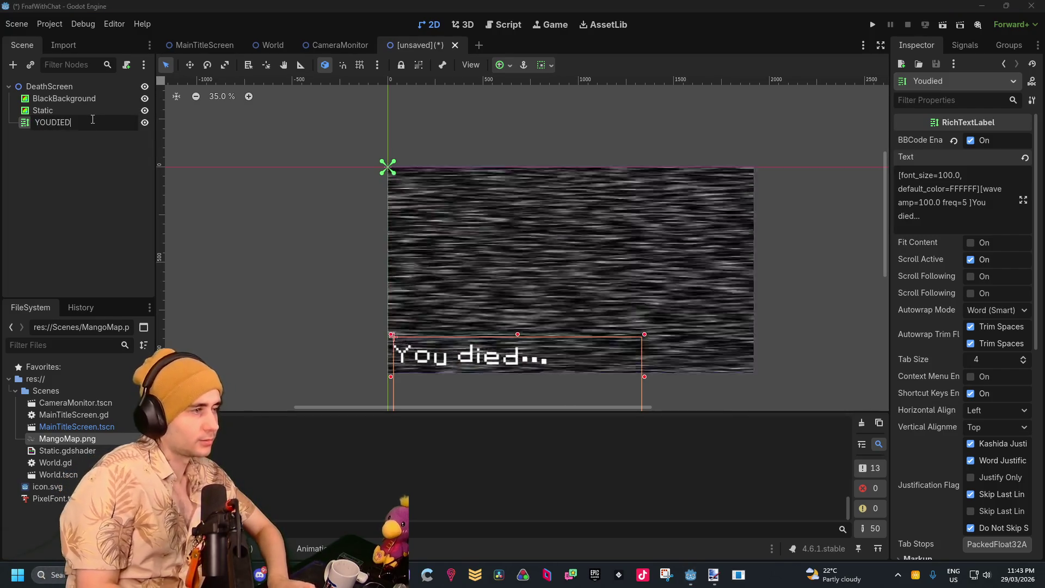
key("Return")
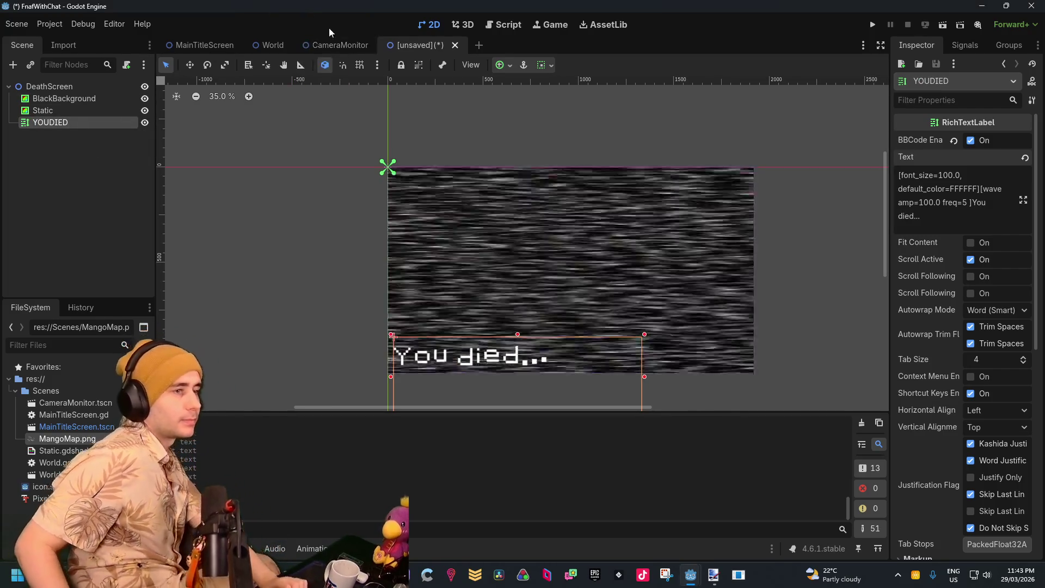
left_click(339, 45)
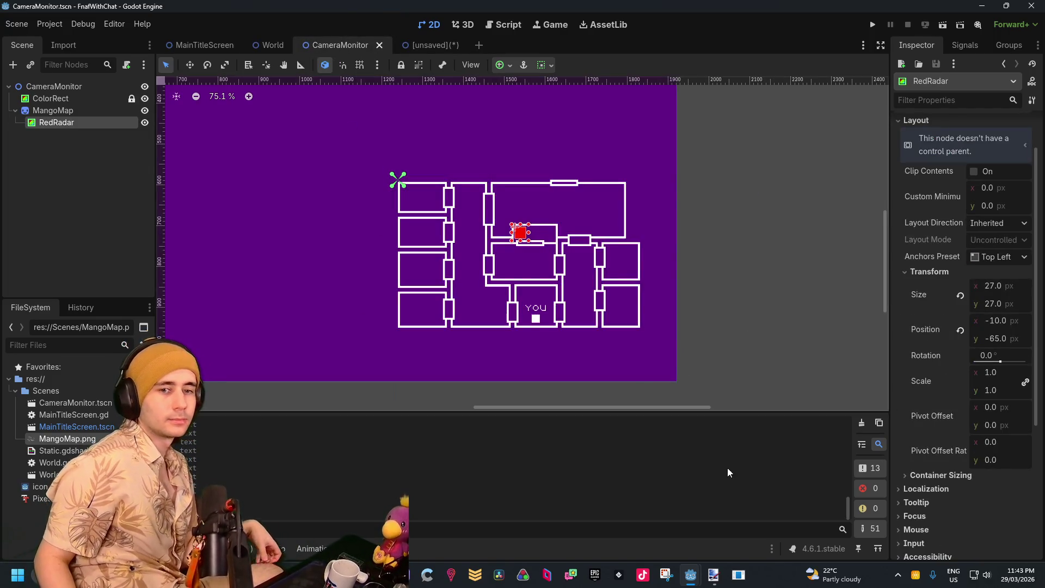
In World.gd's RedAttack, add await get_tree().create_timer(3).timeout after RedPrimed = true
mouse_move(691, 578)
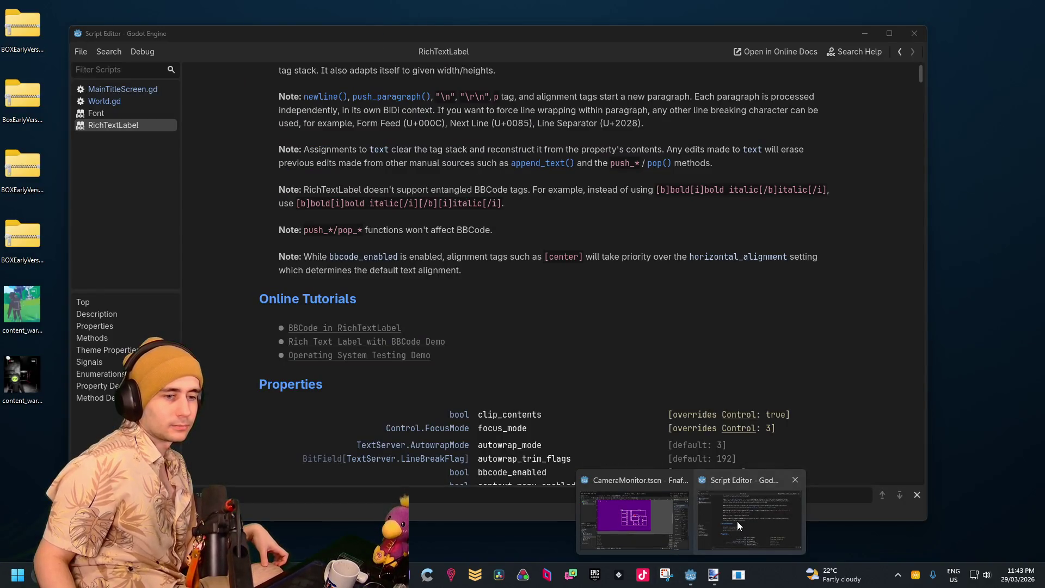
left_click(737, 522)
left_click(114, 90)
left_click(112, 101)
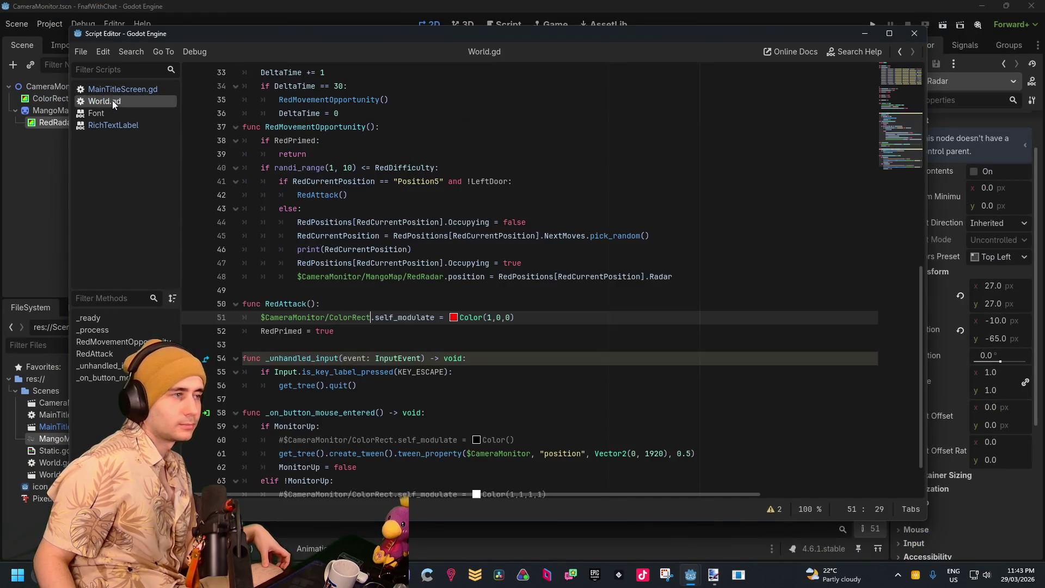
left_click(433, 344)
left_click(436, 330)
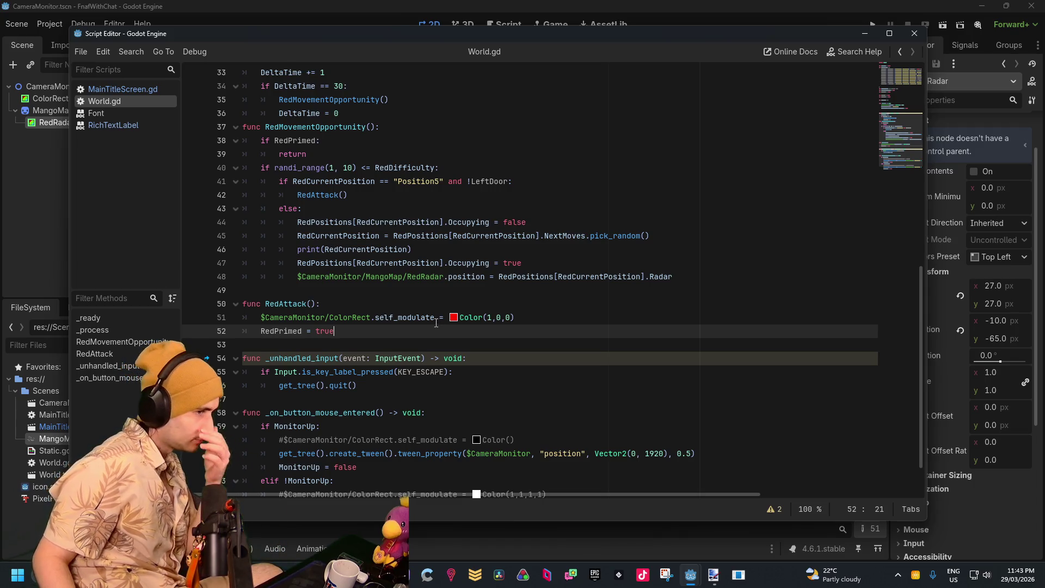
key("Return")
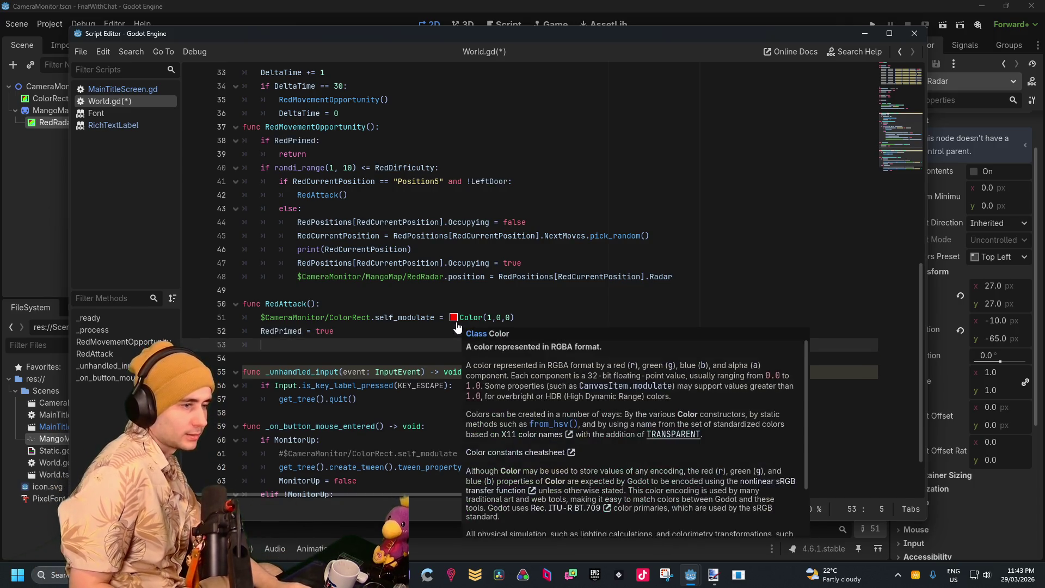
type("aw")
type("Time")
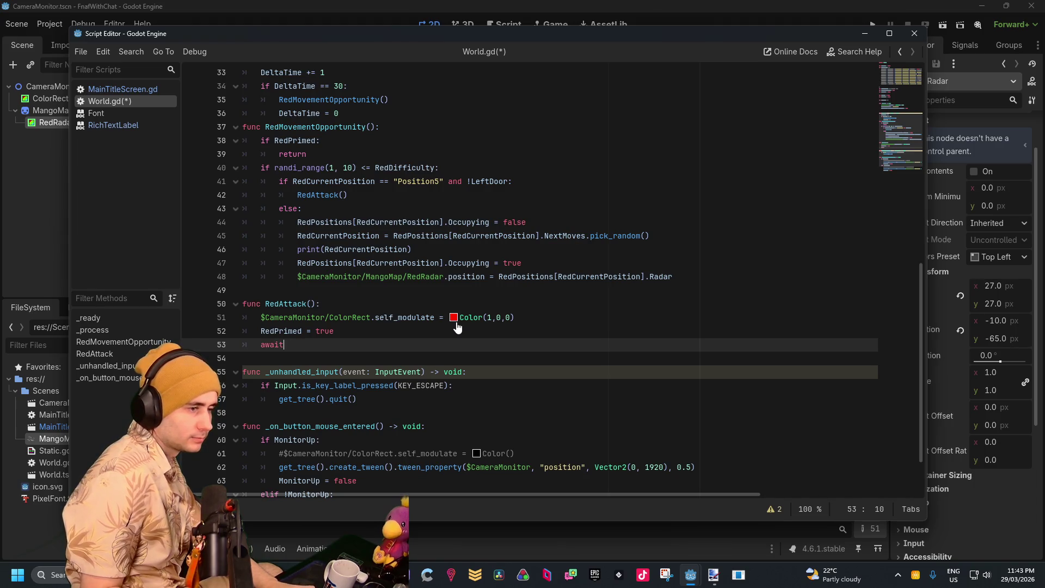
type("get")
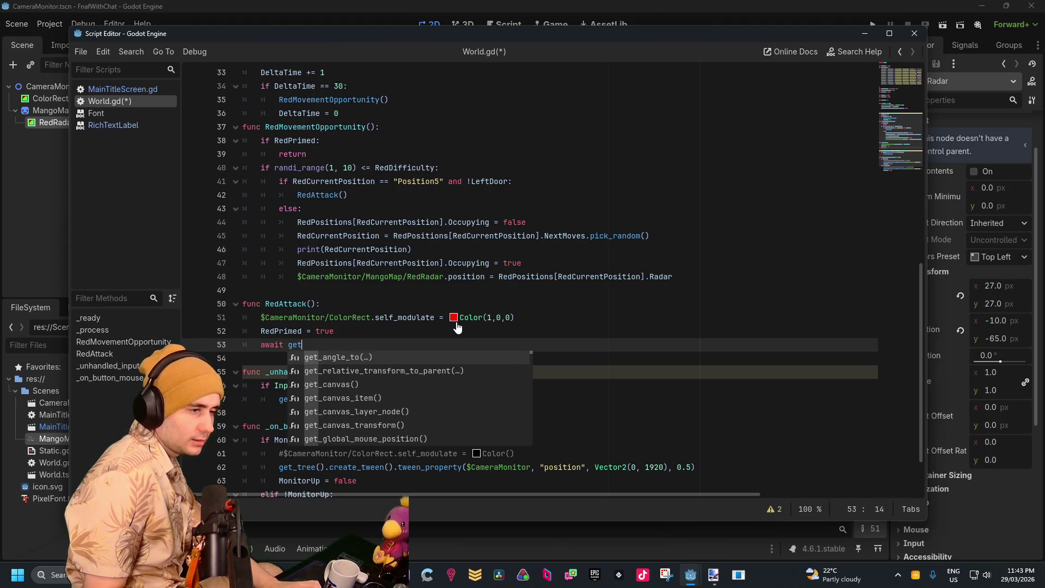
type("_tre")
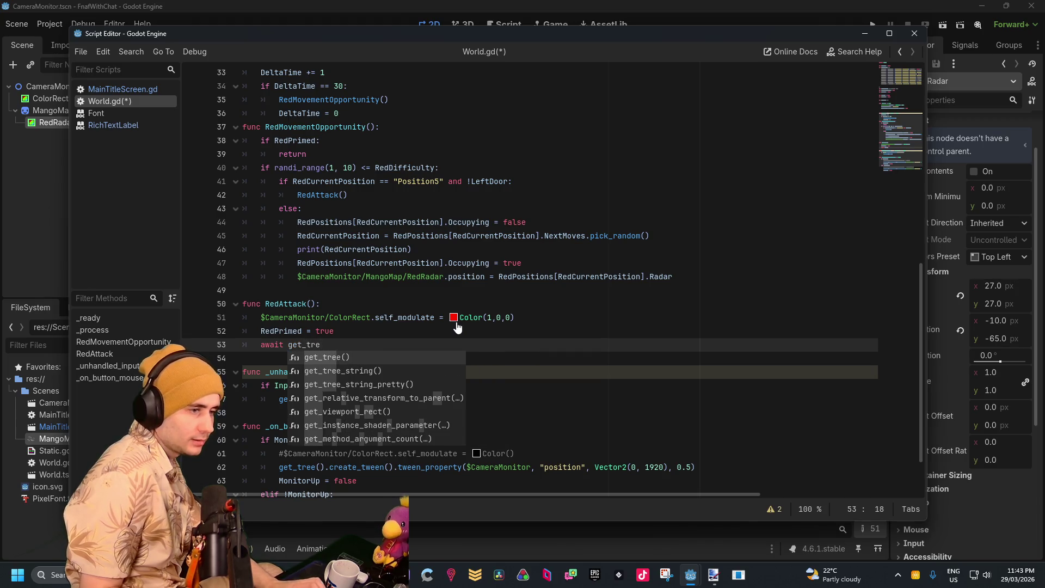
key("Return")
type("c")
key("Return")
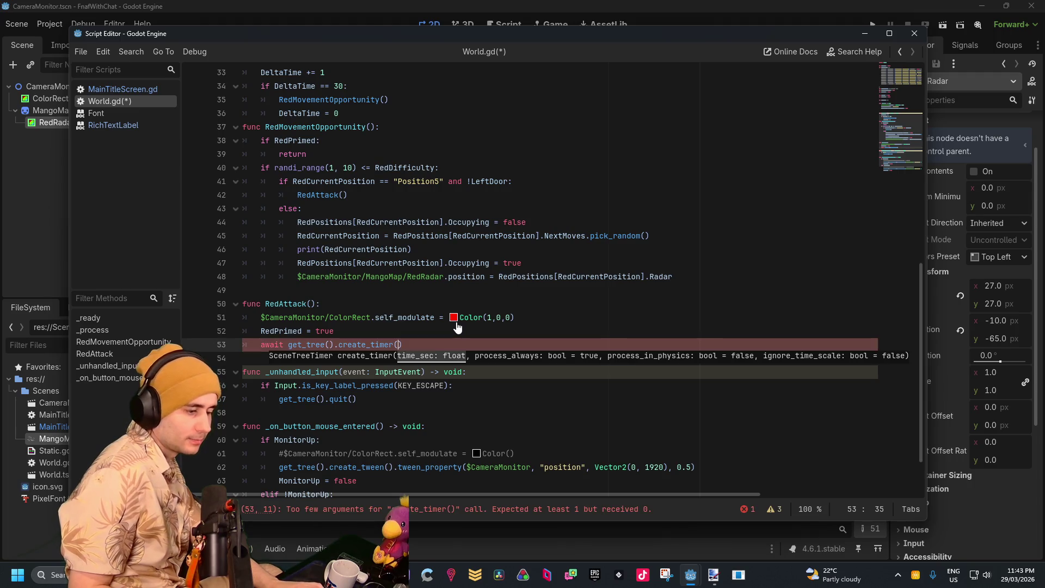
type(").time")
key("Return")
key("Return")
Add a get_tree().change_scene_to_file() call on the following line
type("get_tree")
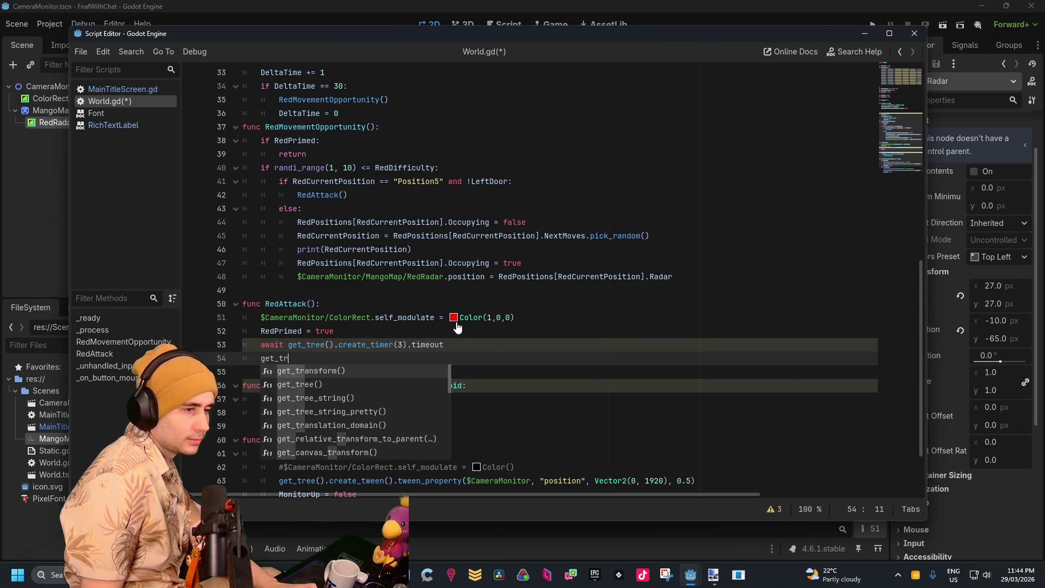
type("()")
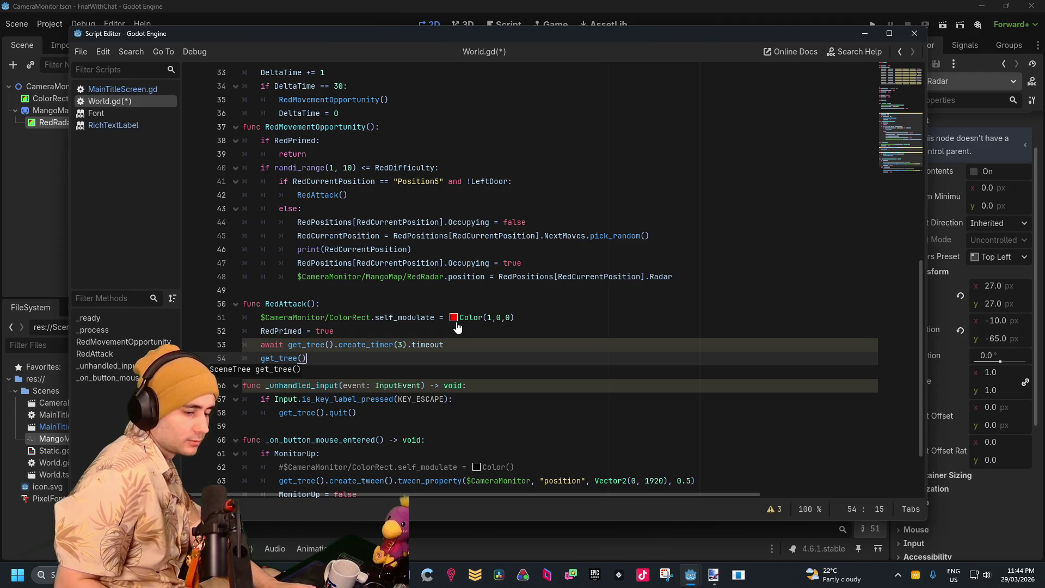
type(".cha")
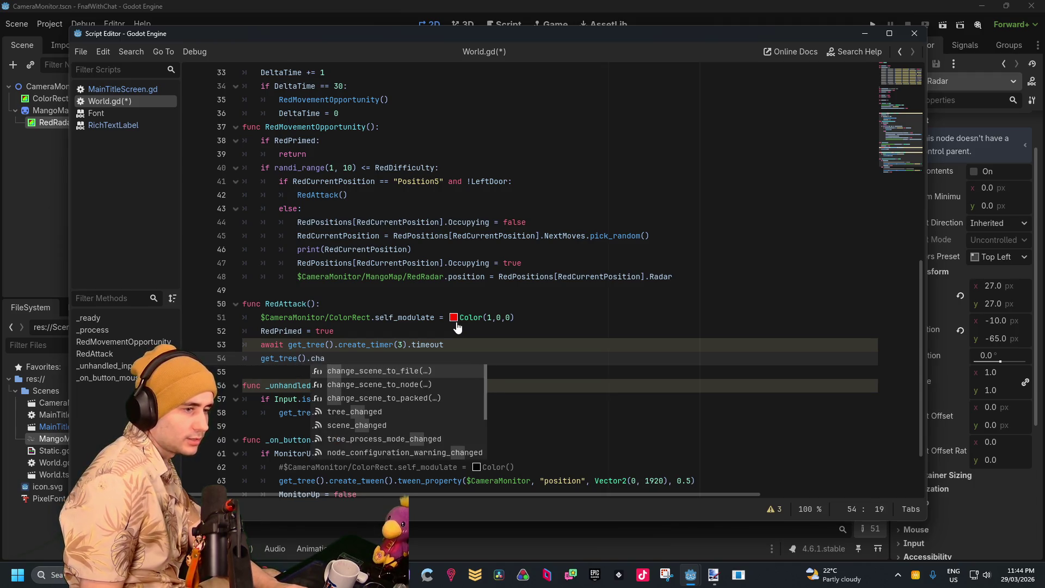
key("Return")
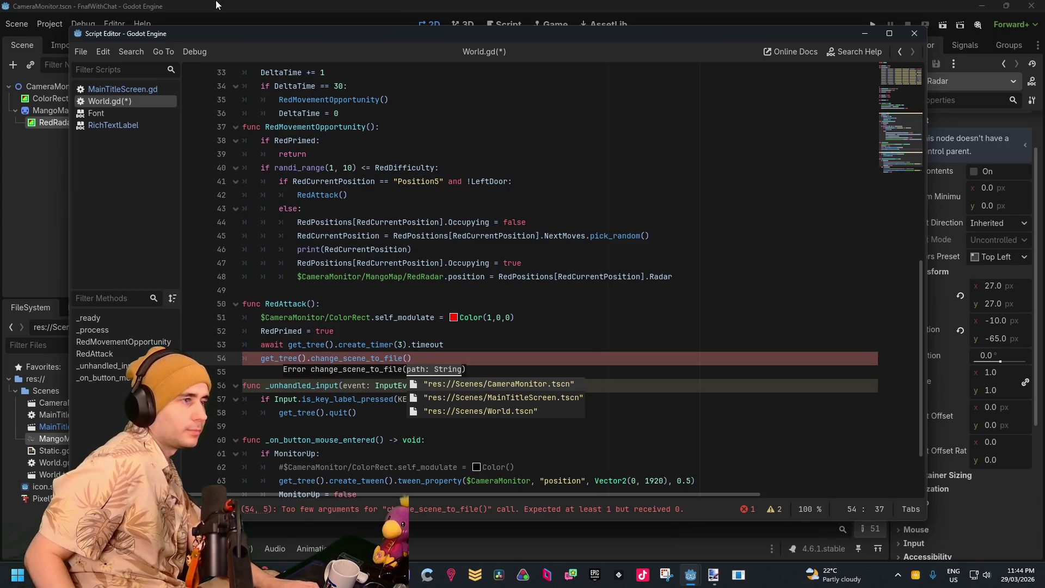
left_click(265, 23)
Save the death screen scene as DeathScreen.tscn in the Scenes folder
left_click(430, 45)
key("ctrl+s")
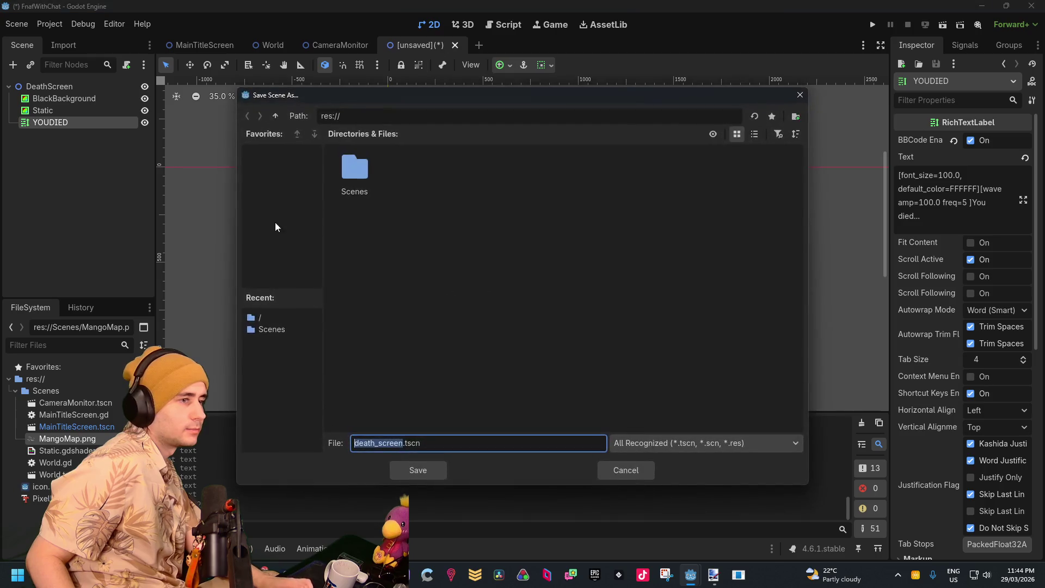
type("DeathS")
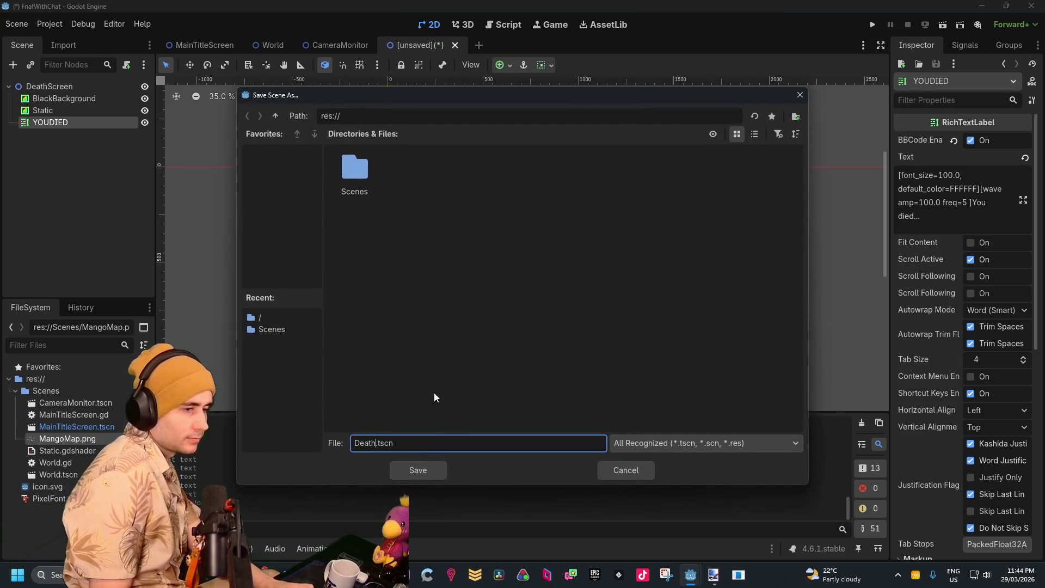
type("creen")
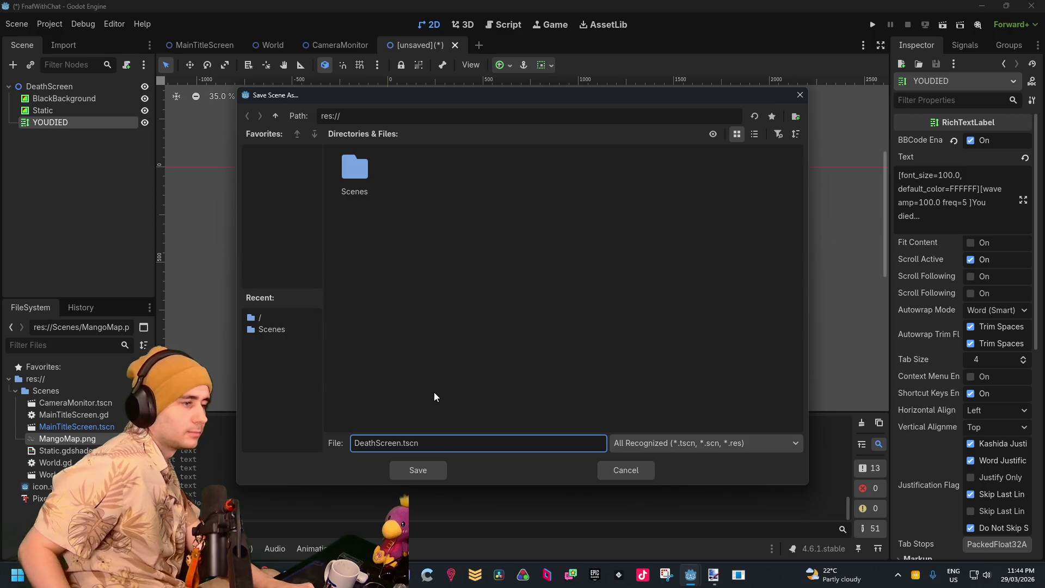
double_click(372, 200)
left_click(439, 471)
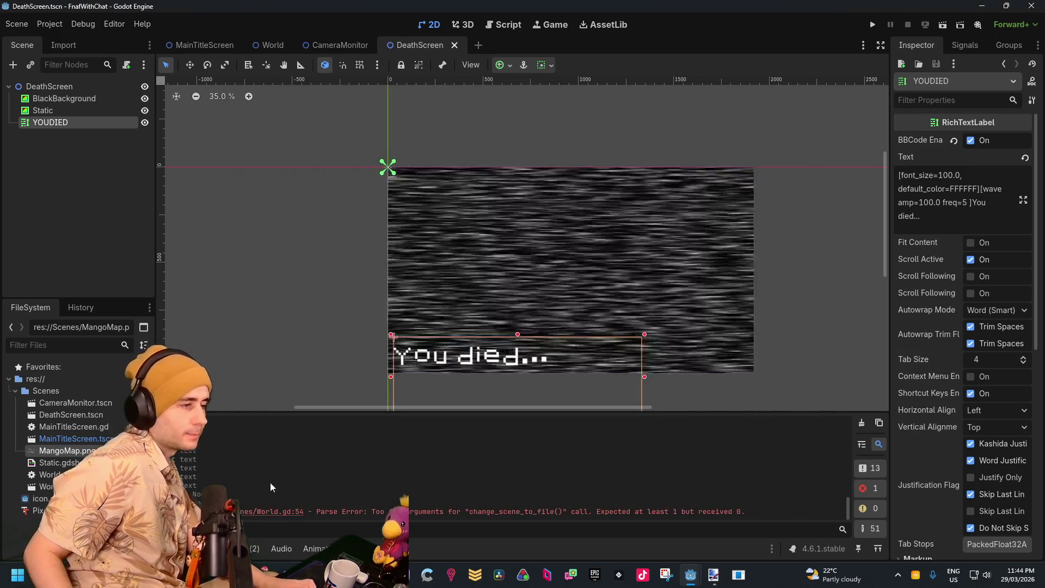
Create a Scripts folder in res:// and move MangoMap.png to the res:// root
right_click(46, 380)
mouse_move(123, 389)
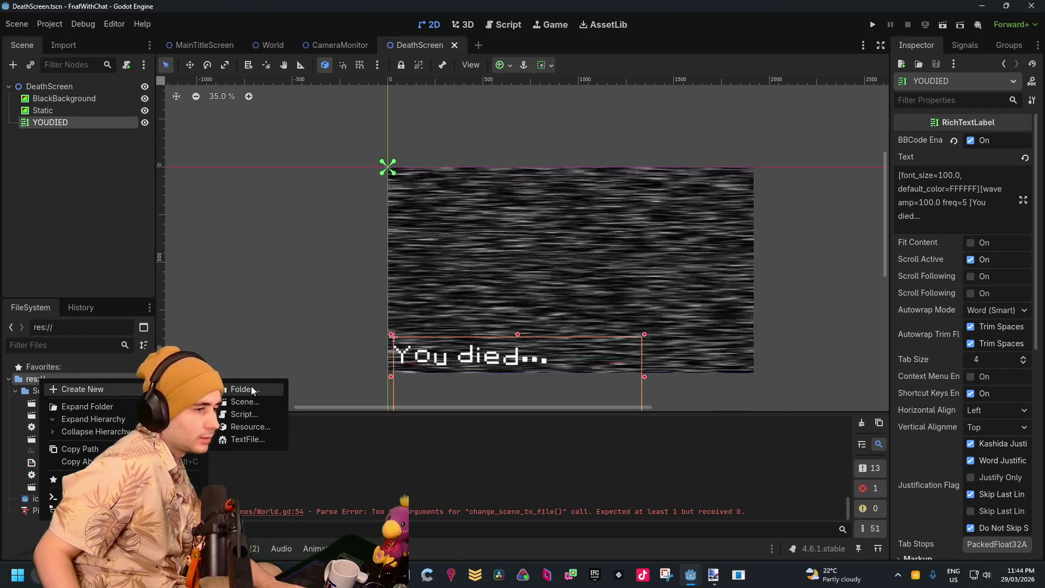
left_click(251, 388)
type("Scripts")
key("Return")
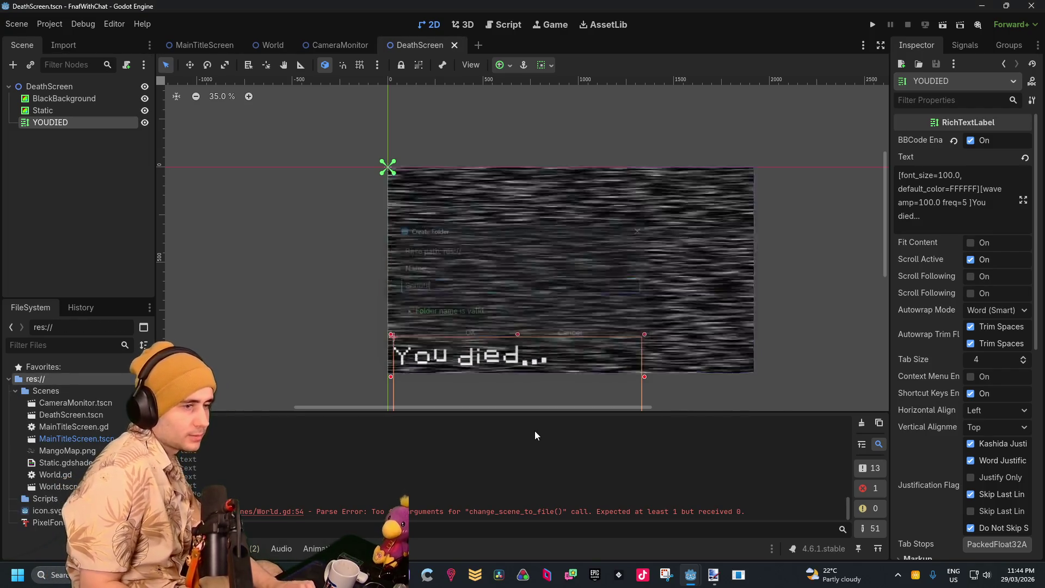
mouse_move(66, 451)
left_mouse_down()
mouse_move(15, 528)
mouse_move(24, 522)
left_mouse_up()
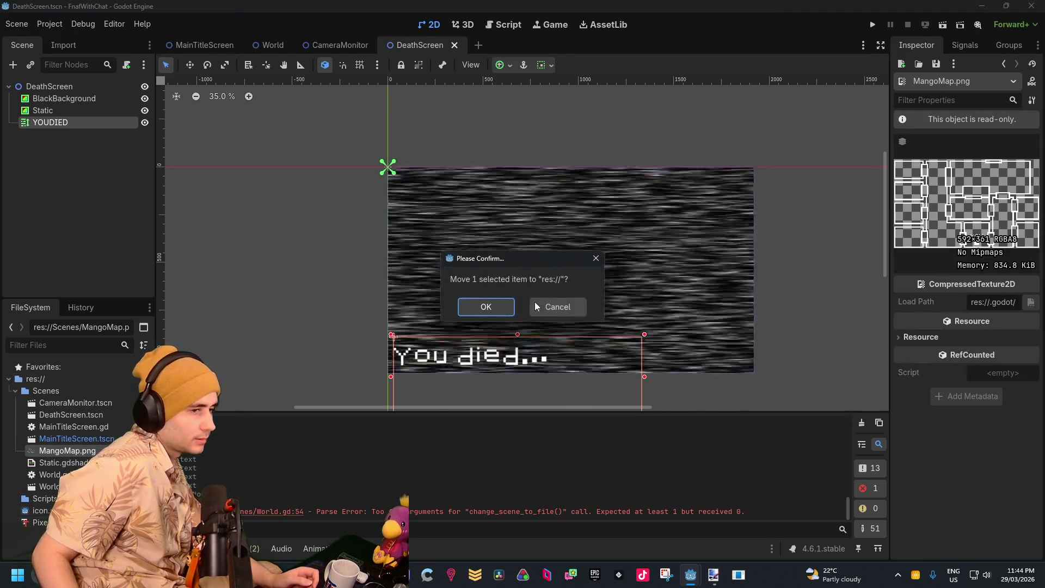
left_click(507, 310)
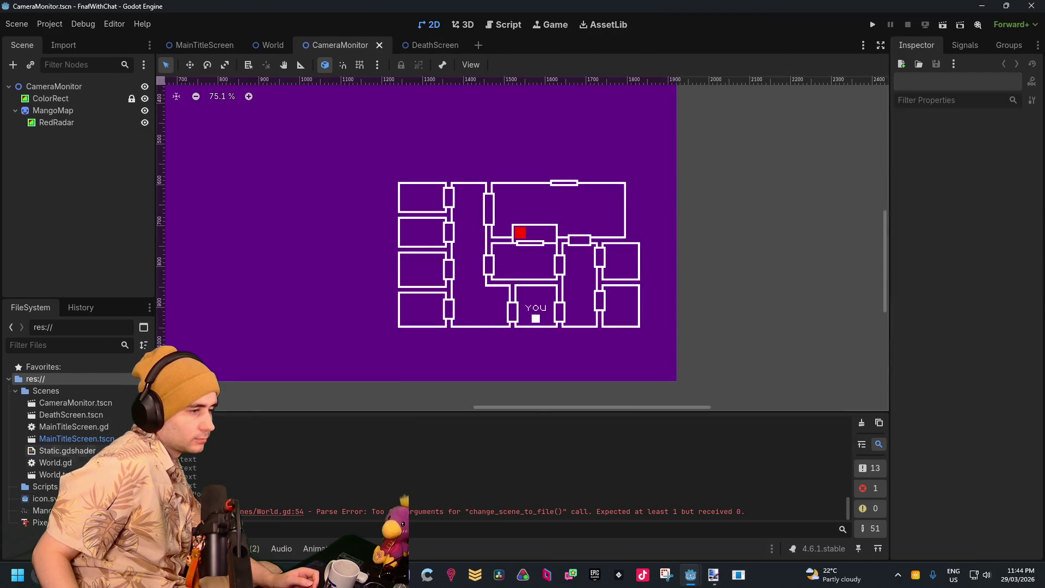
Move World.gd, MainTitleScreen.gd and Static.gdshader into the Scripts folder
left_click(64, 453)
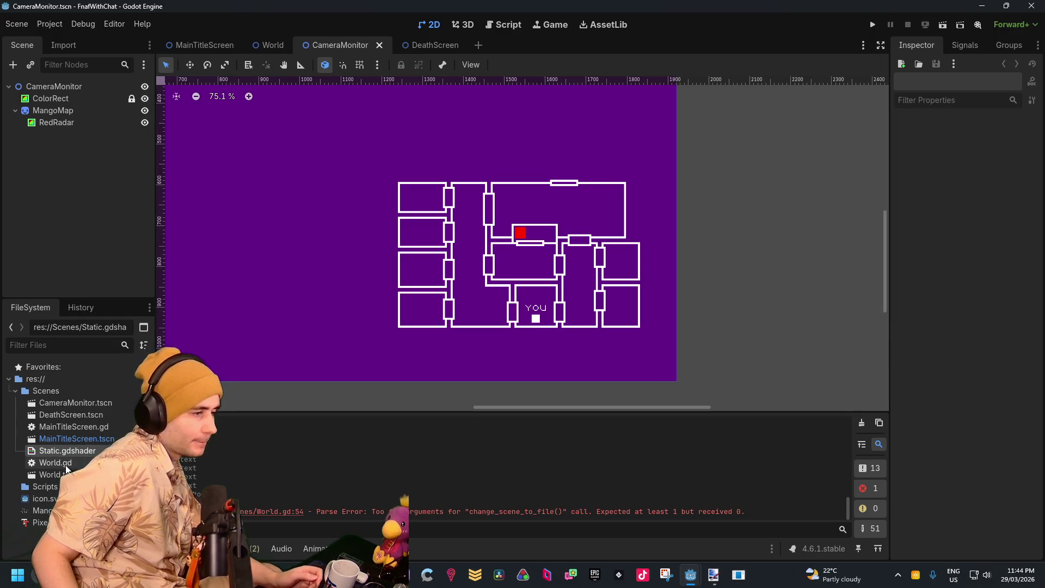
left_click(71, 463)
left_click(75, 429, "ctrl")
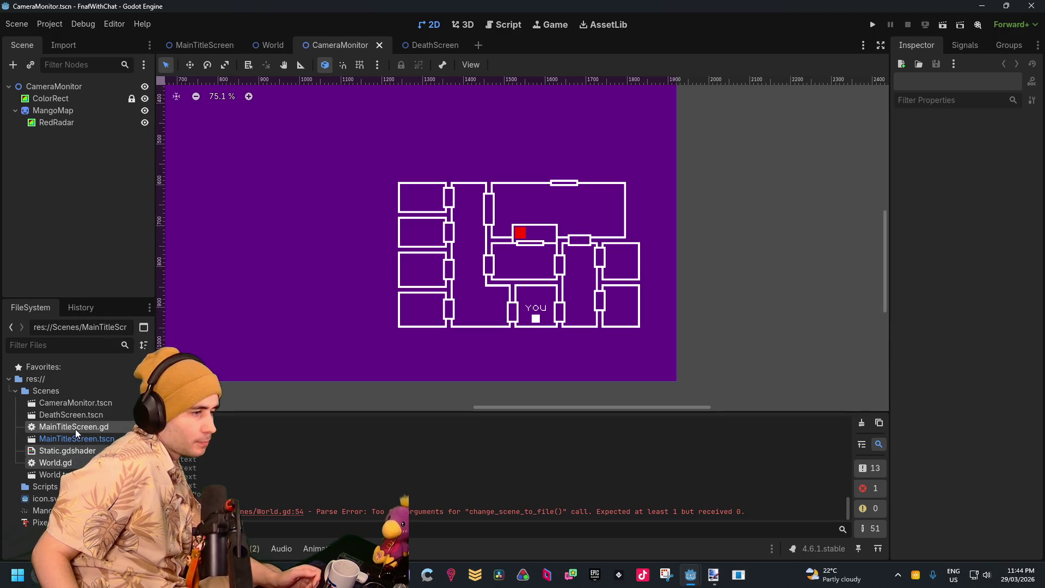
left_click_drag(49, 486, 48, 486)
left_click(483, 301)
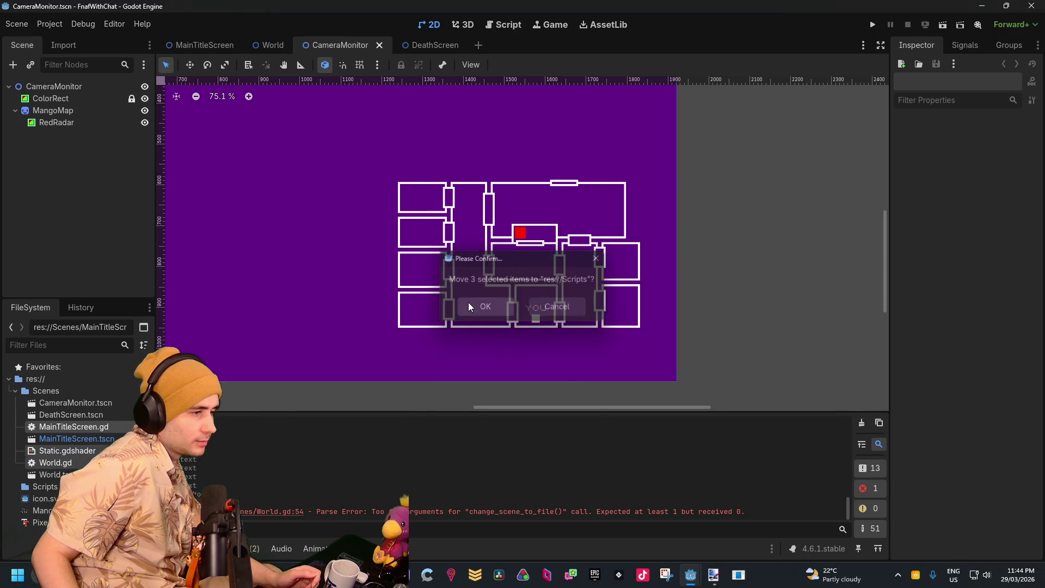
left_click(85, 417)
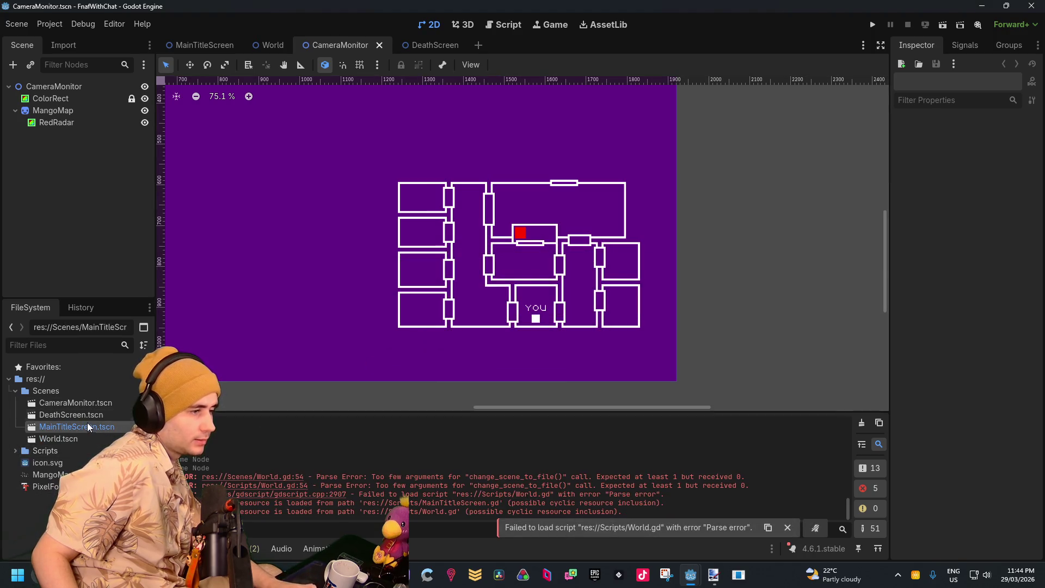
Fill line 54's change_scene_to_file() with "res://Scenes/DeathScreen.tscn" using path autocomplete
mouse_move(691, 574)
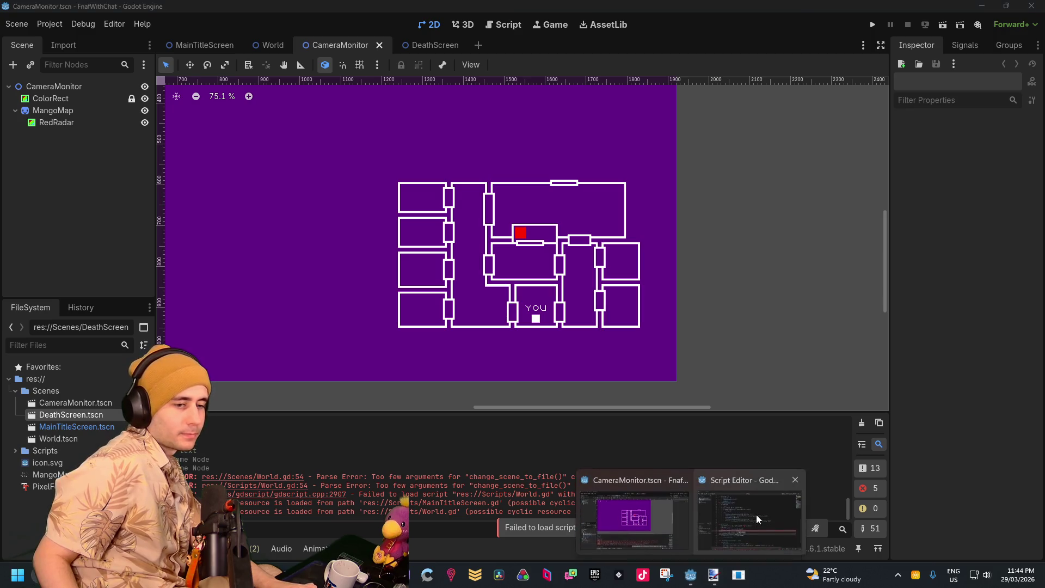
left_click(757, 515)
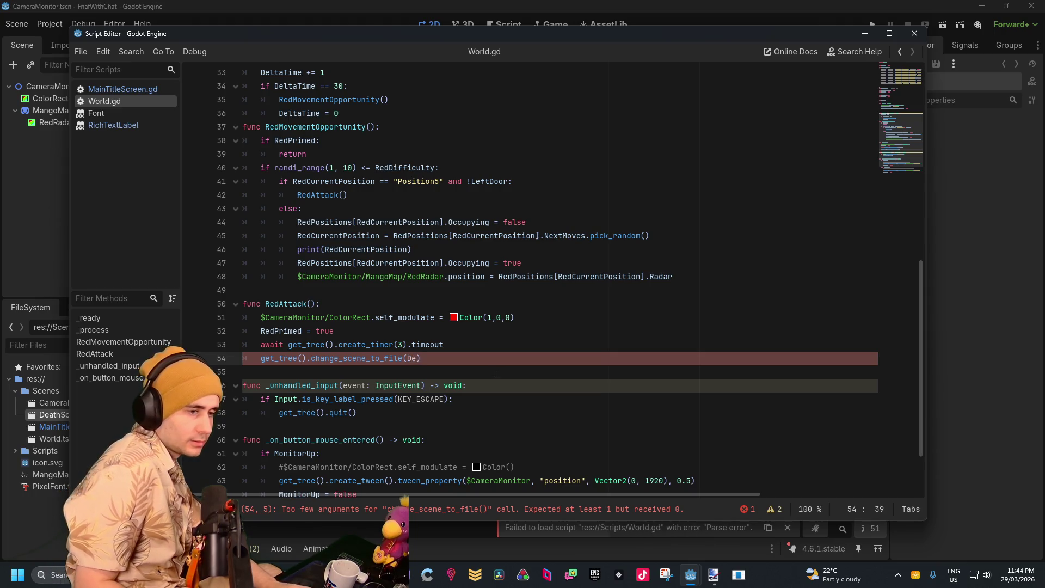
type("Deea")
key("BackSpace")
key("BackSpace")
key("BackSpace")
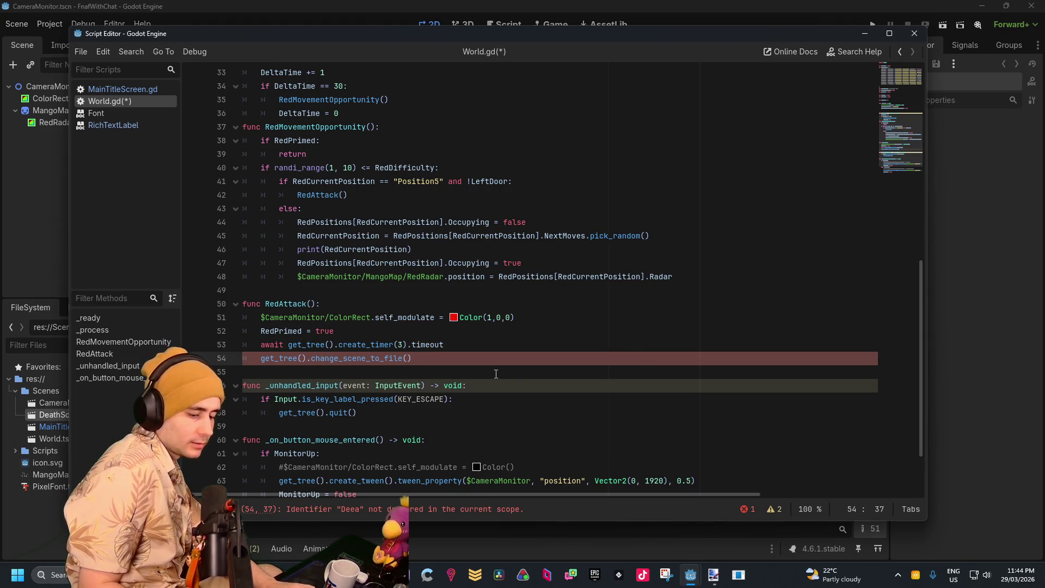
key("ctrl+space")
key("Down")
key("Return")
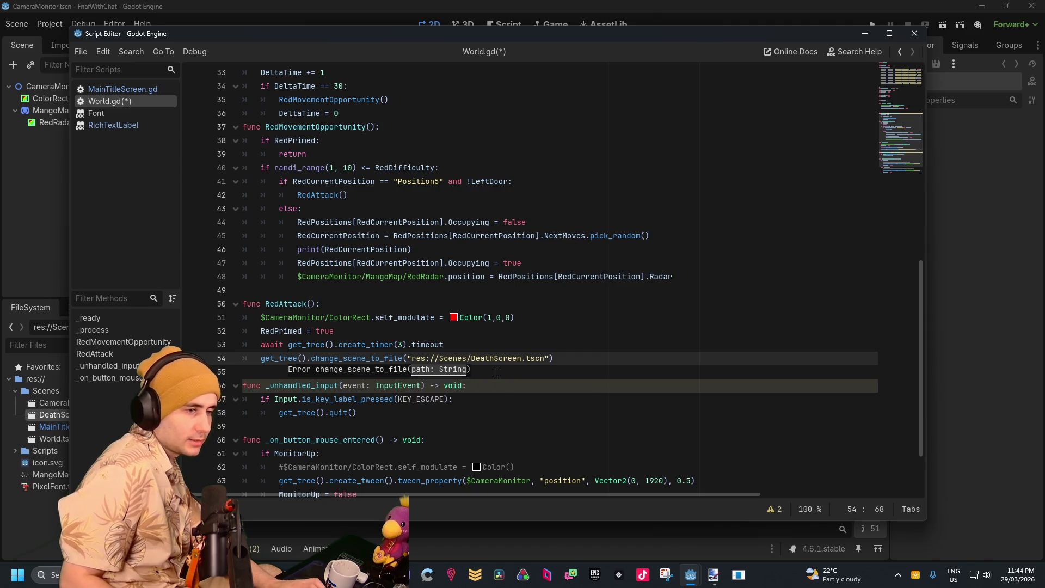
left_click(496, 374)
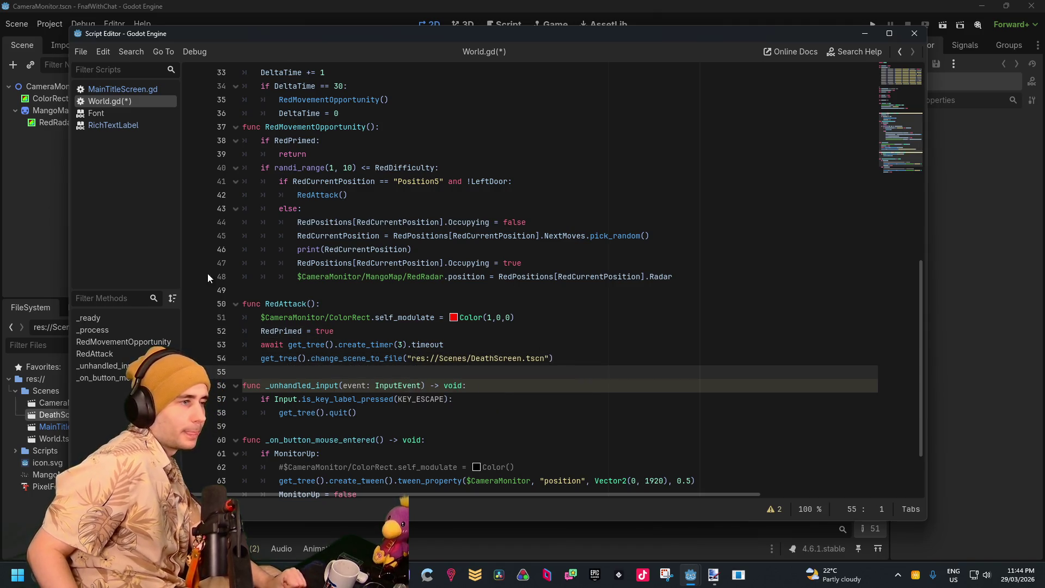
left_click(46, 191)
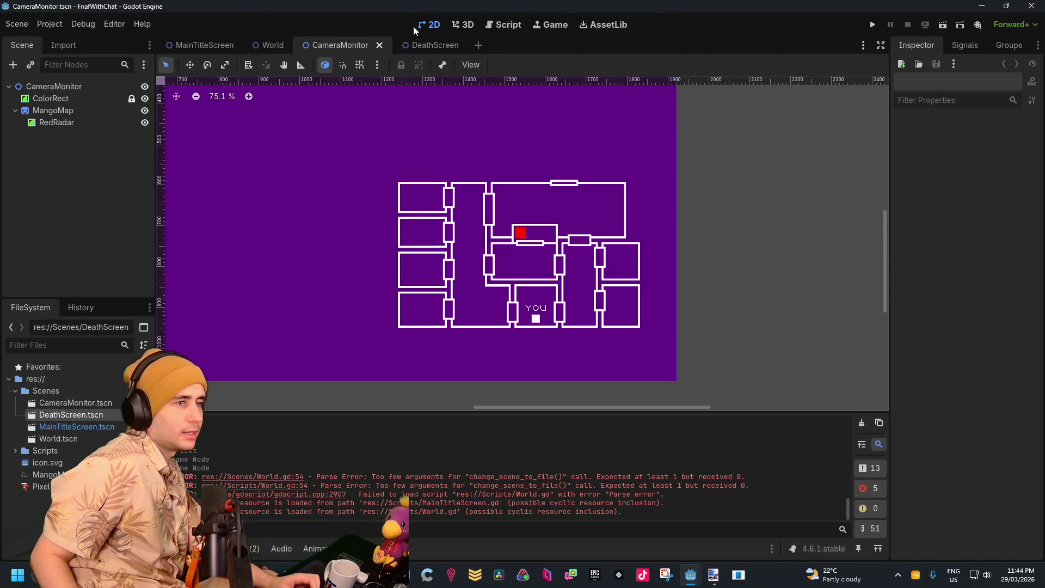
Attach a new DeathScreen.gd script to the DeathScreen root node
left_click(410, 52)
right_click(89, 89)
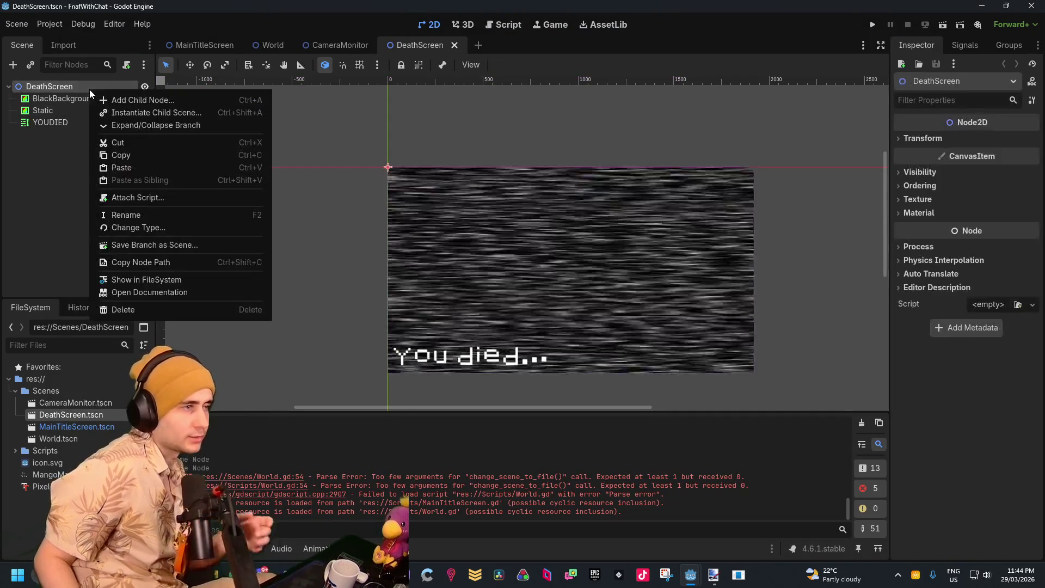
left_click(126, 64)
left_click(127, 64)
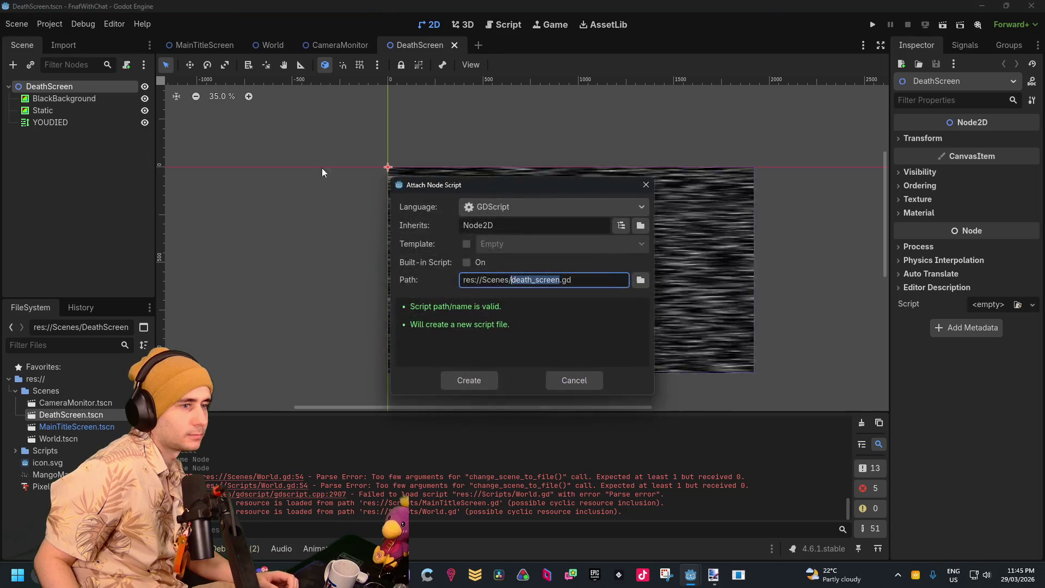
type("DeathScr")
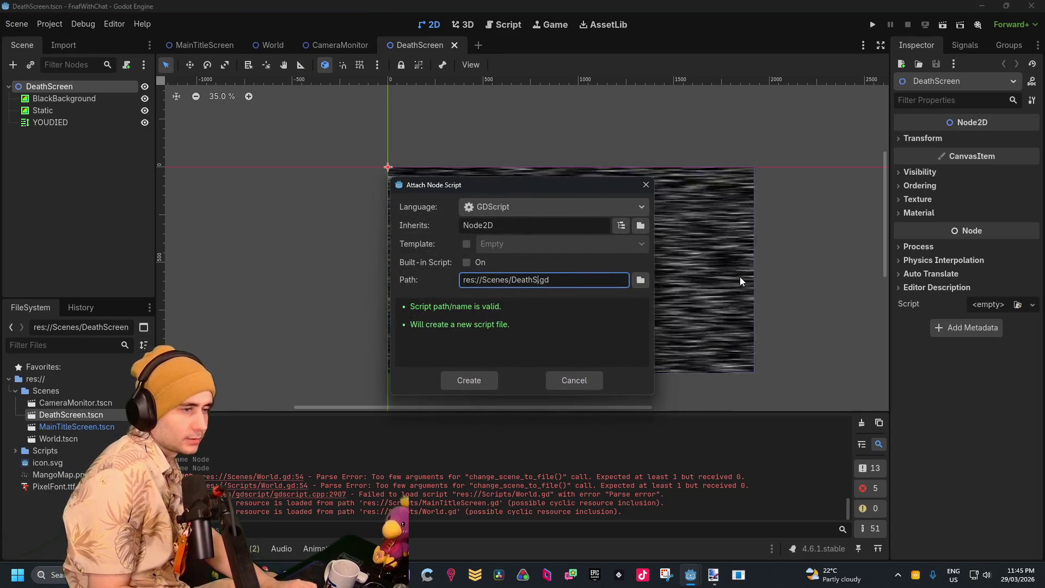
type("een")
key("Return")
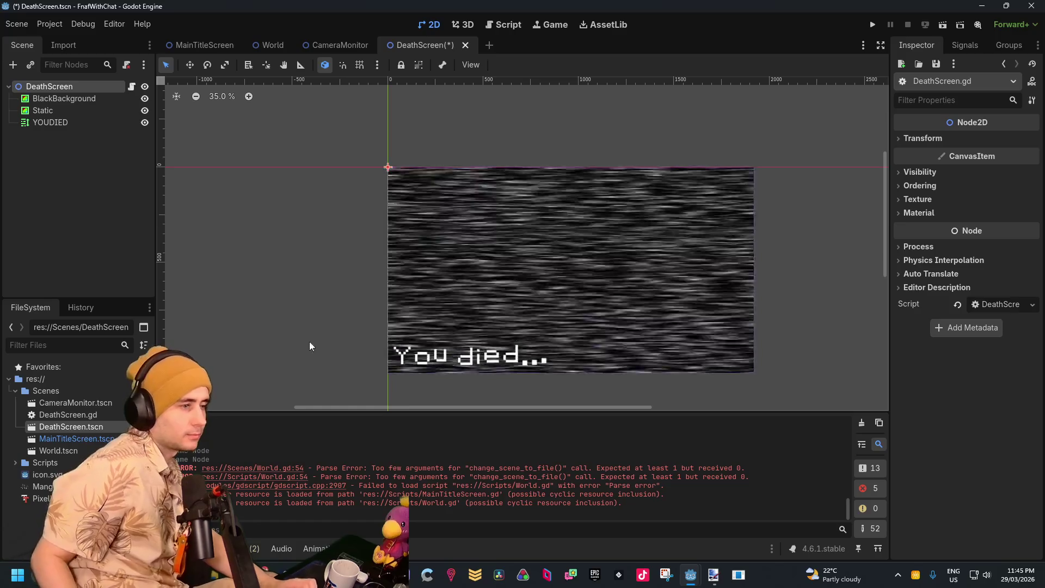
Move DeathScreen.gd into the Scripts folder
left_click_drag(75, 416, 44, 463)
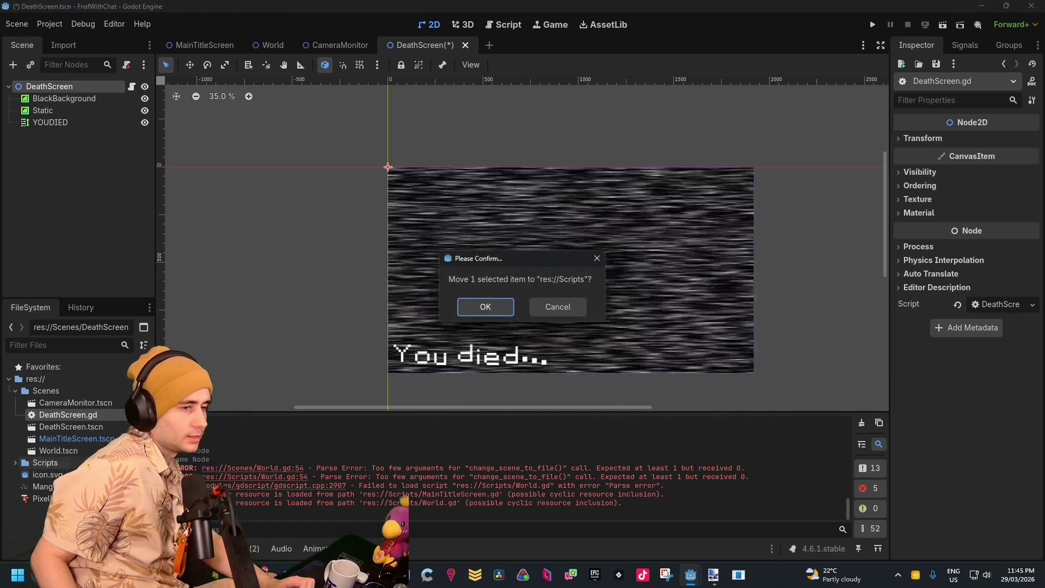
left_click(481, 315)
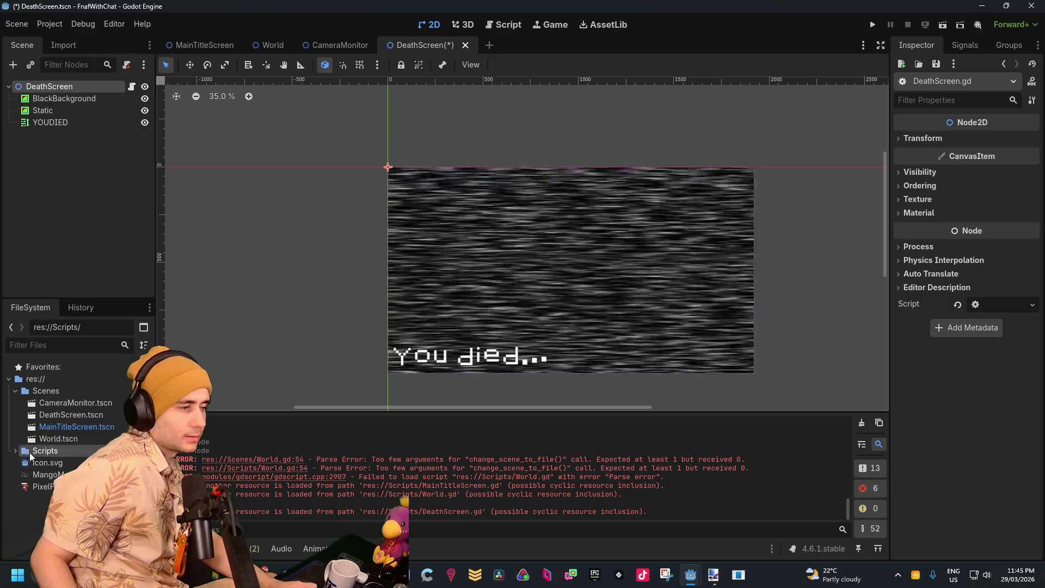
double_click(49, 450)
Add a _ready() function to DeathScreen.gd that awaits get_tree().create_timer(3).timeout
left_click(132, 88)
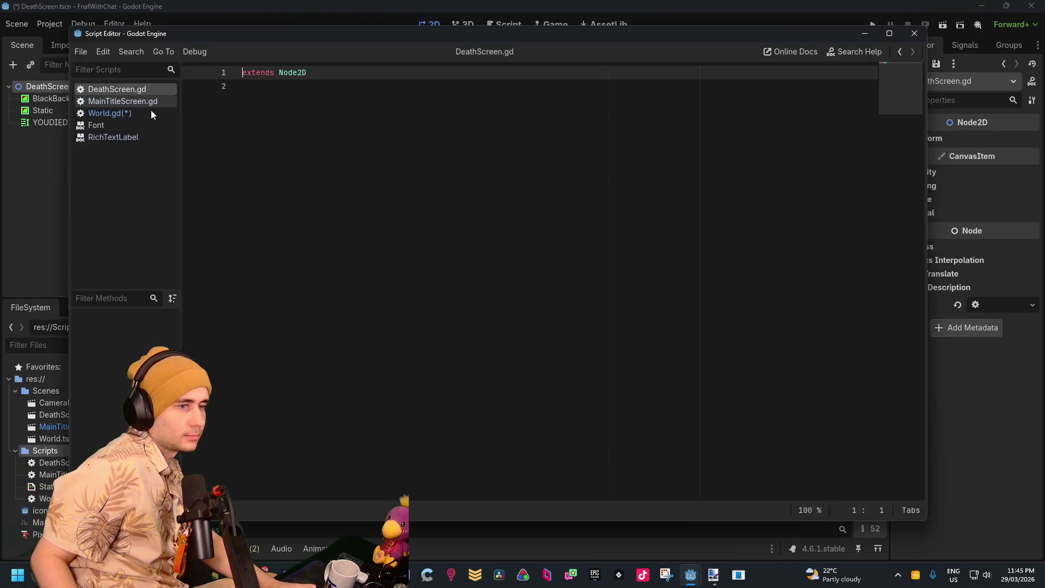
left_click(311, 134)
key("Return")
type("readt")
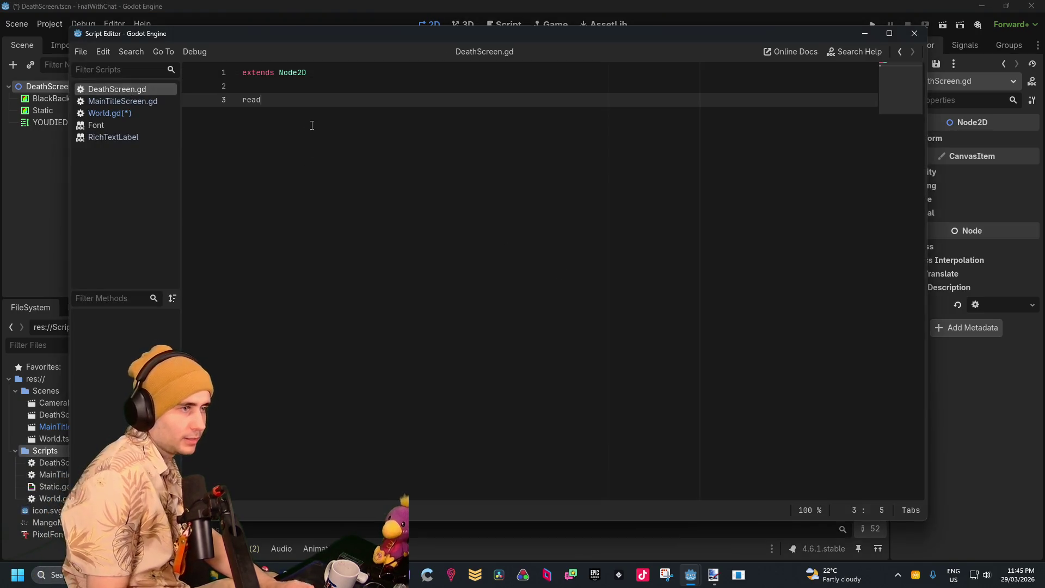
key("BackSpace")
key("BackSpace")
key("BackSpace")
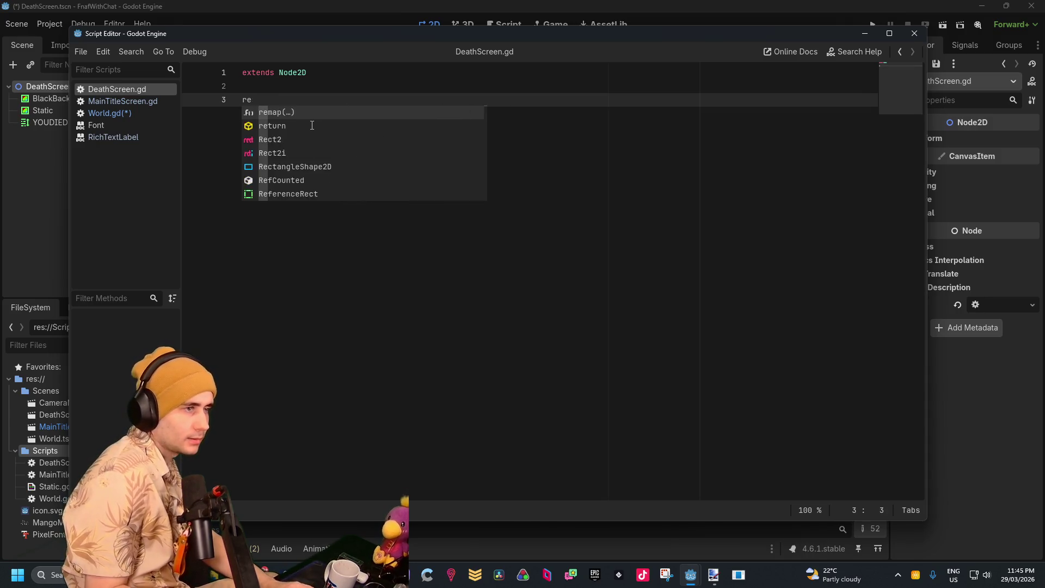
type("func ")
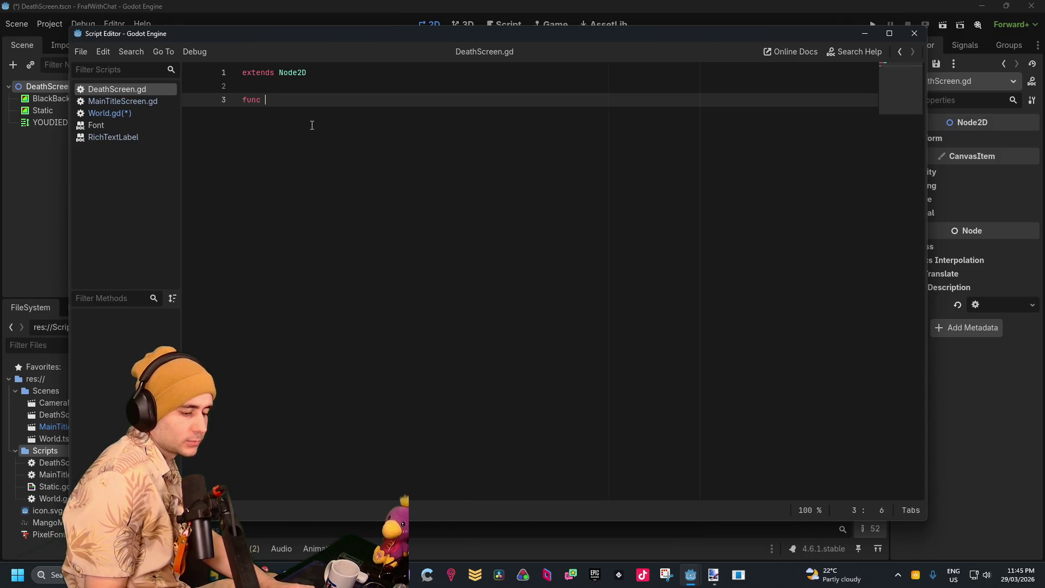
type("ready")
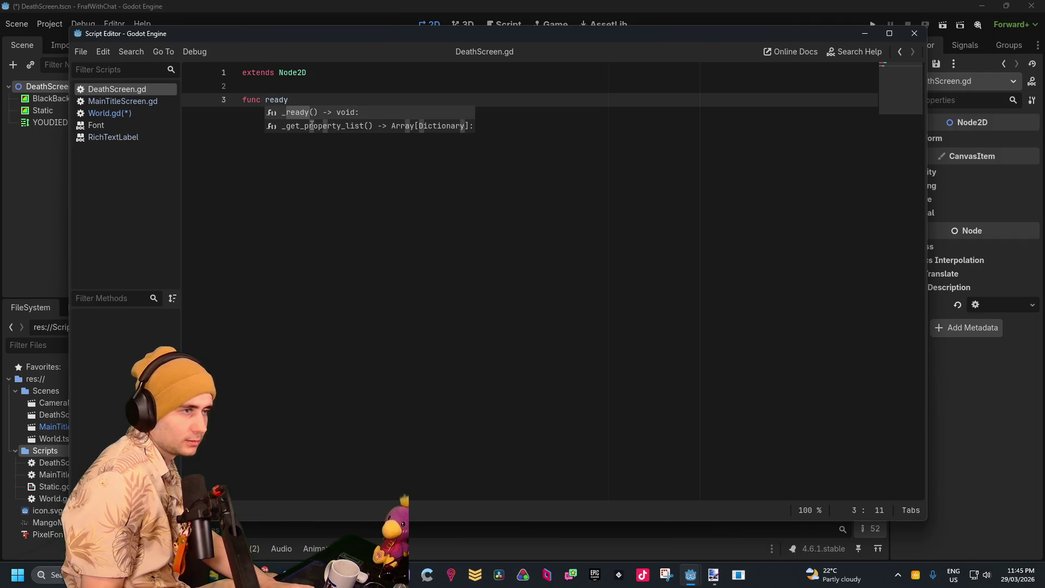
key("Return")
key("Return")
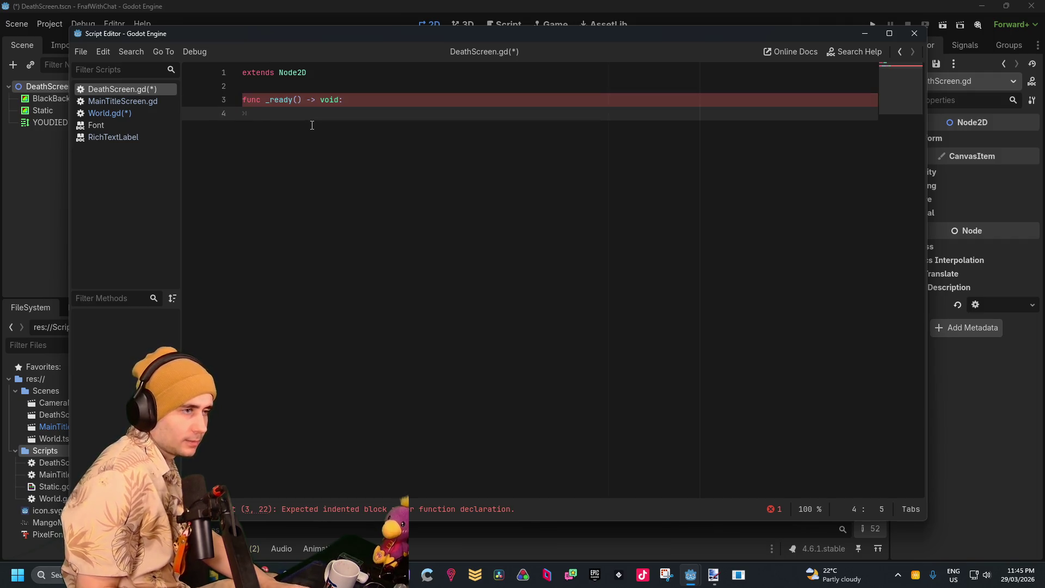
type("await get")
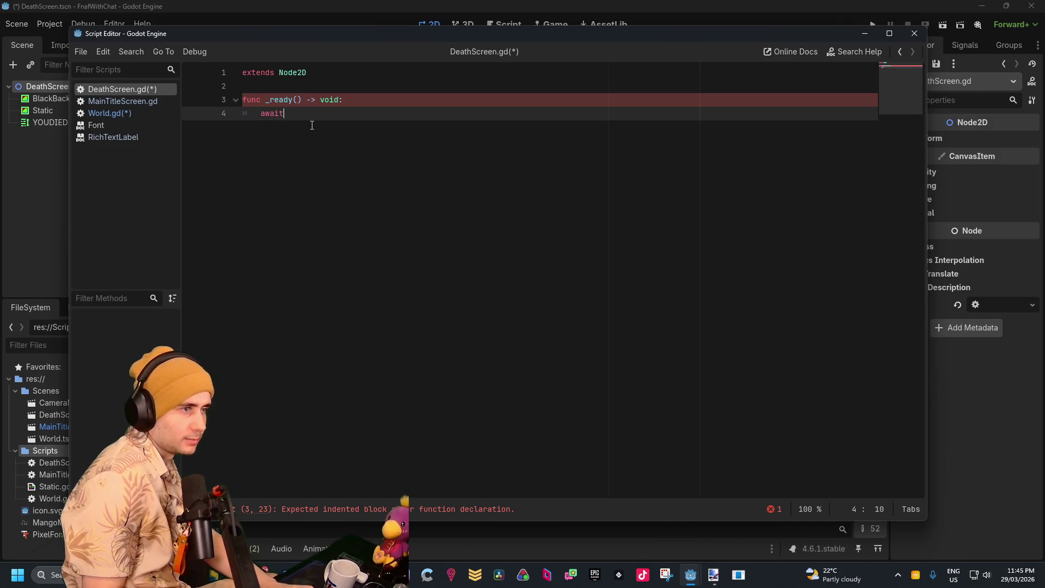
type("_tre")
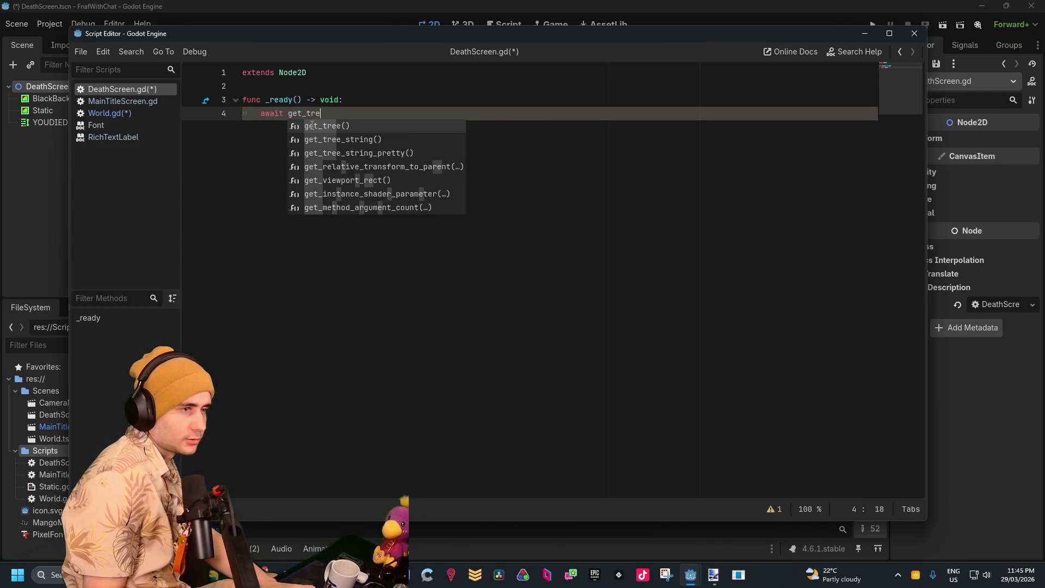
key("Return")
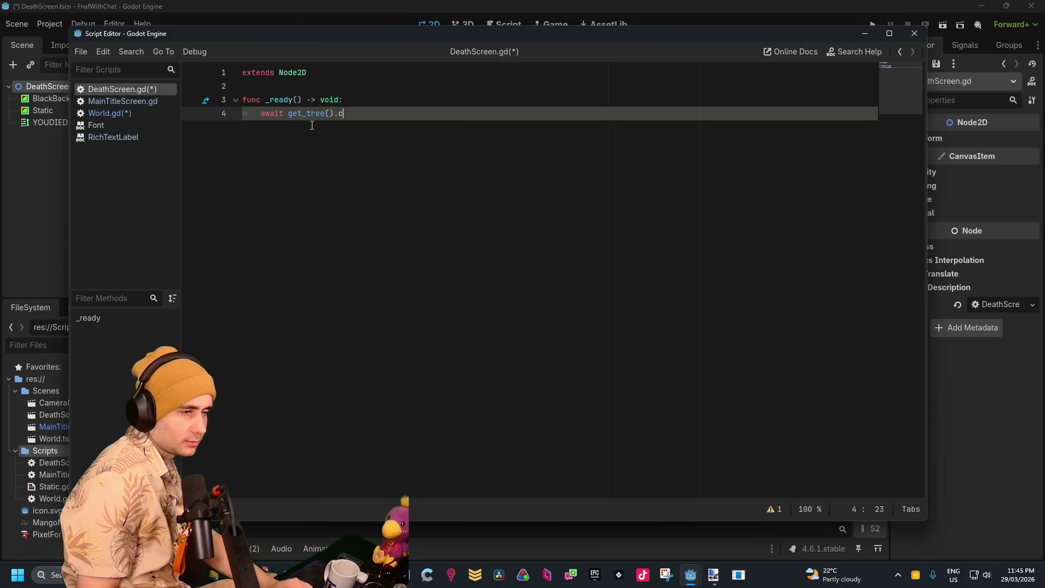
key("Return")
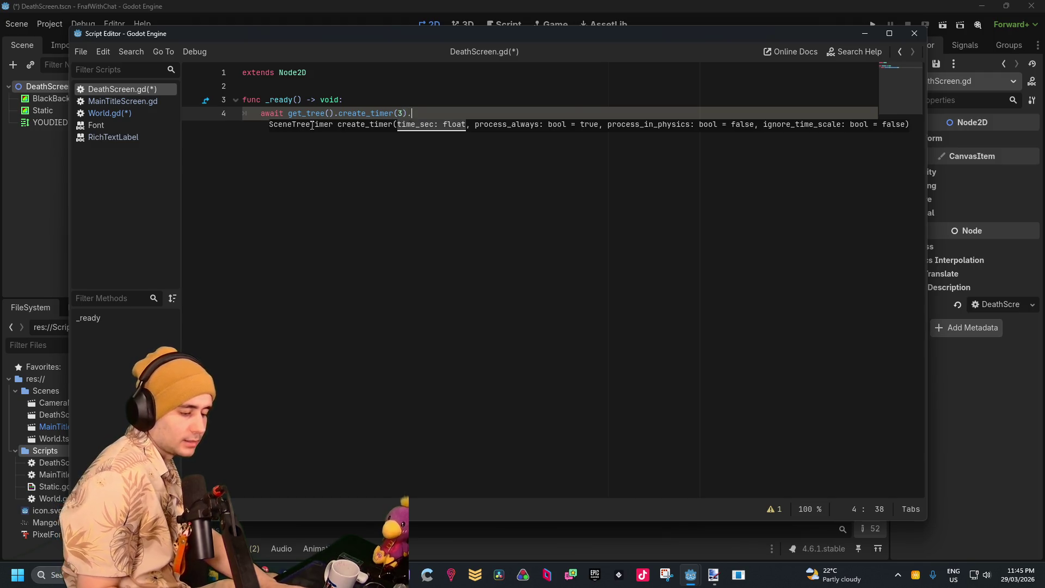
type("timeo")
key("Return")
key("Return")
type("chan")
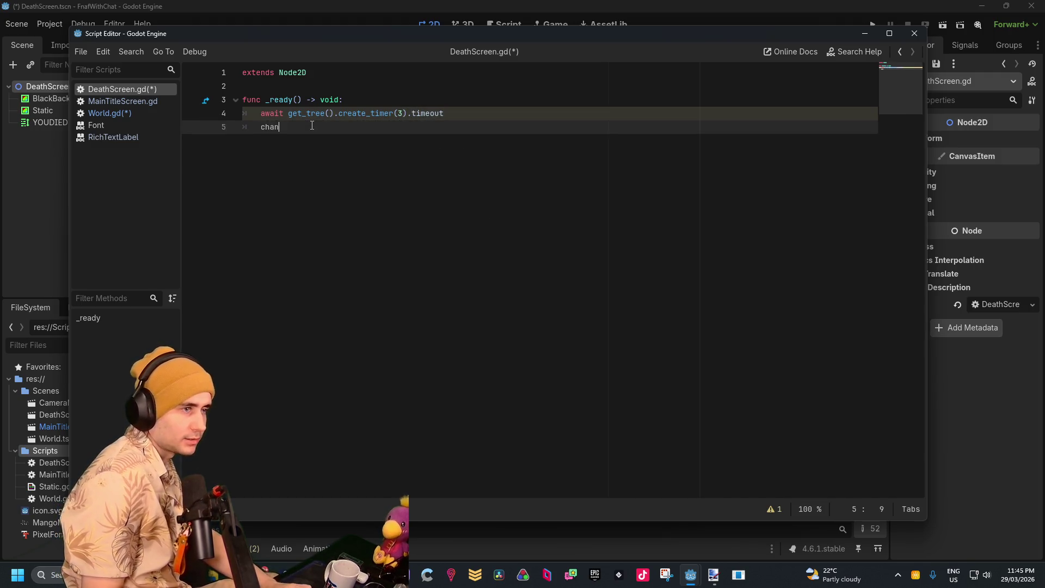
Follow the wait with get_tree().change_scene_to_file("res://Scenes/MainTitleScreen.tscn")
type("ge")
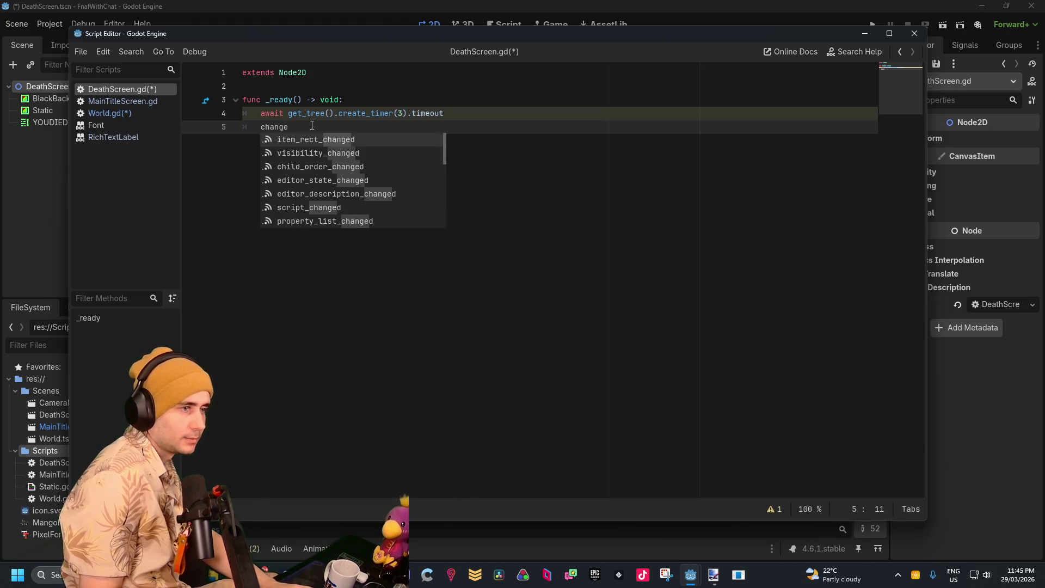
type("t")
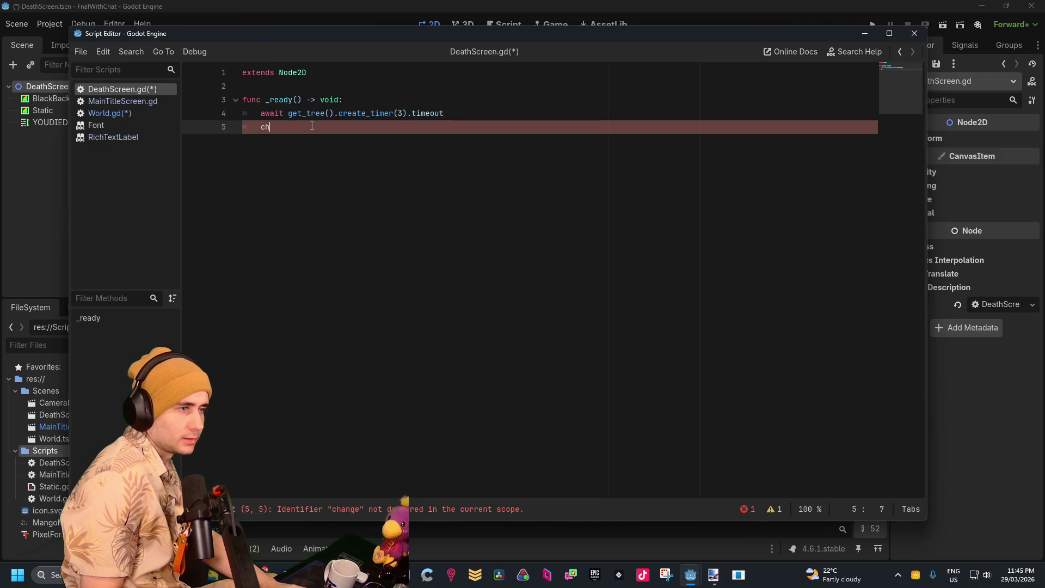
type("t")
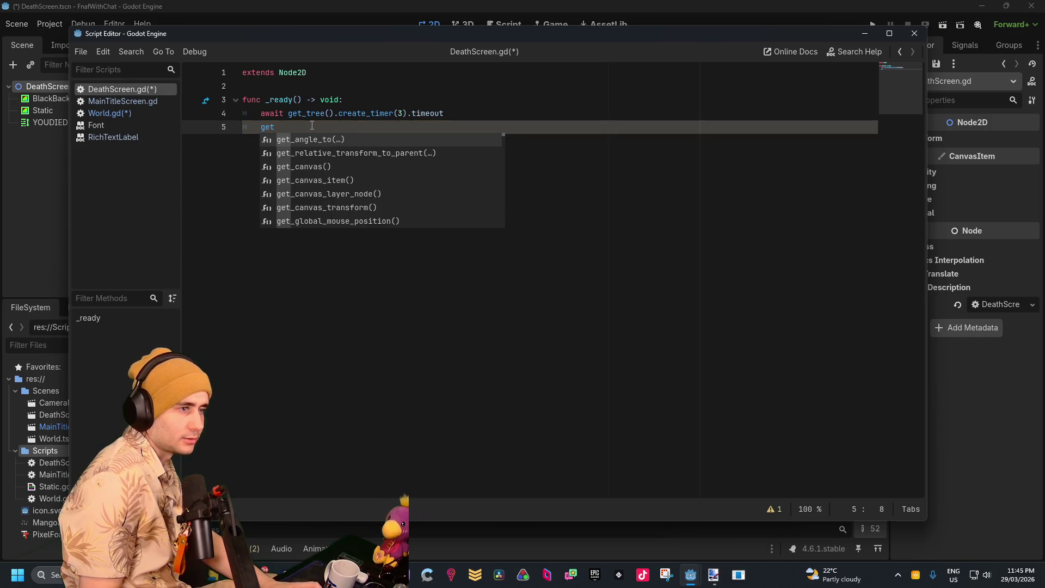
type("_tree().change")
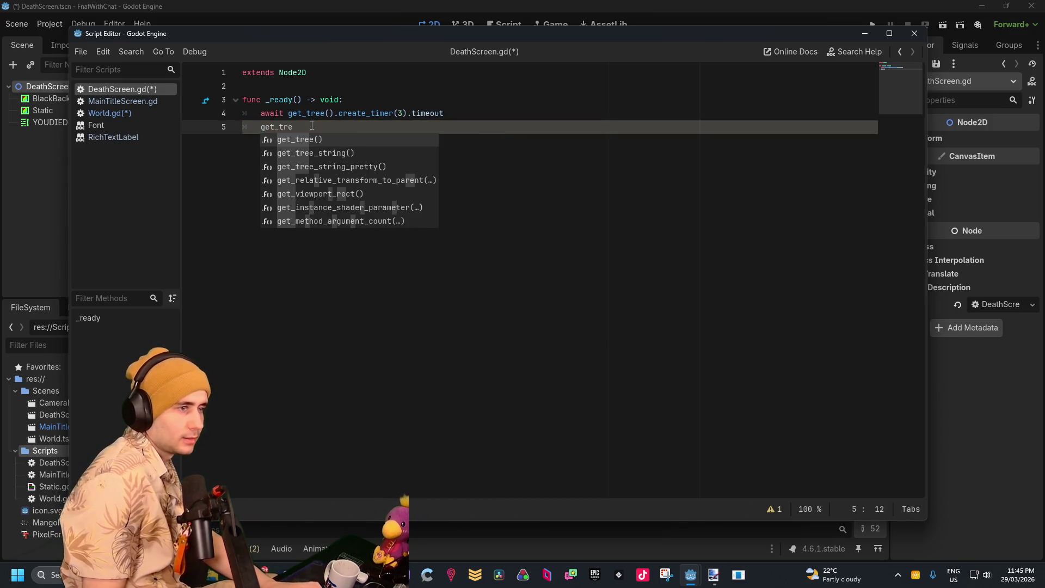
key("Return")
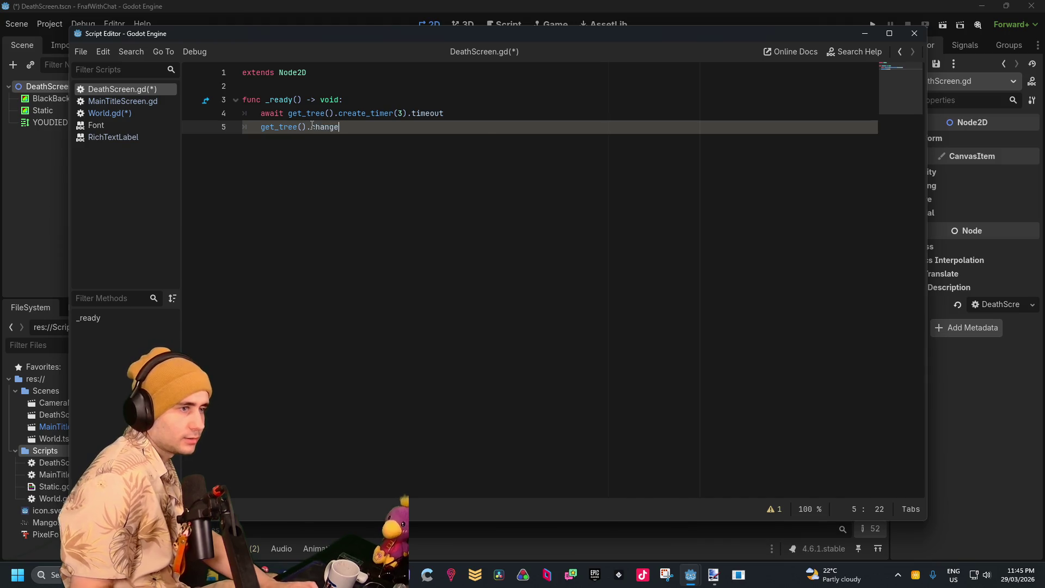
key("Down")
key("Up")
key("Return")
key("Down")
key("Down")
key("Return")
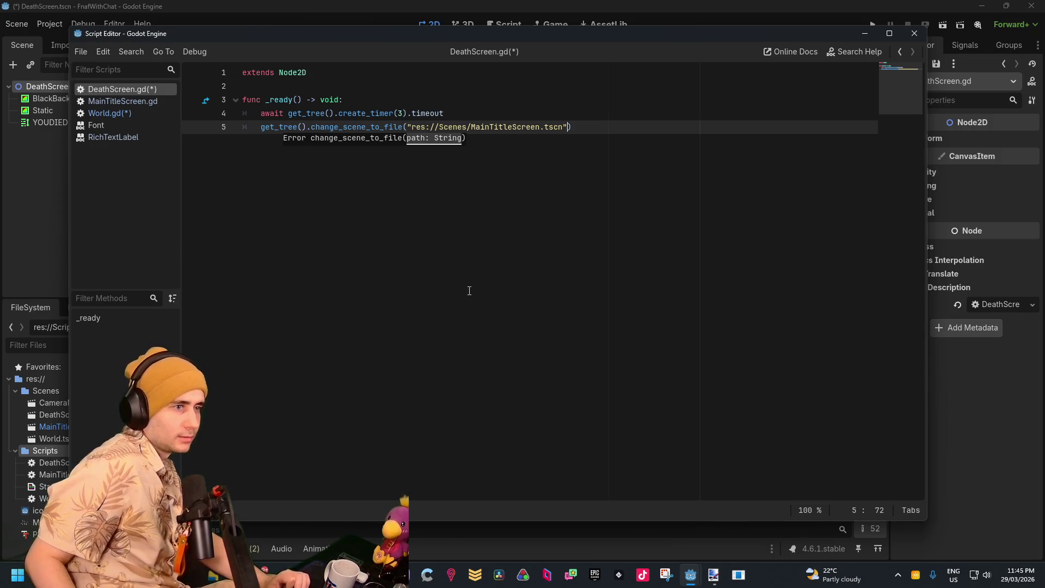
left_click(393, 4)
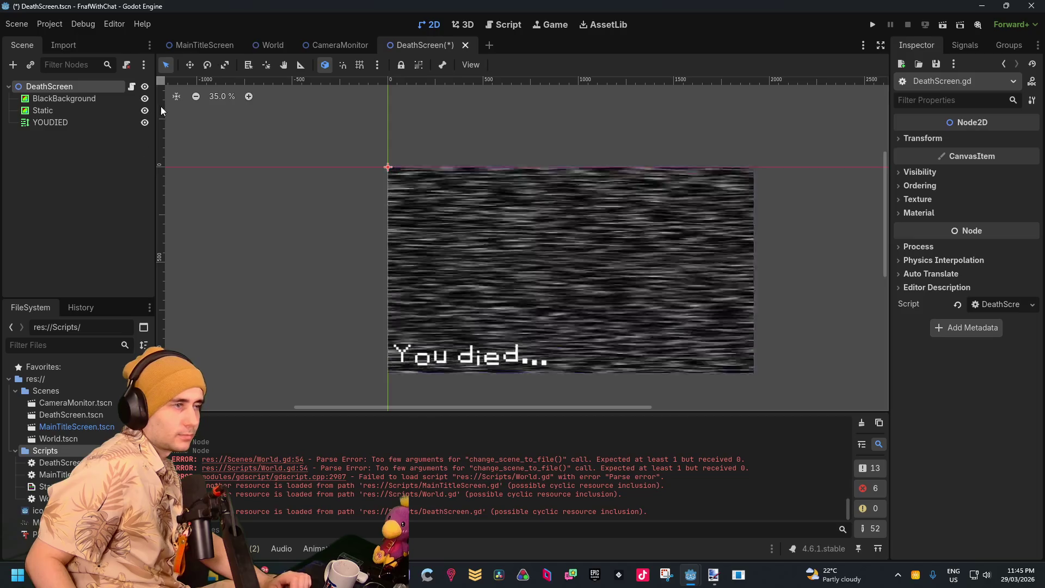
Connect NewGameButton's pressed() signal to a new _on_new_game_button_pressed function in MainTitleScreen.gd
left_click(222, 44)
left_click(68, 134)
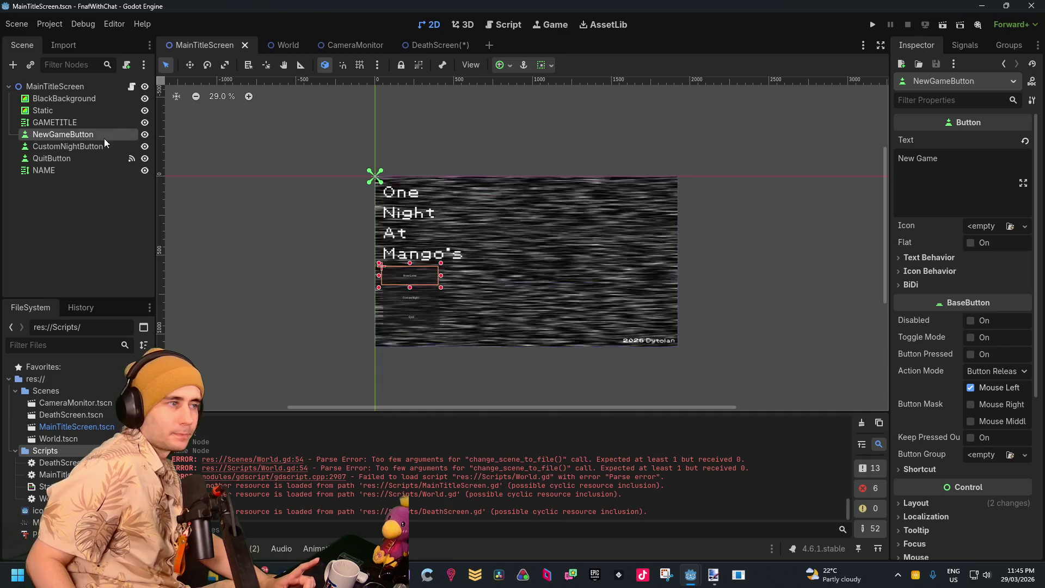
right_click(84, 138)
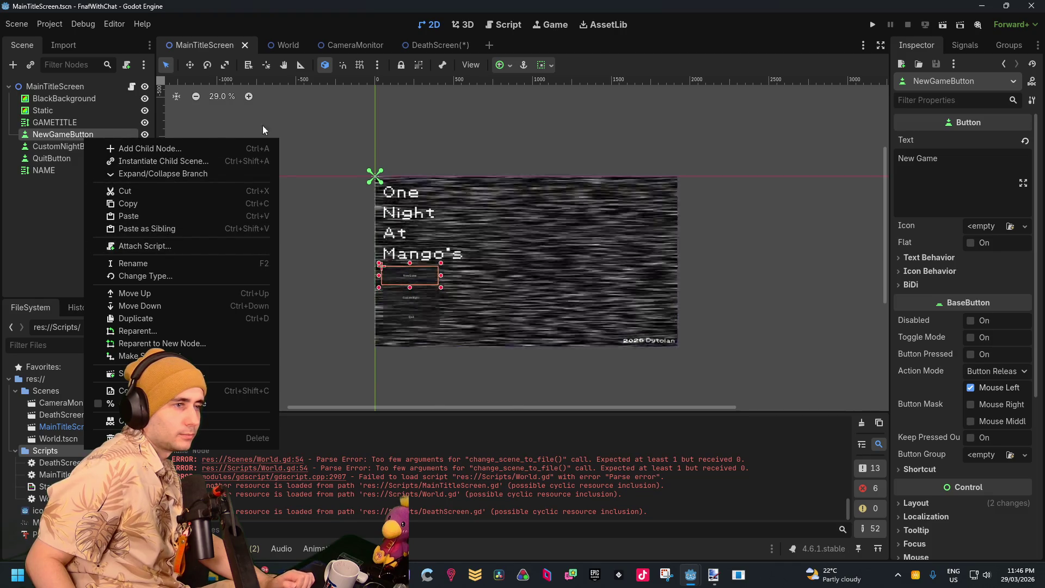
left_click(964, 46)
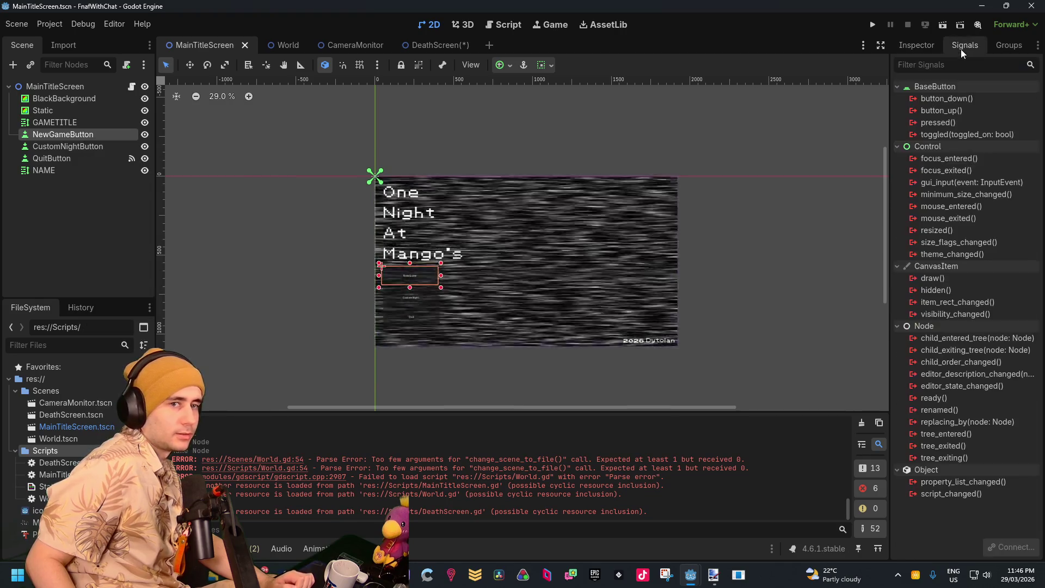
double_click(942, 123)
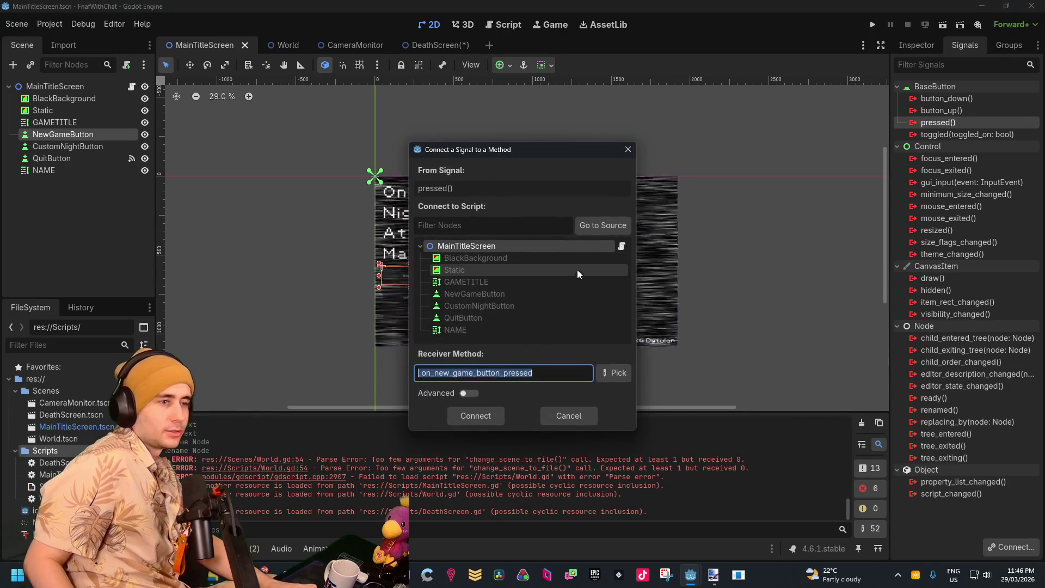
left_click(495, 416)
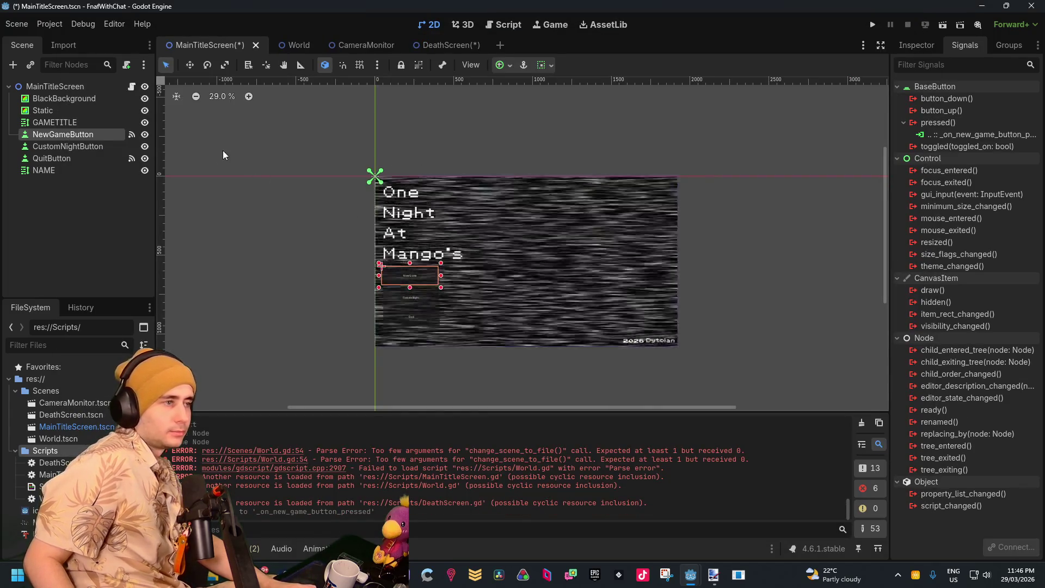
left_click(131, 86)
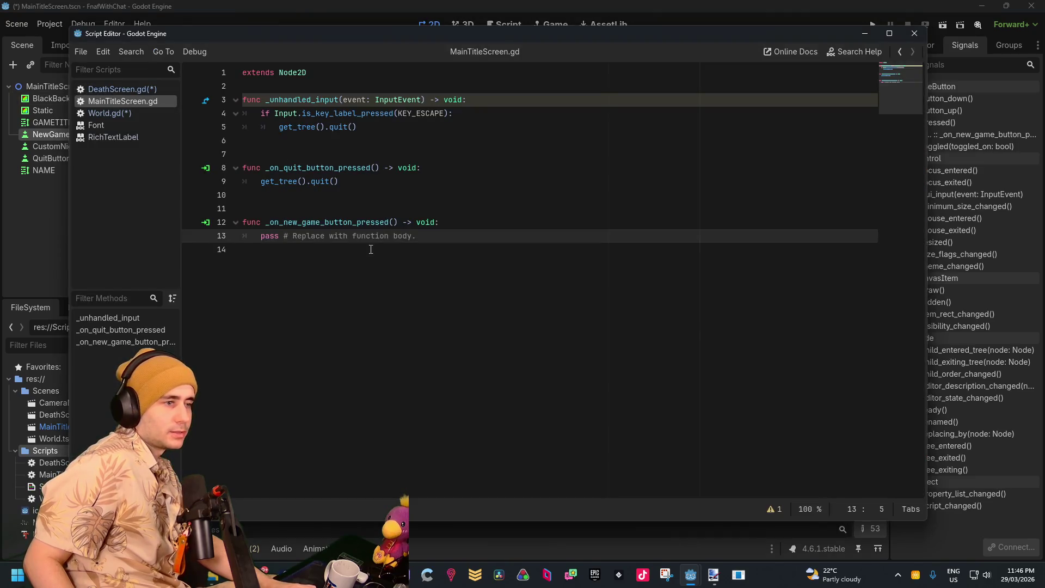
Replace pass with get_tree().change_scene_to_file("res://Scenes/World.tscn") and close the script window
left_click(375, 193)
left_click_drag(446, 247, 228, 236)
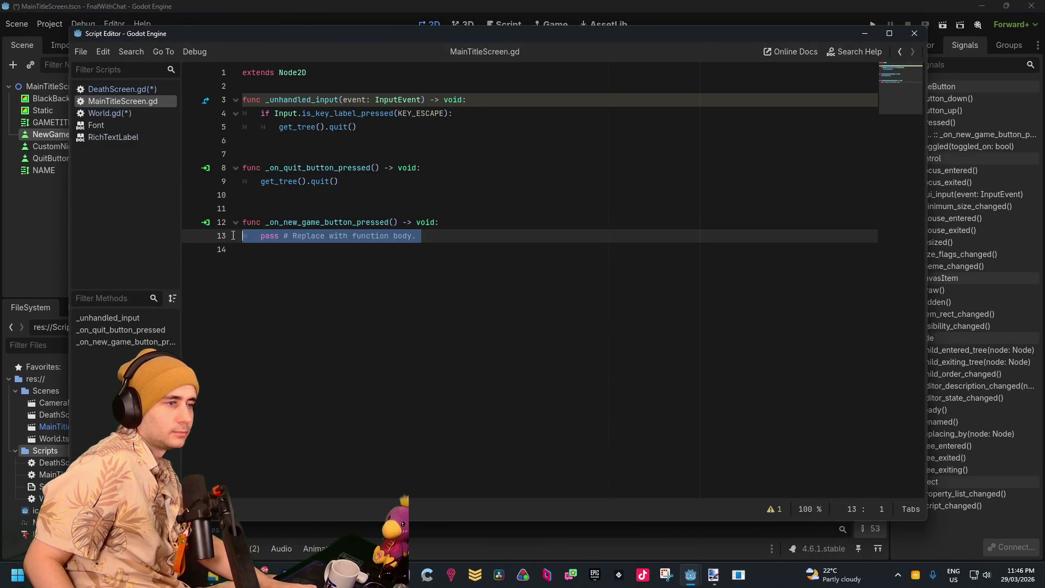
key("BackSpace")
type("get")
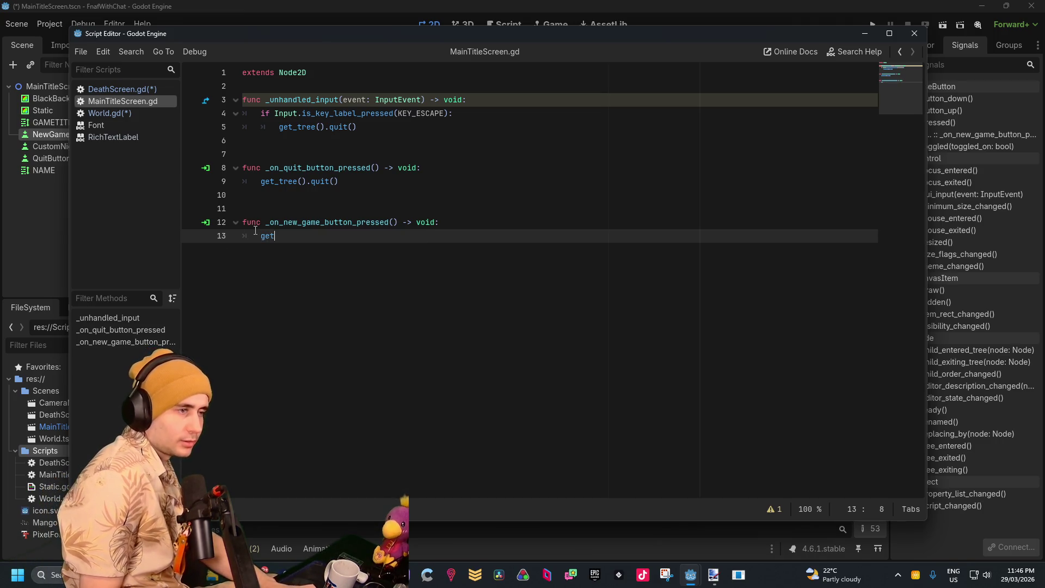
type("_tr")
key("Return")
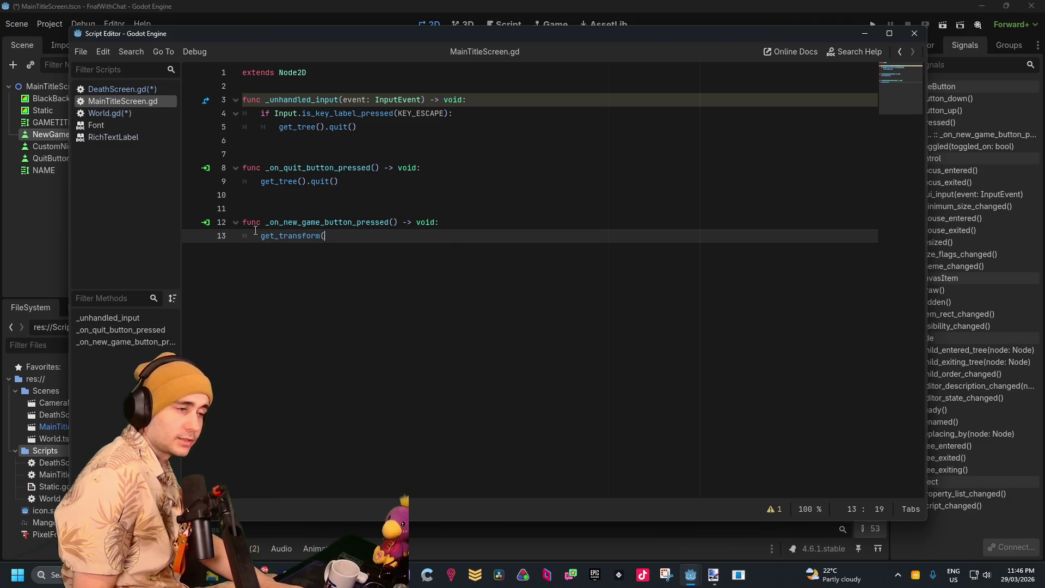
key("BackSpace")
type("et_tree")
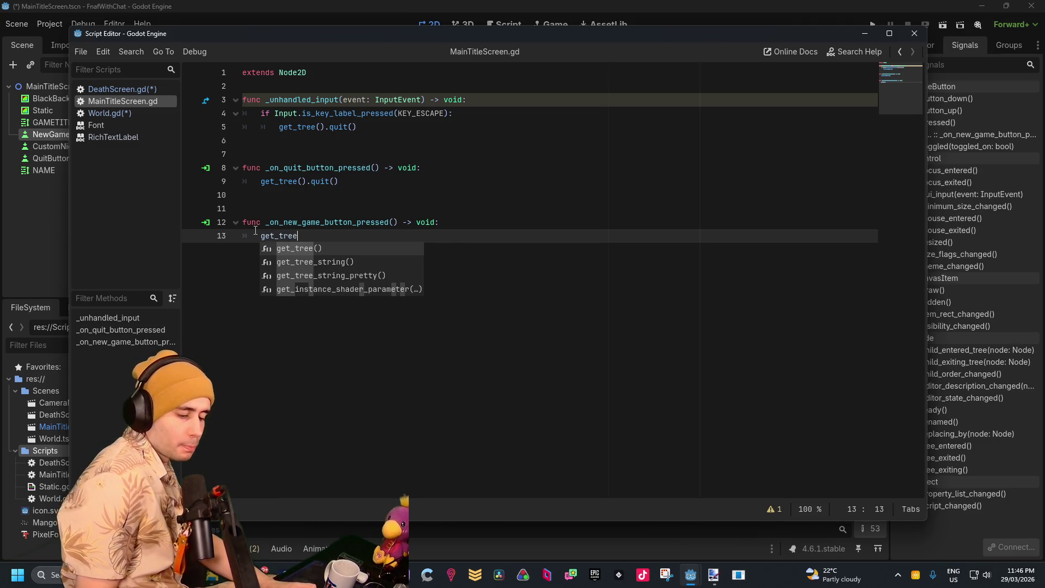
key("Return")
type(").c")
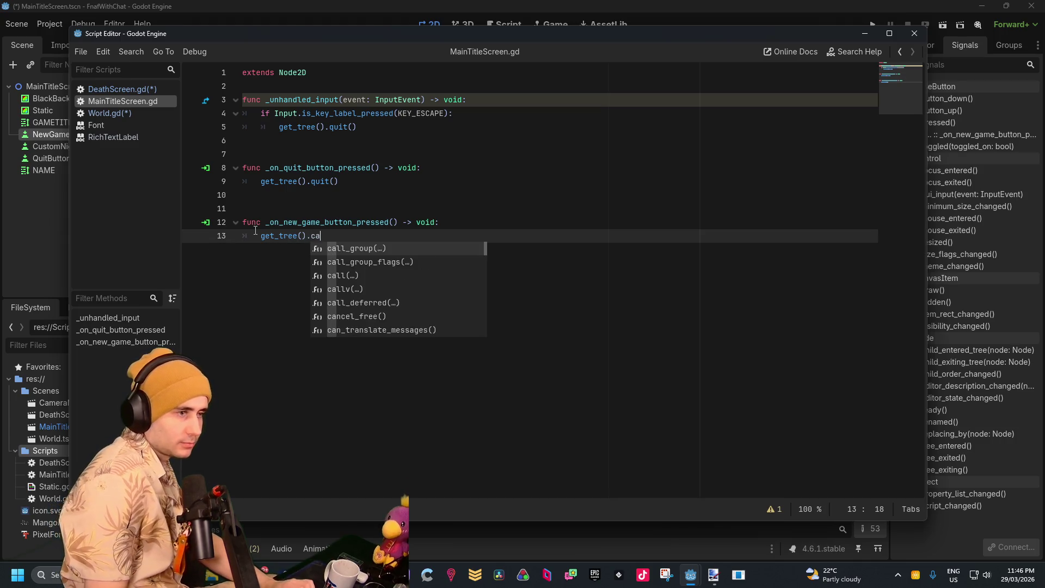
type("hang")
key("Return")
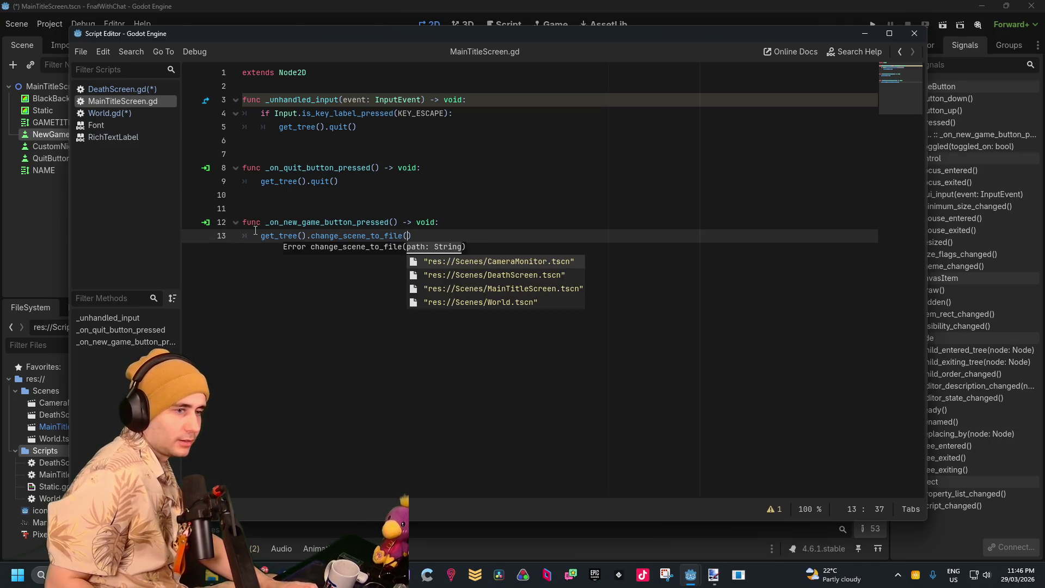
key("Down")
key("Down")
key("Return")
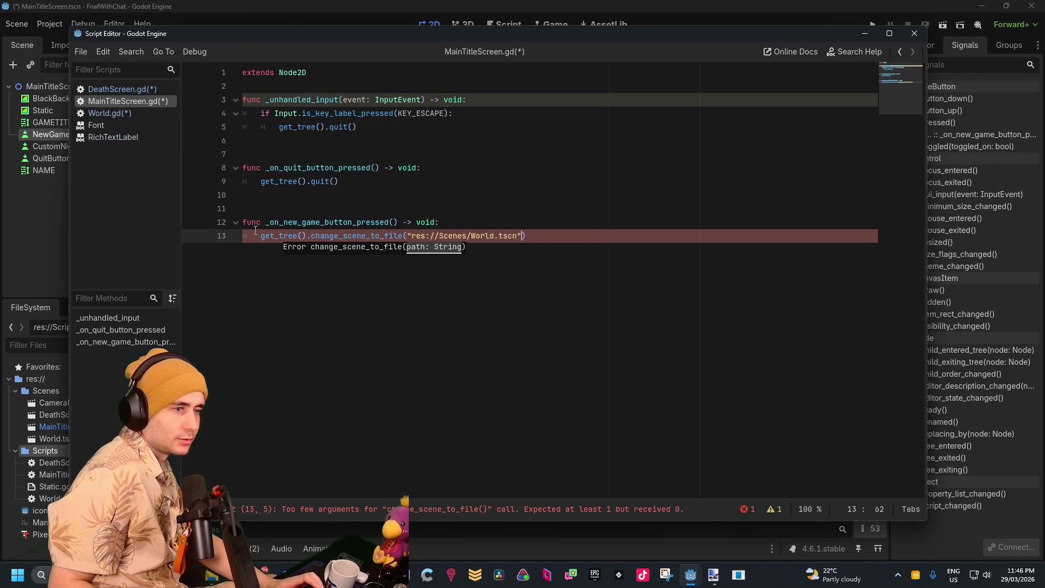
left_click(866, 34)
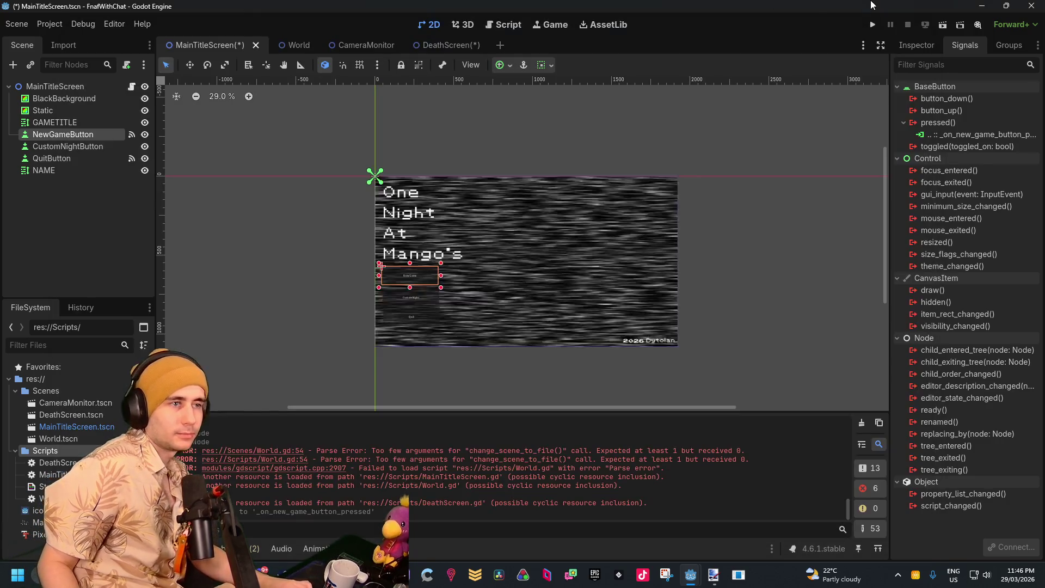
Run the project, choose New Game on the title screen, then close the game window
key("F5")
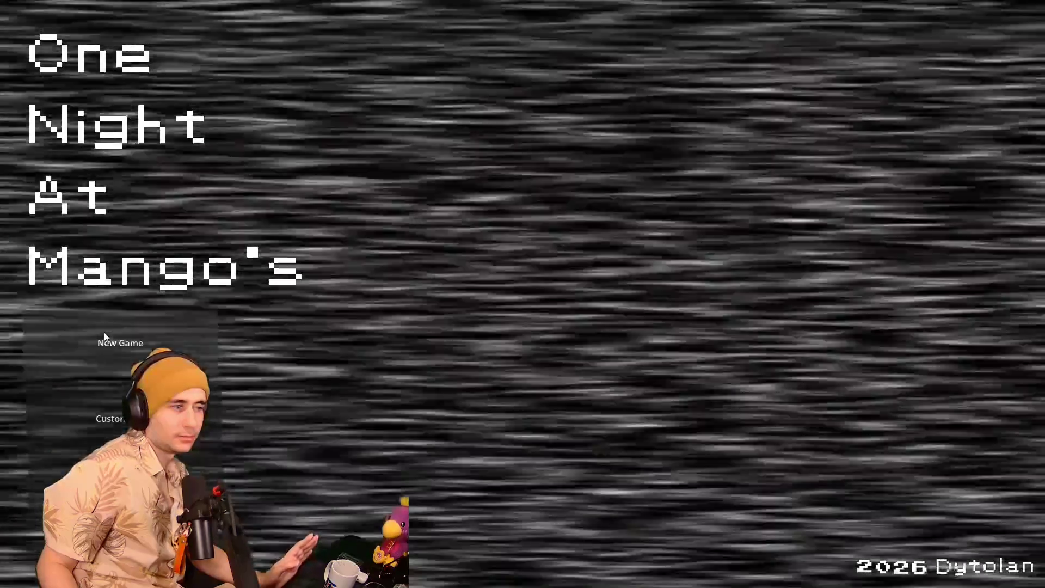
left_click(107, 333)
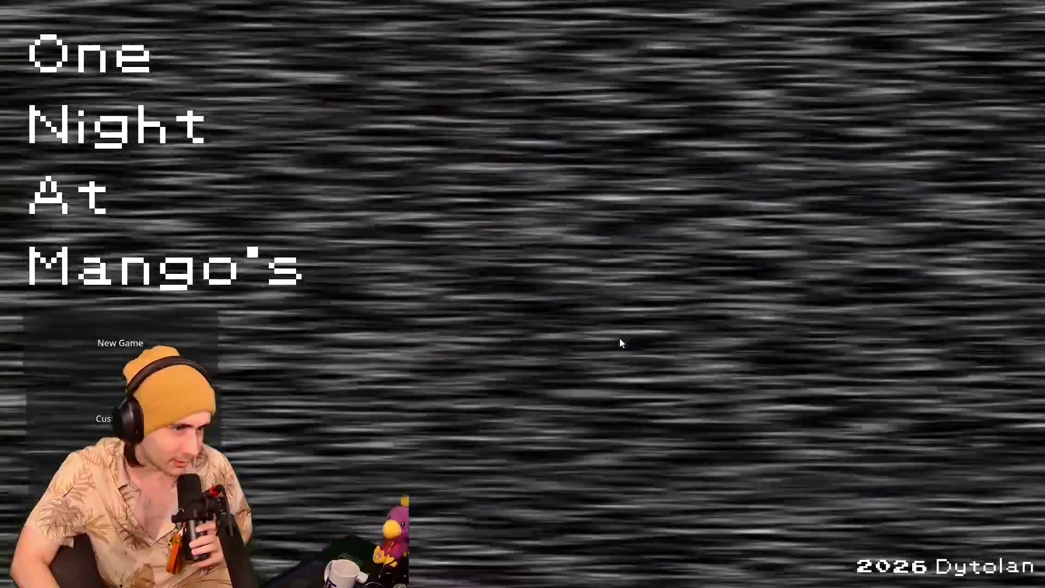
key("alt+F4")
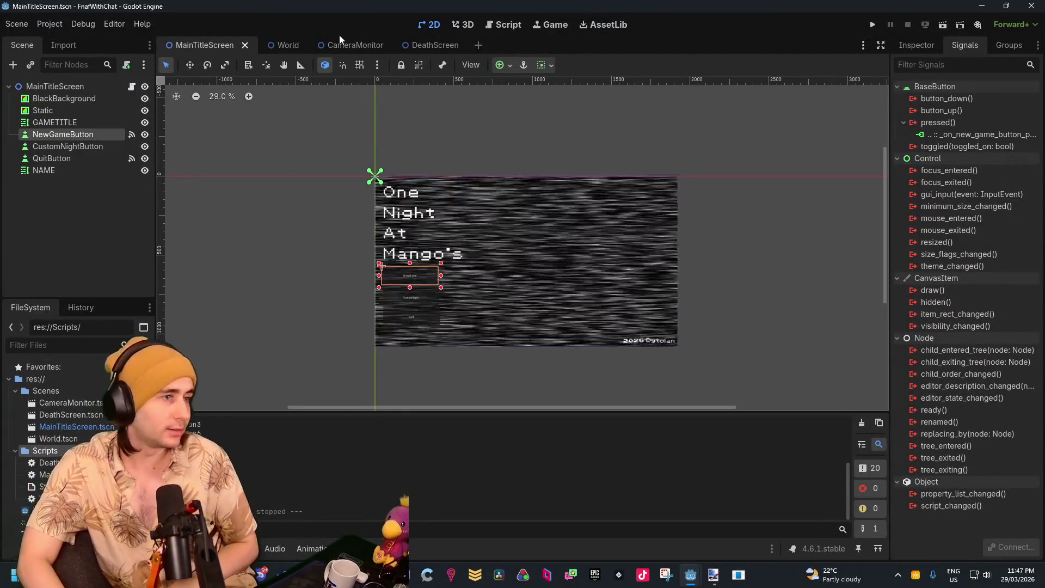
Bring up the World scene and centre the viewport on the CameraMonitor floor map
left_click(340, 44)
left_click(272, 46)
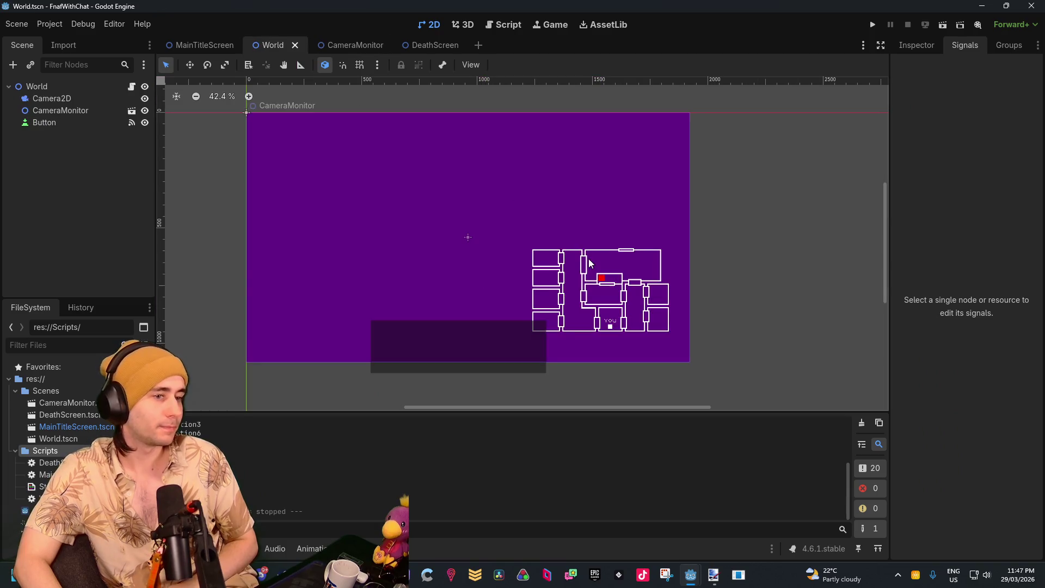
scroll(594, 240, "down", 2)
scroll(595, 237, "up", 2)
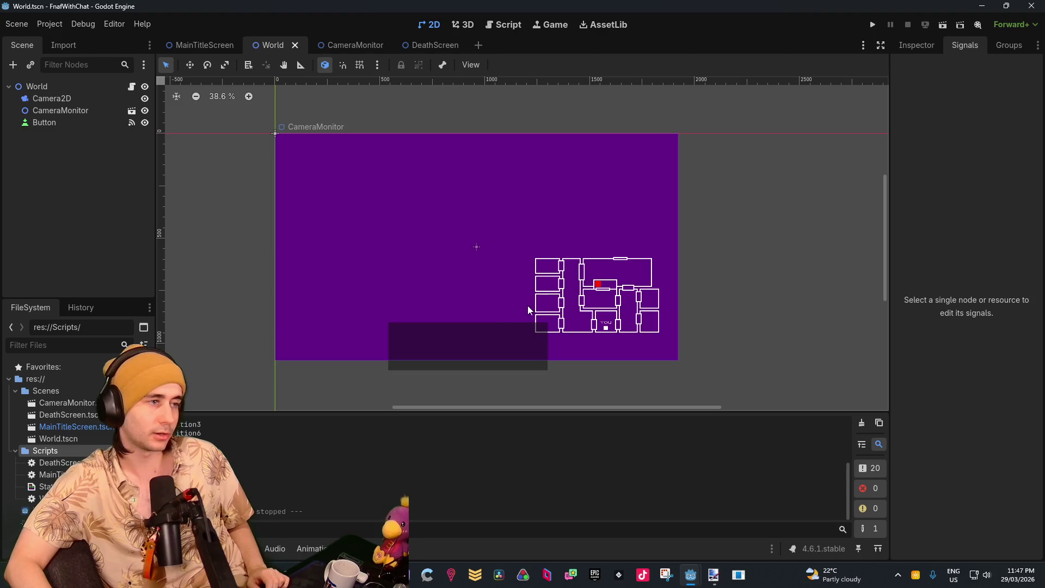
scroll(455, 292, "up", 5)
scroll(456, 284, "down", 4)
scroll(456, 283, "left", 3)
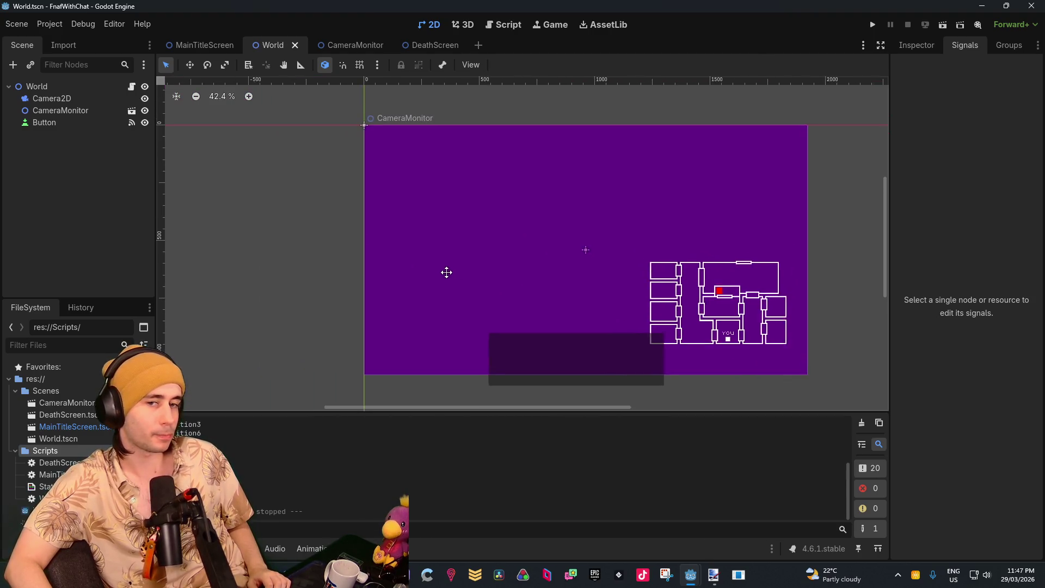
left_click_drag(447, 272, 398, 266)
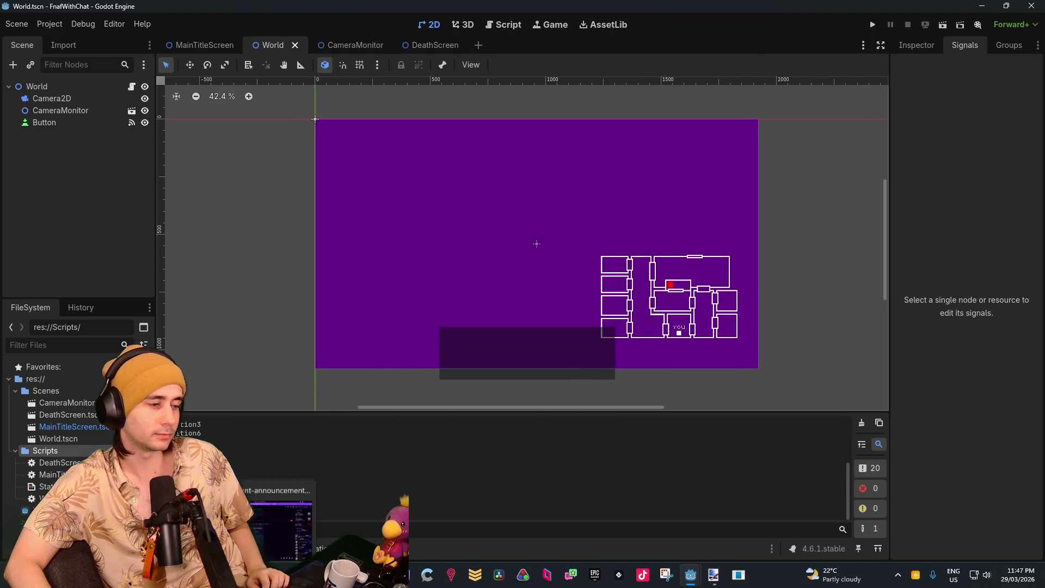
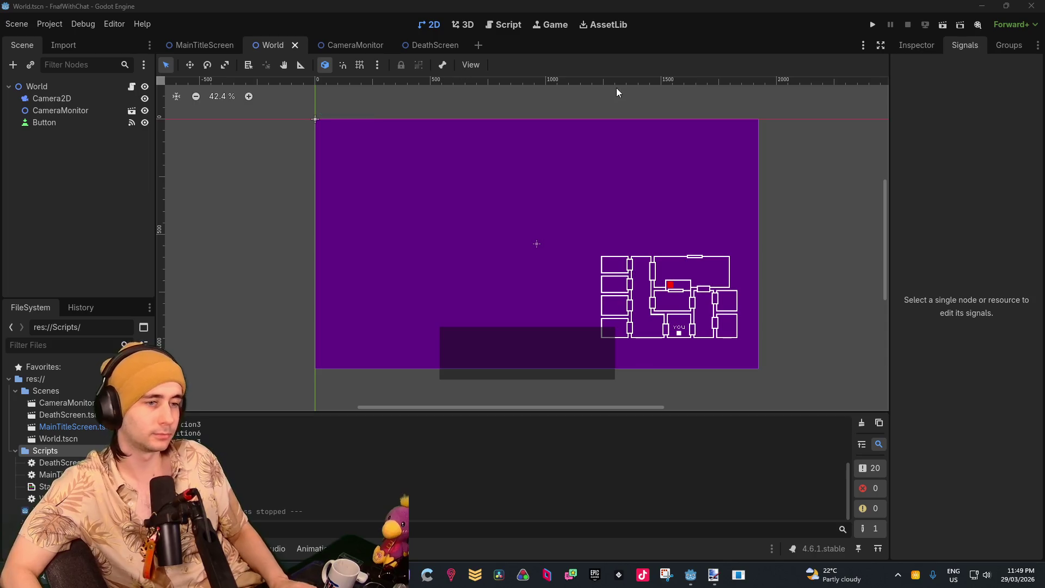
Switch from the floor-plan map view to the CameraMonitor scene
scroll(614, 206, "up", 5)
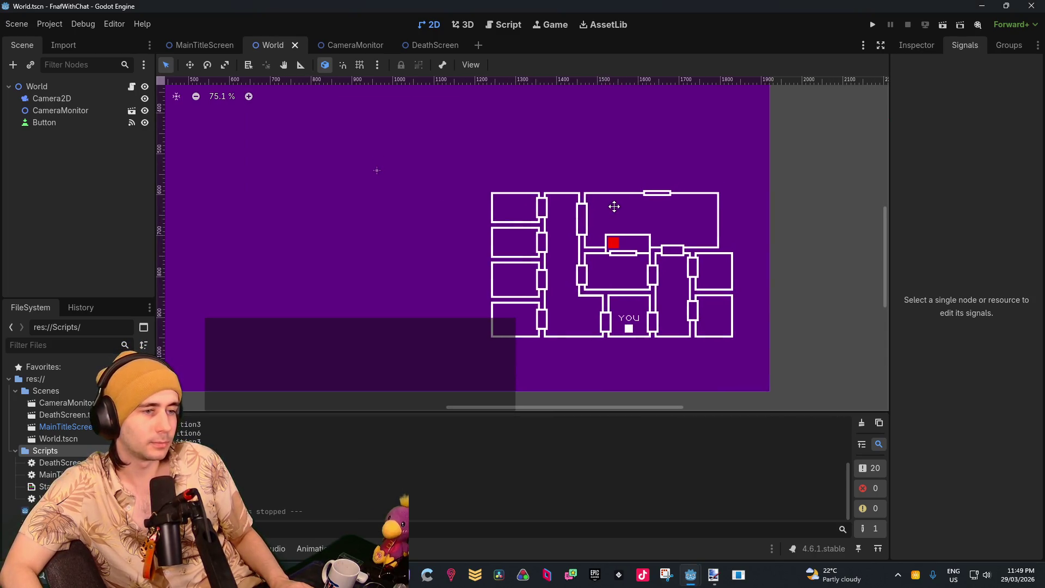
left_click_drag(600, 173, 621, 194)
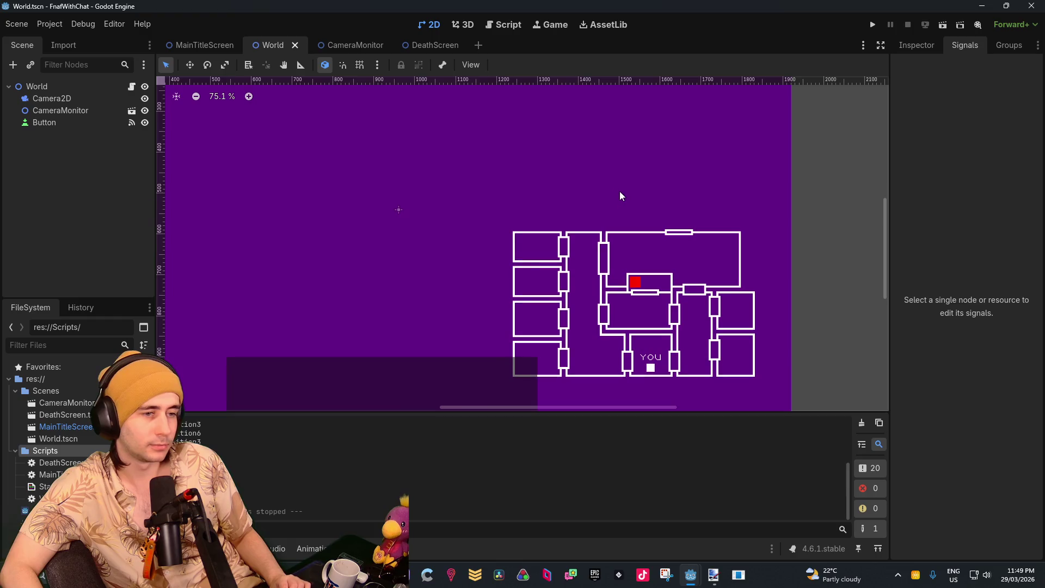
scroll(616, 187, "up", 1)
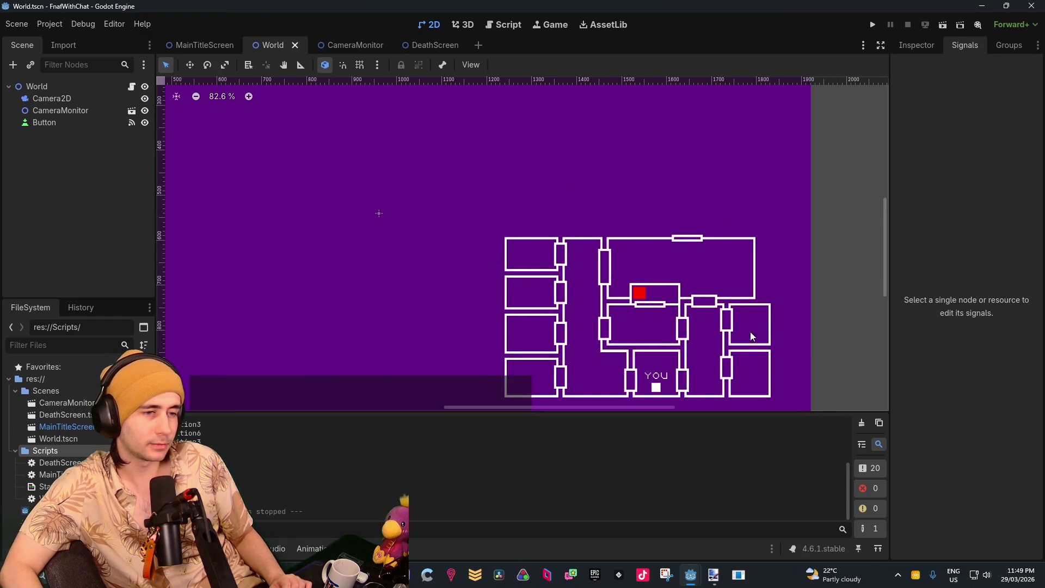
scroll(620, 216, "down", 7)
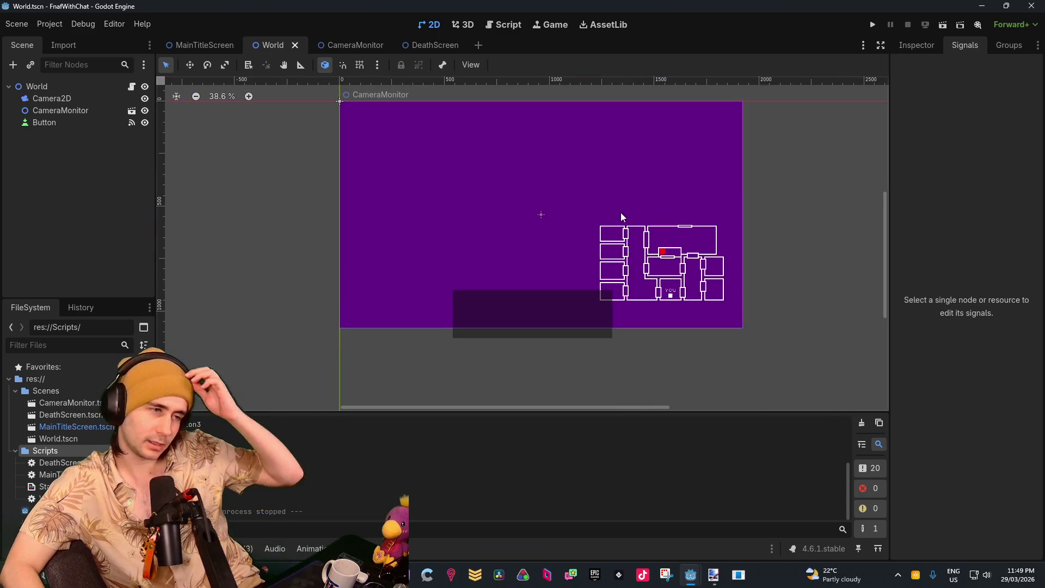
scroll(622, 217, "up", 2)
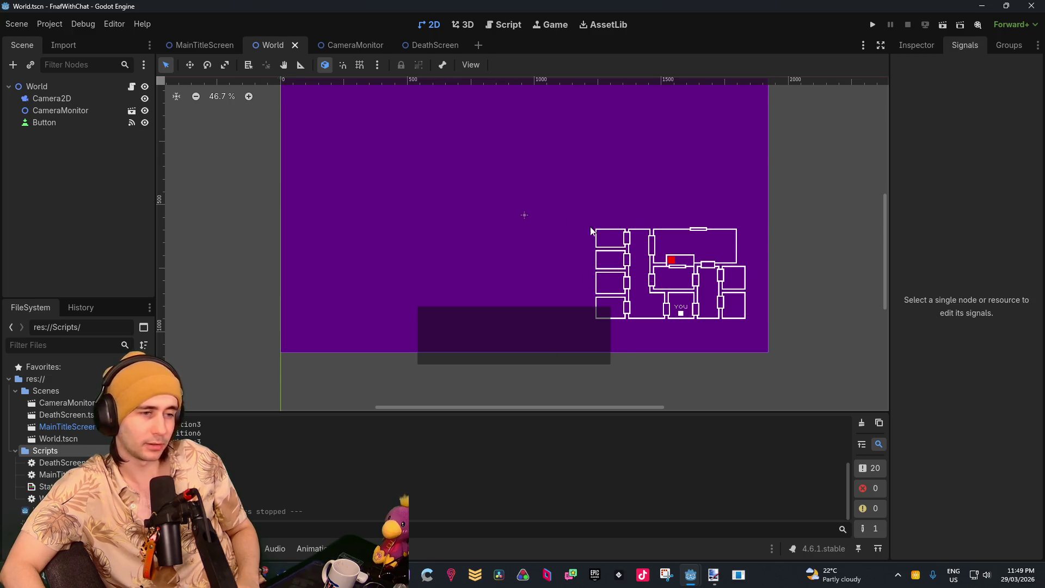
left_click_drag(641, 256, 584, 287)
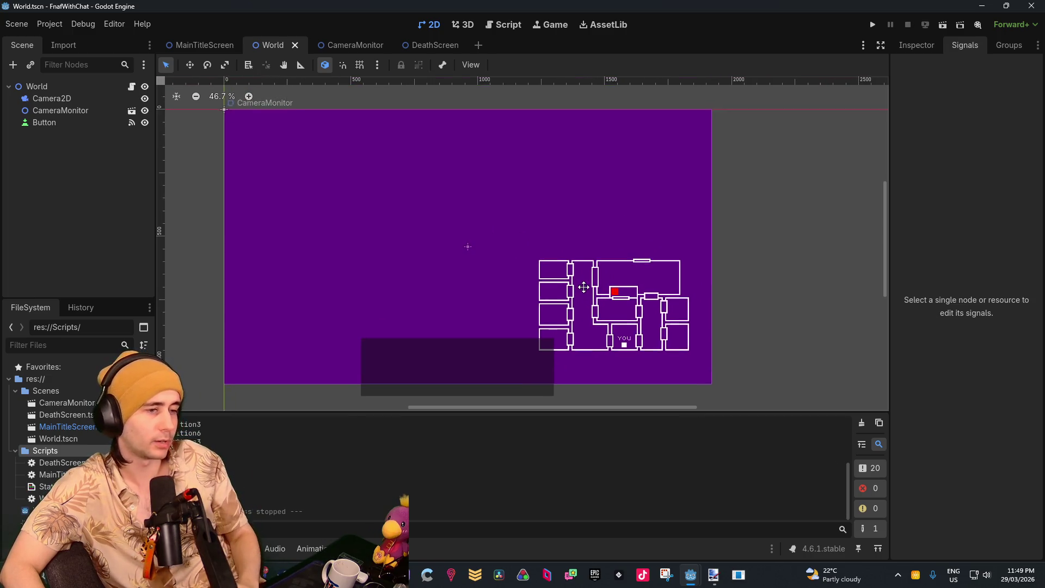
scroll(584, 286, "up", 4)
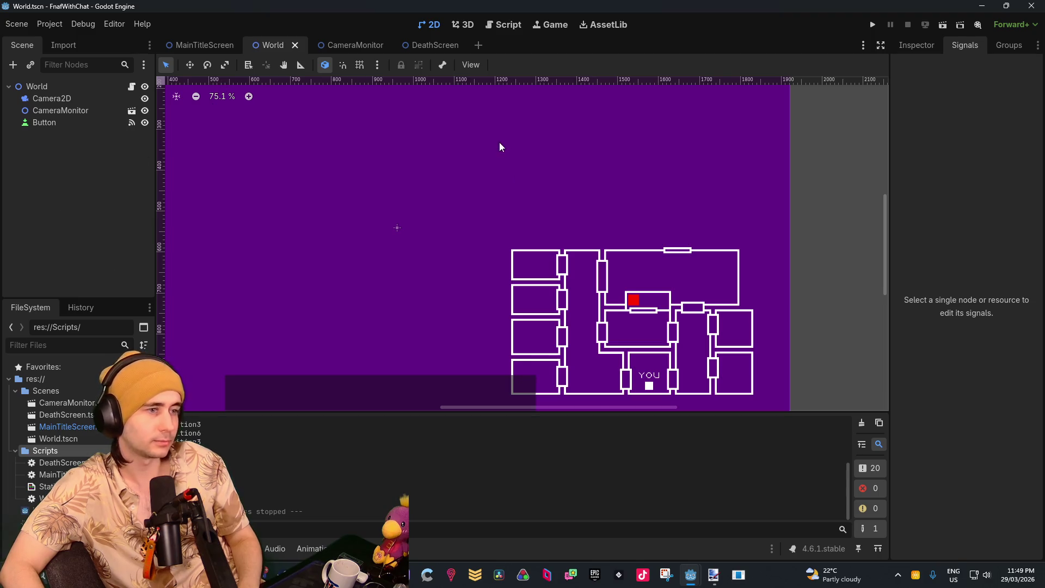
scroll(381, 101, "down", 2)
left_click(355, 45)
scroll(436, 242, "up", 2)
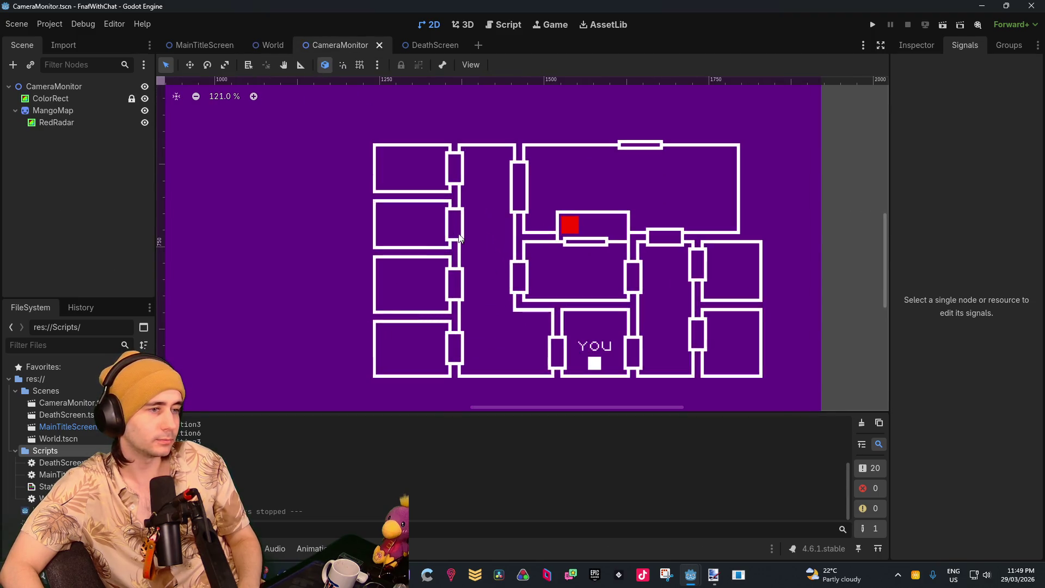
scroll(505, 214, "down", 2)
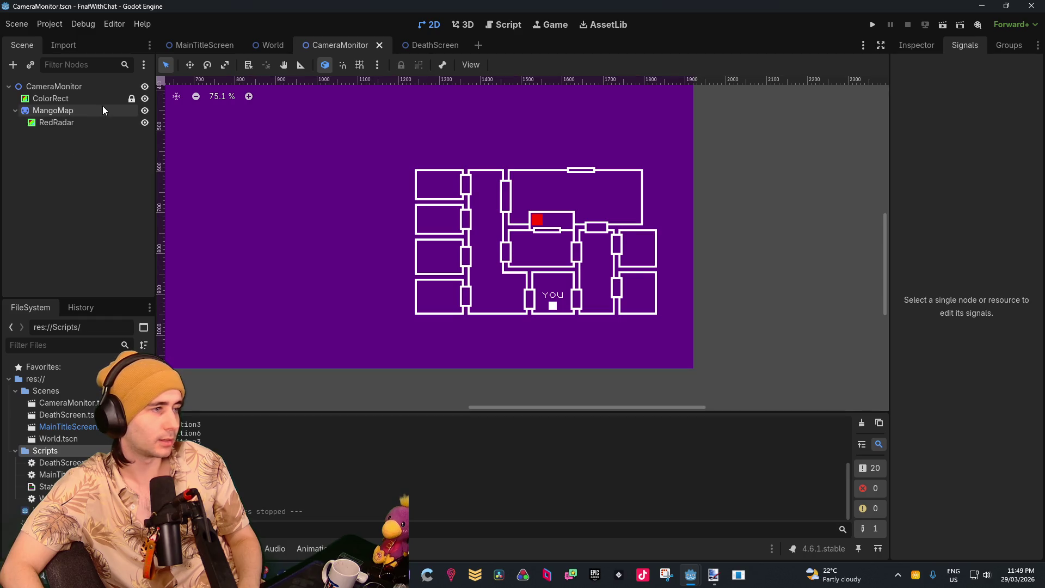
Add a Button child node to the CameraMonitor scene root
right_click(65, 160)
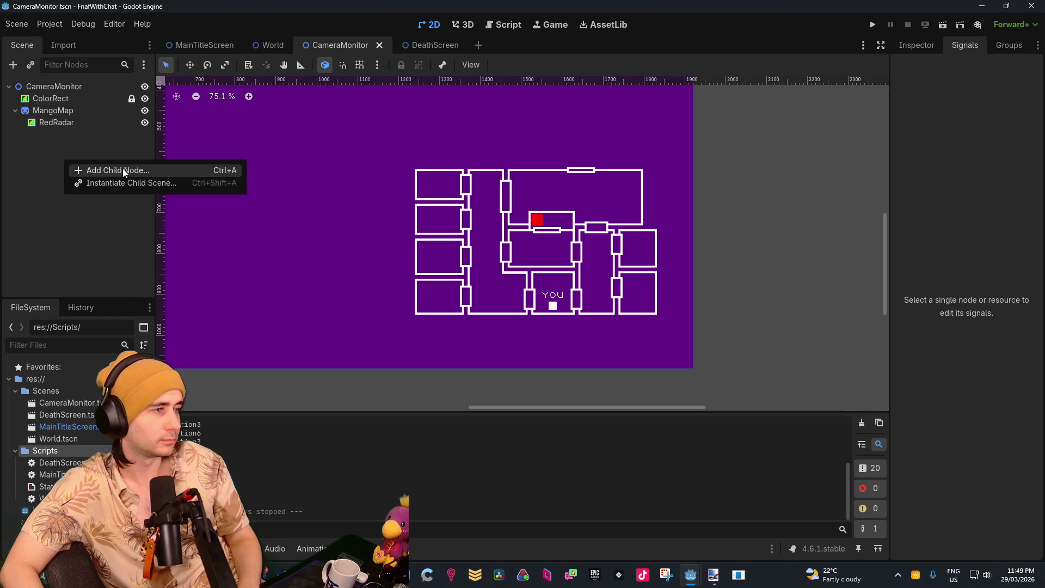
left_click(122, 168)
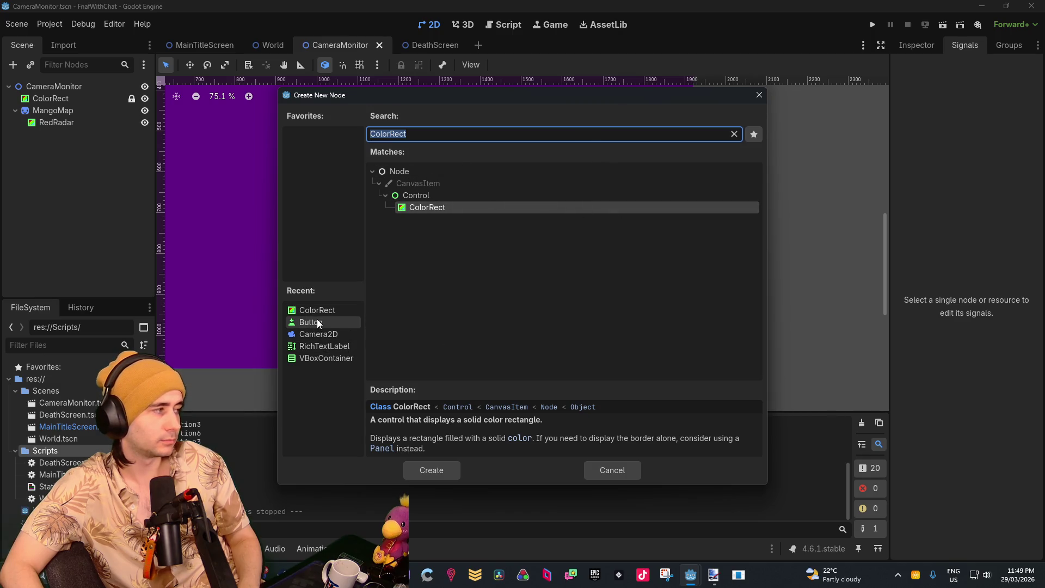
left_click(318, 321)
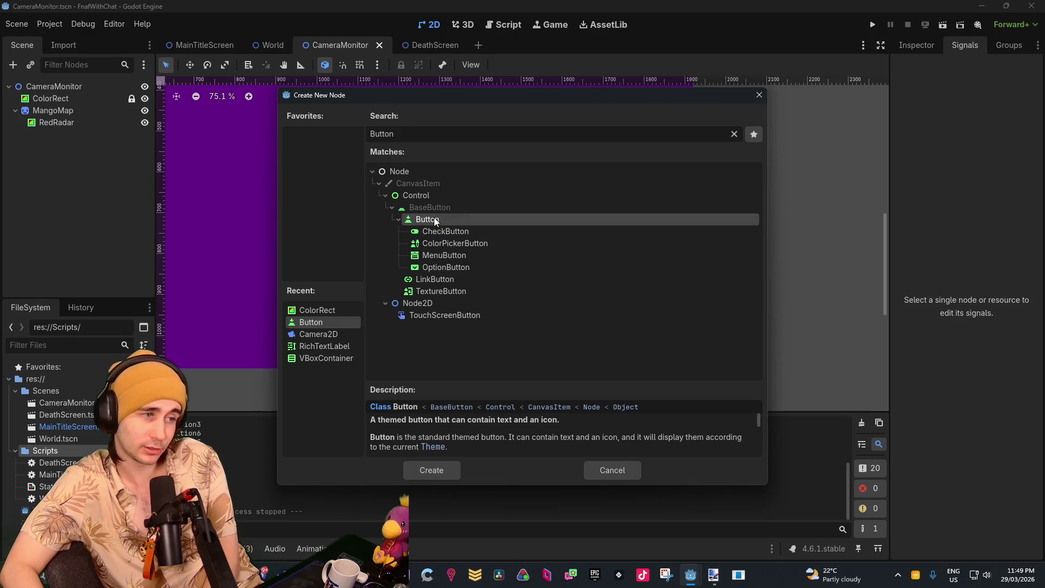
left_click(416, 209)
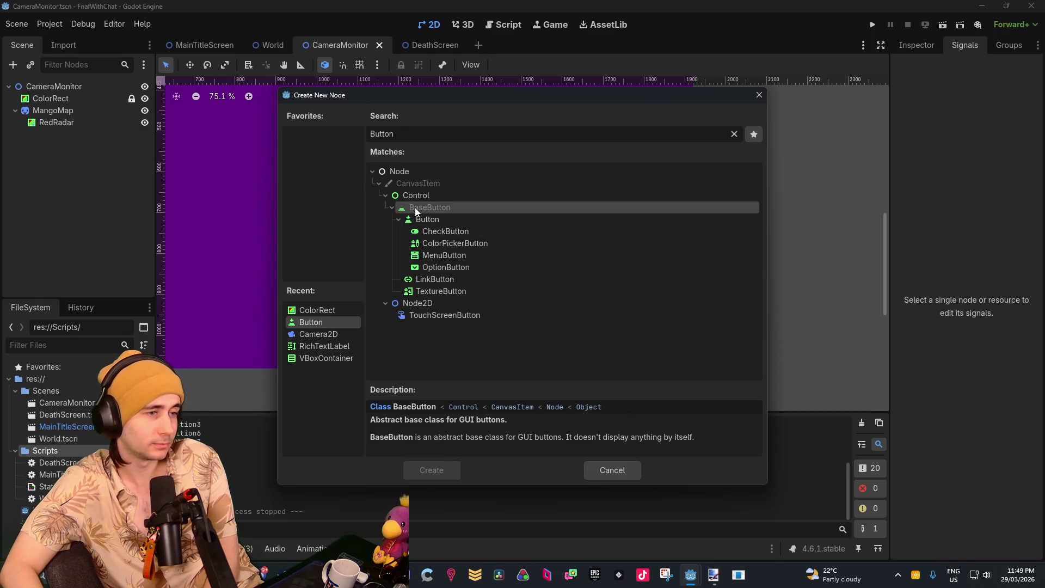
left_click(420, 224)
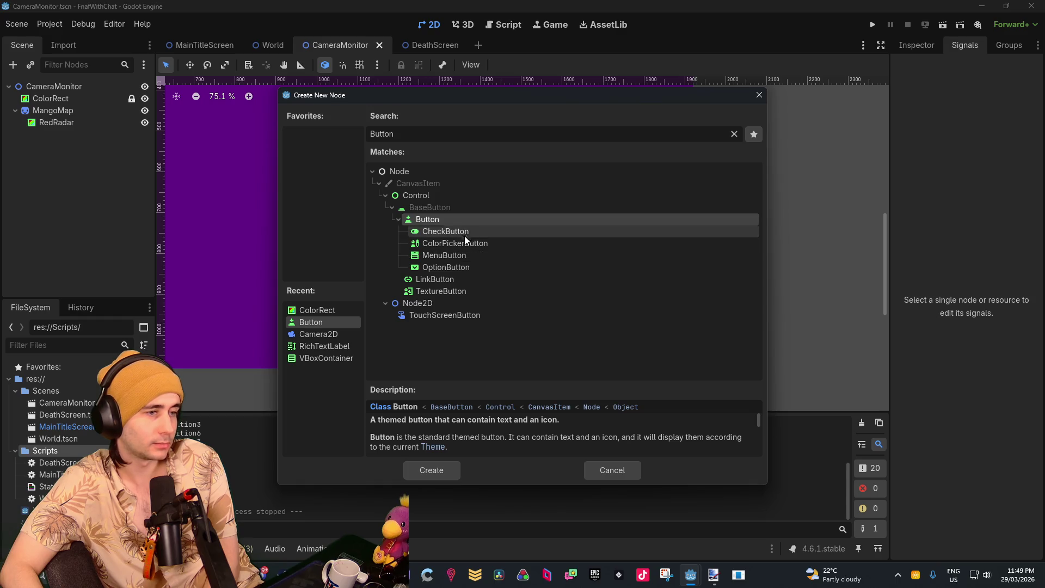
double_click(466, 219)
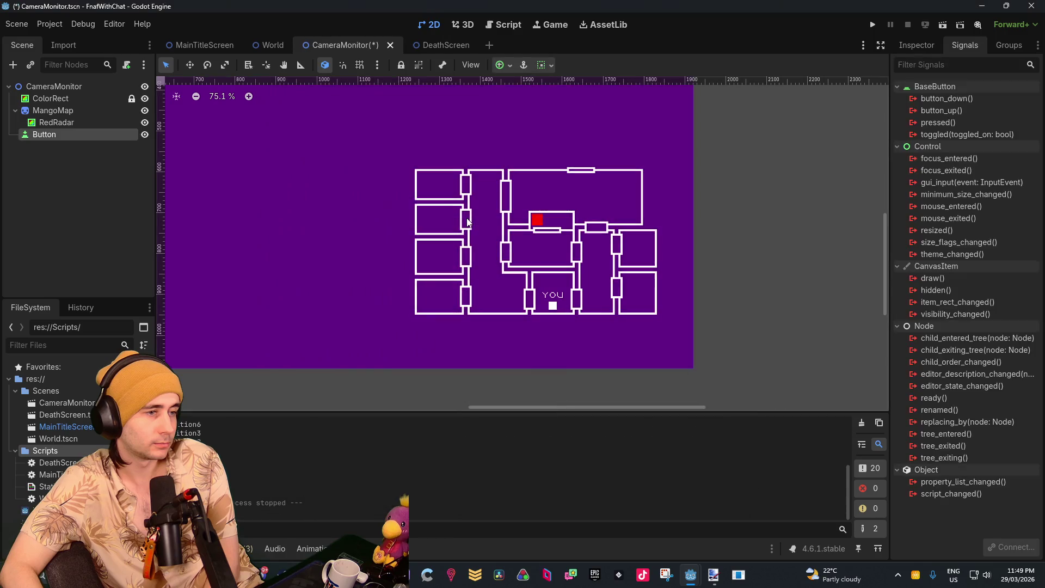
Enlarge the Button into a large rectangle and move it onto the floor-plan map
double_click(79, 132)
key("Escape")
scroll(438, 273, "down", 6)
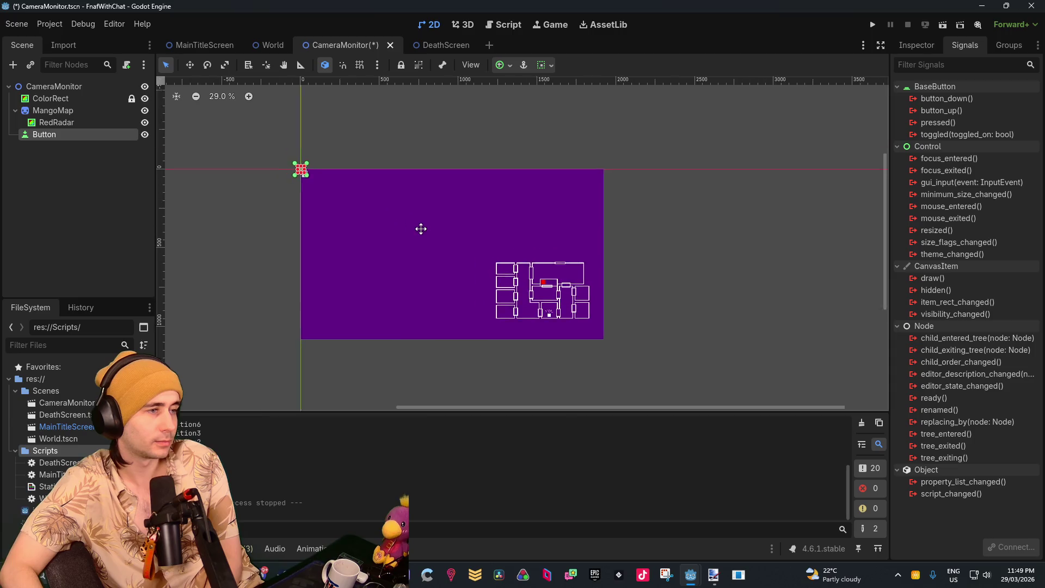
scroll(300, 188, "up", 7)
mouse_move(292, 129)
left_mouse_down()
mouse_move(326, 169)
mouse_move(472, 209)
left_mouse_up()
mouse_move(378, 168)
left_mouse_down()
mouse_move(554, 253)
mouse_move(798, 327)
left_mouse_up()
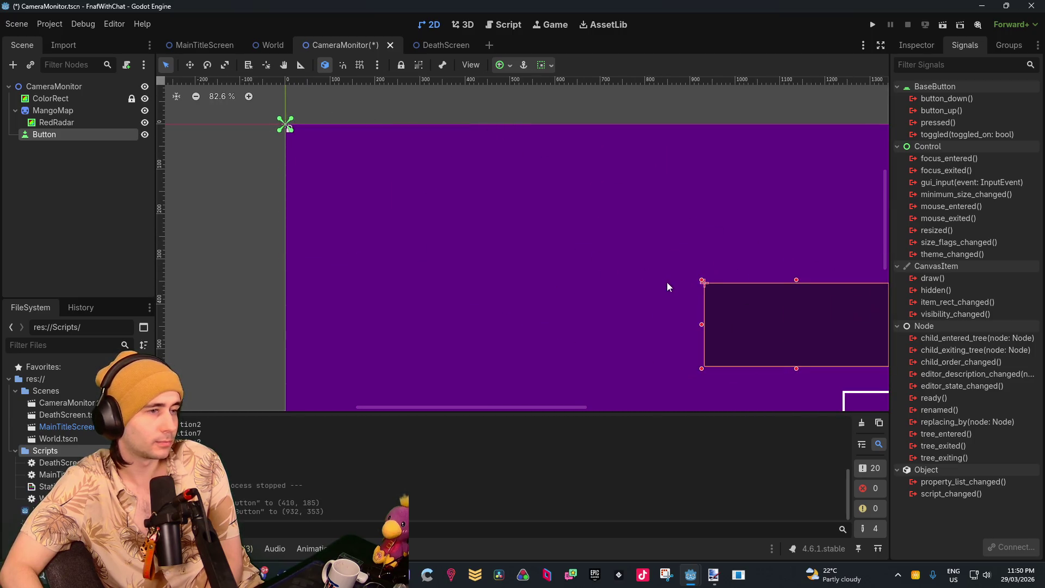
scroll(471, 181, "down", 3)
scroll(528, 222, "up", 4)
Shrink and reposition the Button so it covers just the top-left room
left_click_drag(488, 198, 557, 289)
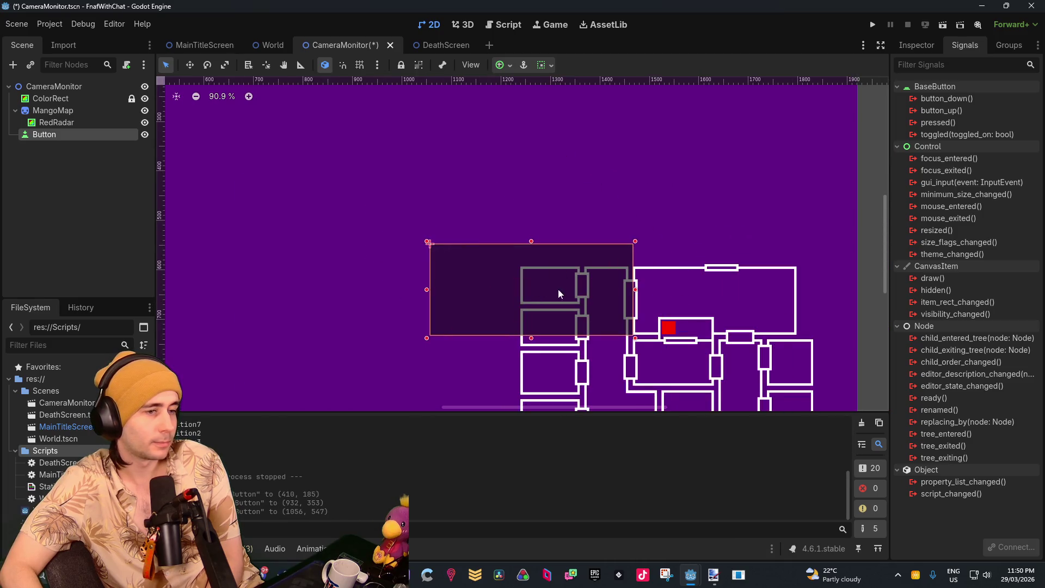
scroll(618, 294, "up", 6)
mouse_move(645, 196)
left_mouse_down()
mouse_move(623, 215)
mouse_move(548, 236)
left_mouse_up()
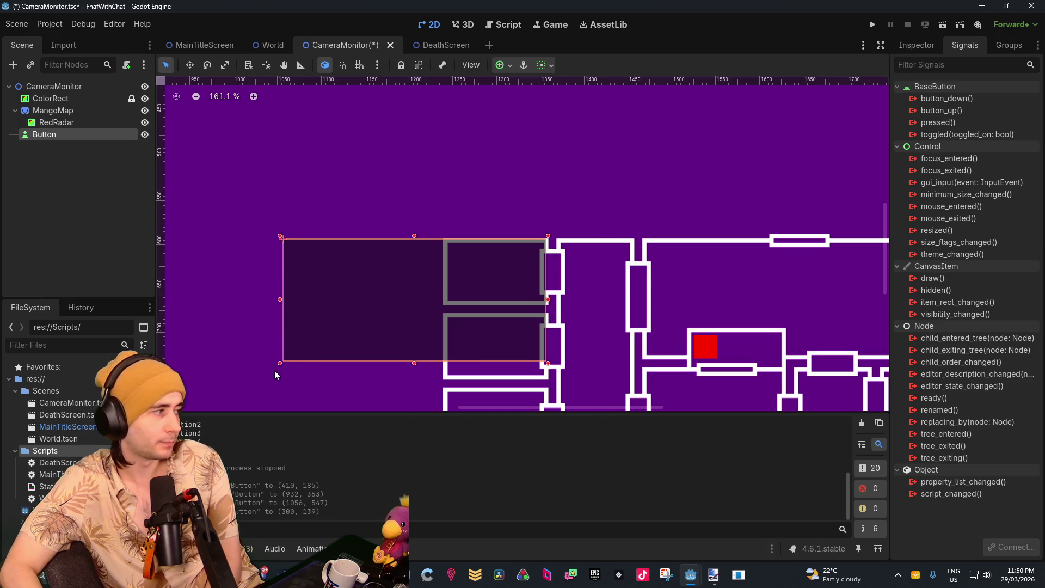
left_click_drag(279, 364, 442, 306)
mouse_move(595, 316)
left_mouse_down()
mouse_move(503, 242)
mouse_move(490, 252)
mouse_move(423, 212)
left_mouse_up()
scroll(501, 251, "down", 2)
Add a Node2D to the CameraMonitor scene
left_click(88, 194)
right_click(49, 144)
left_click(89, 153)
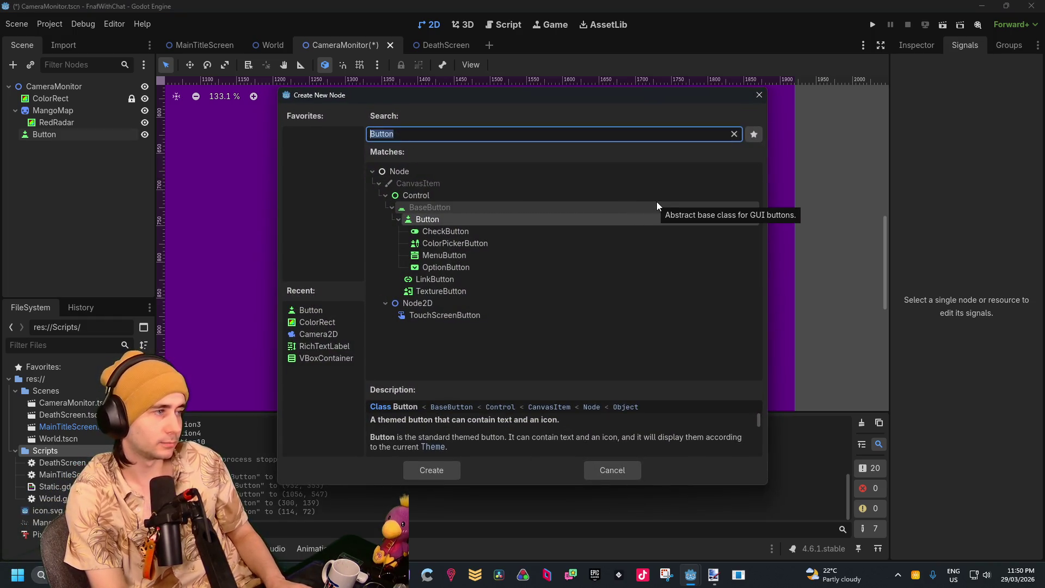
type("b")
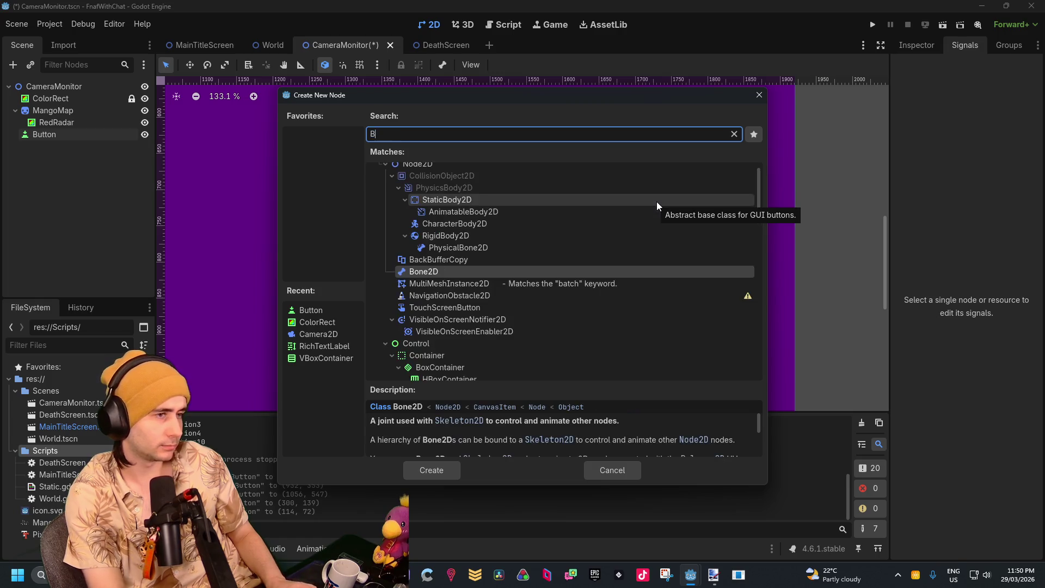
key("BackSpace")
type("node")
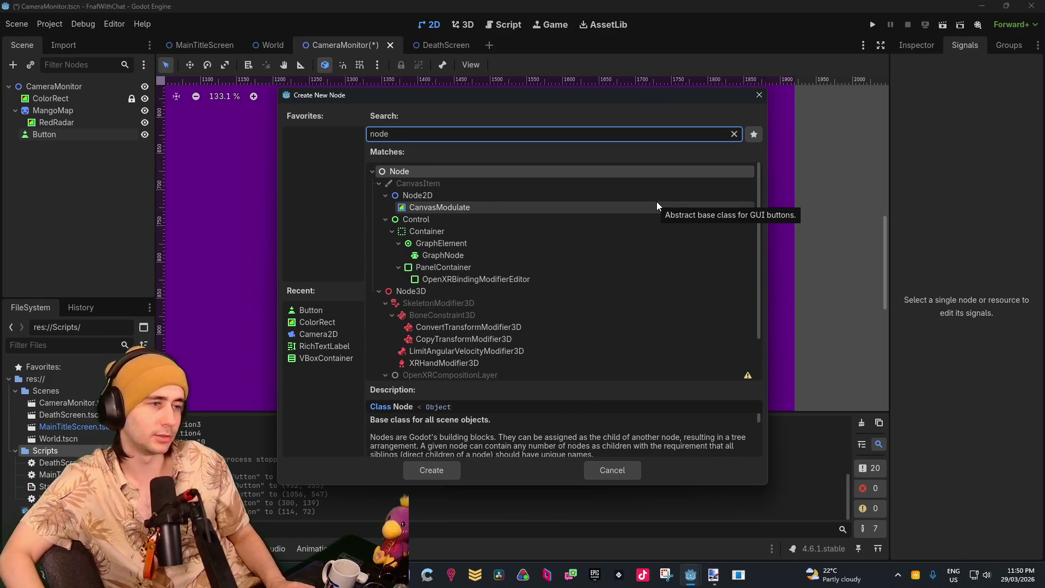
double_click(583, 195)
Nest the Button under Node2D, rename it Camera1, and move it over the red-marker room
left_click_drag(66, 133, 71, 143)
left_click(67, 155)
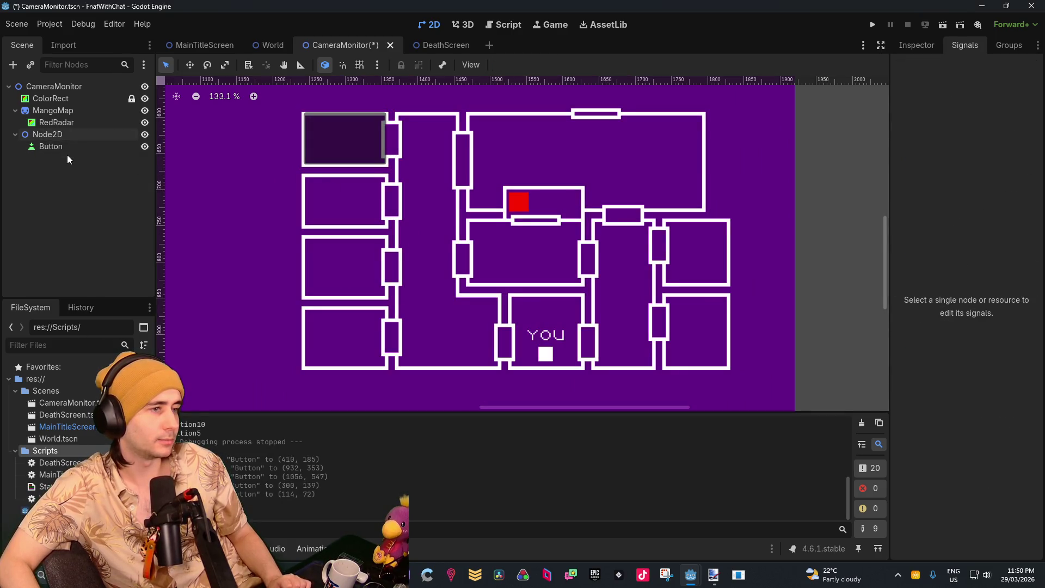
double_click(68, 148)
left_click(69, 148)
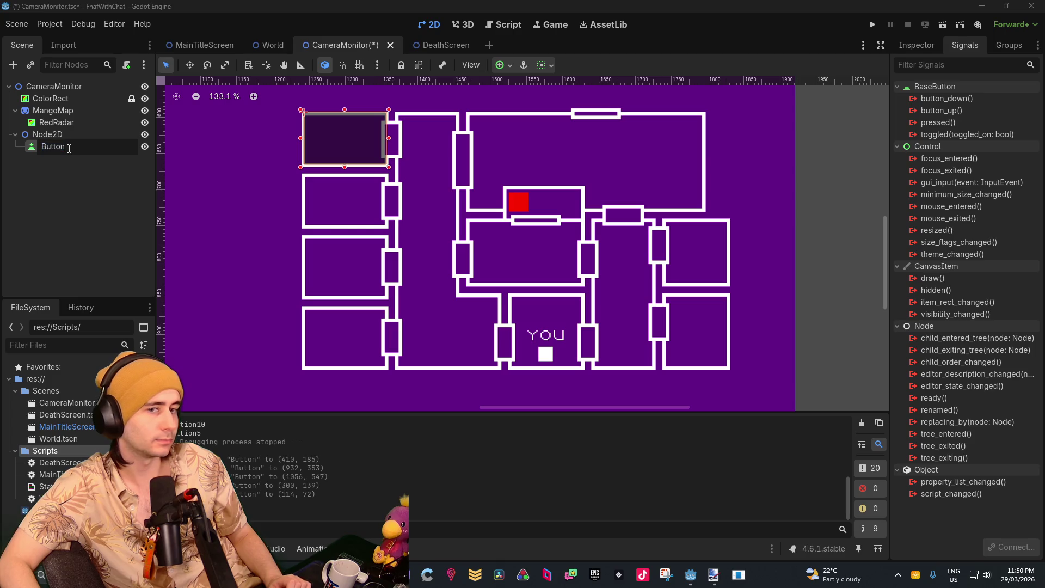
key("BackSpace")
key("BackSpace")
key("BackSpace")
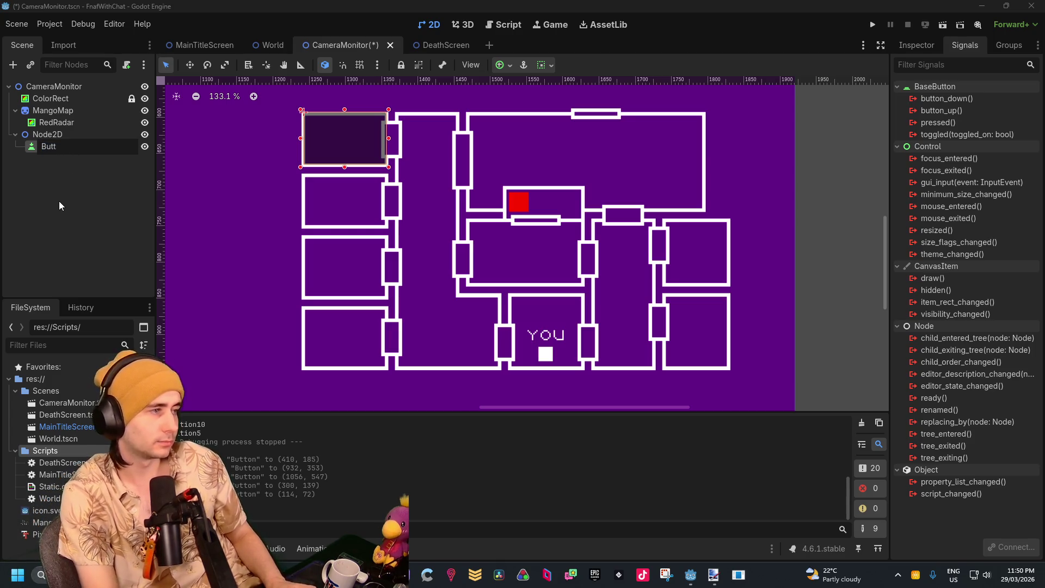
key("BackSpace")
type("CameraB")
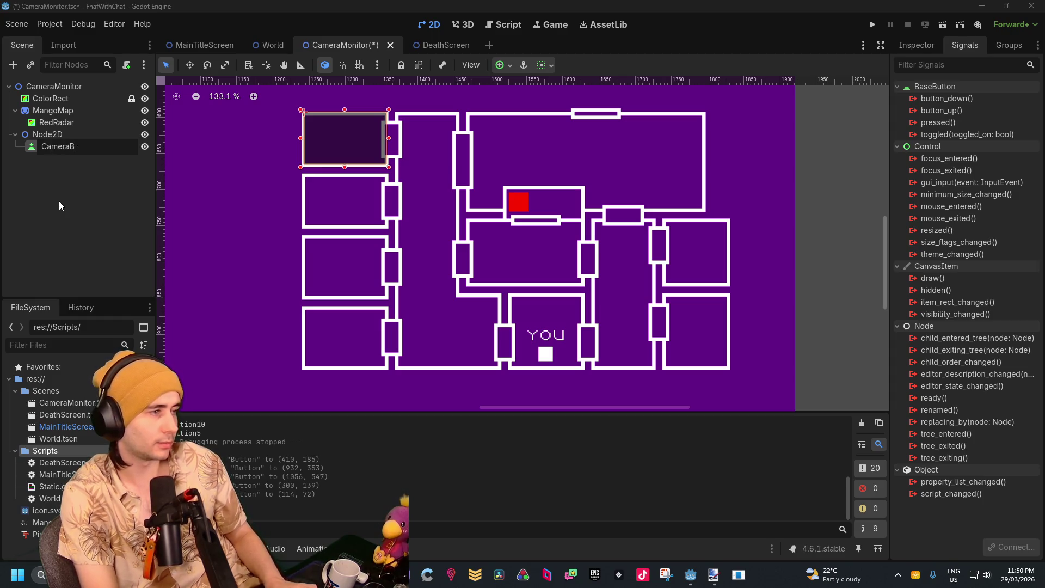
key("BackSpace")
type("1")
key("Return")
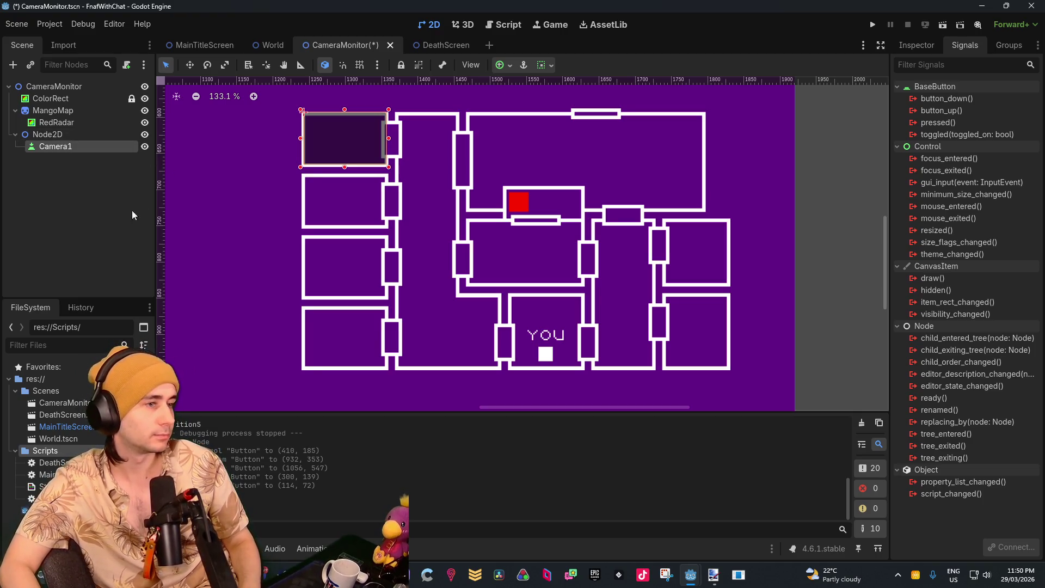
mouse_move(349, 148)
left_mouse_down()
mouse_move(561, 236)
mouse_move(550, 211)
left_mouse_up()
scroll(550, 211, "up", 9)
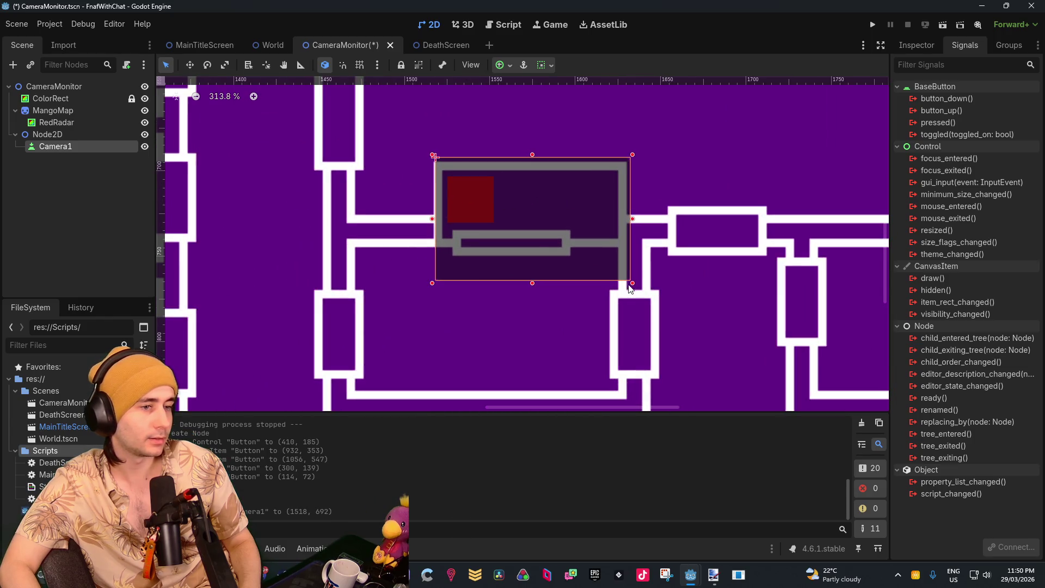
left_click_drag(633, 284, 626, 244)
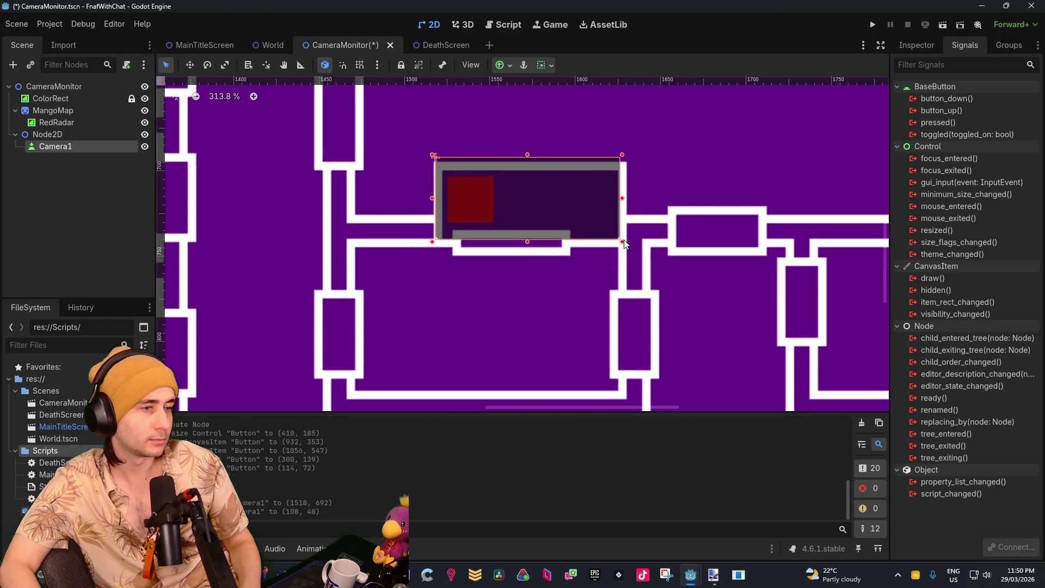
left_click_drag(432, 155, 440, 166)
scroll(572, 215, "down", 6)
mouse_move(582, 215)
left_mouse_down()
mouse_move(423, 214)
mouse_move(436, 191)
mouse_move(504, 202)
left_mouse_up()
scroll(397, 207, "up", 1)
scroll(444, 232, "down", 4)
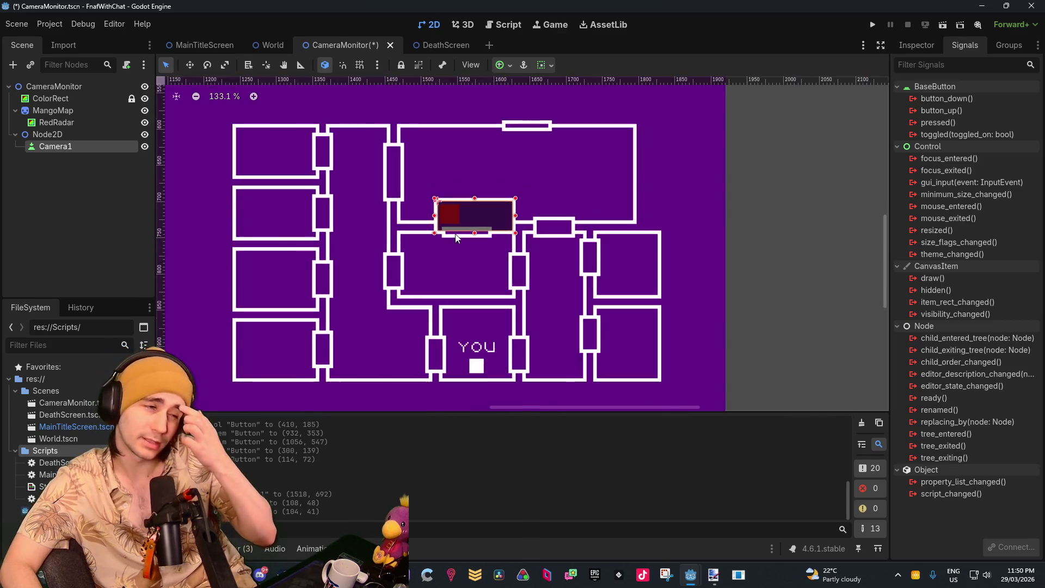
mouse_move(430, 255)
left_mouse_down()
mouse_move(506, 216)
mouse_move(516, 267)
mouse_move(507, 271)
left_mouse_up()
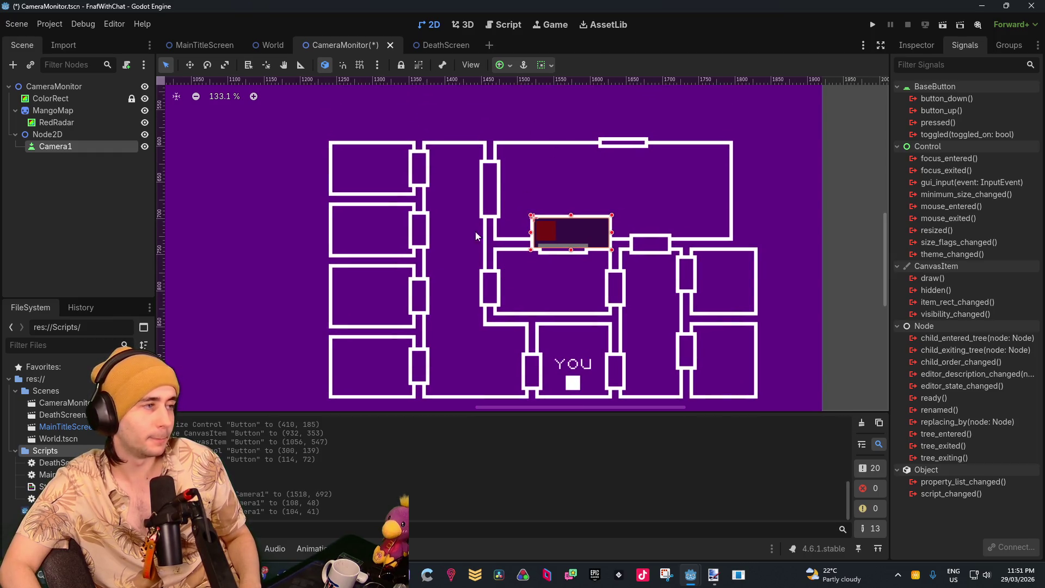
left_click_drag(580, 281, 500, 259)
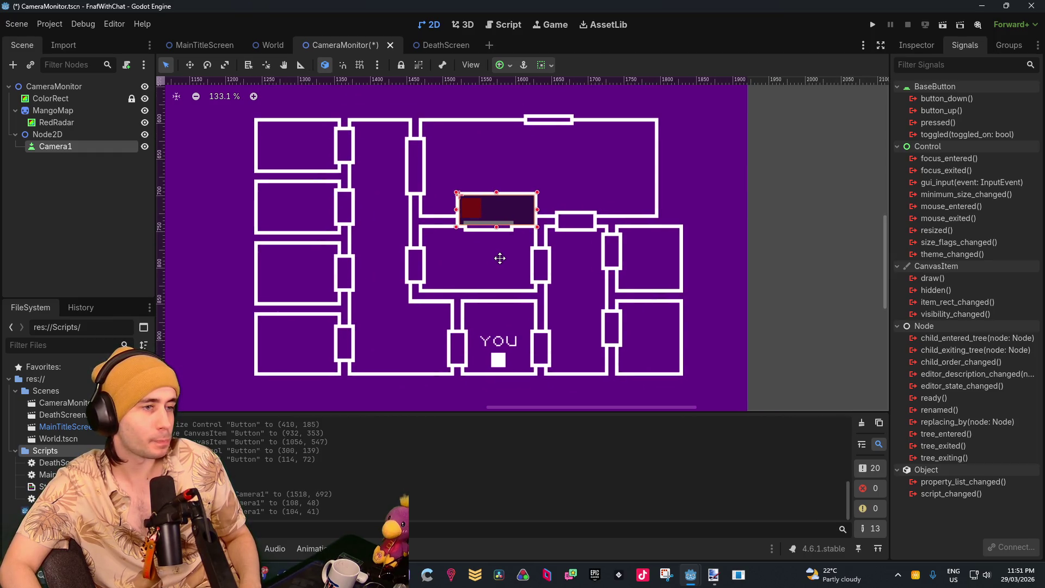
scroll(485, 246, "up", 4)
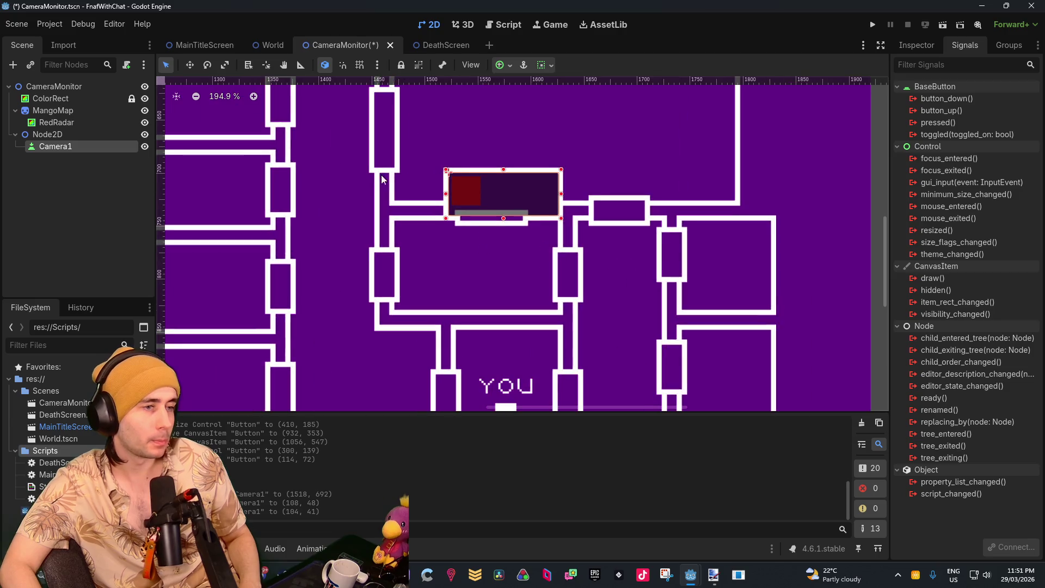
right_click(89, 198)
Copy Camera1 and paste it as a sibling named Camera2
left_click(62, 159)
right_click(74, 142)
left_click(68, 152)
right_click(96, 151)
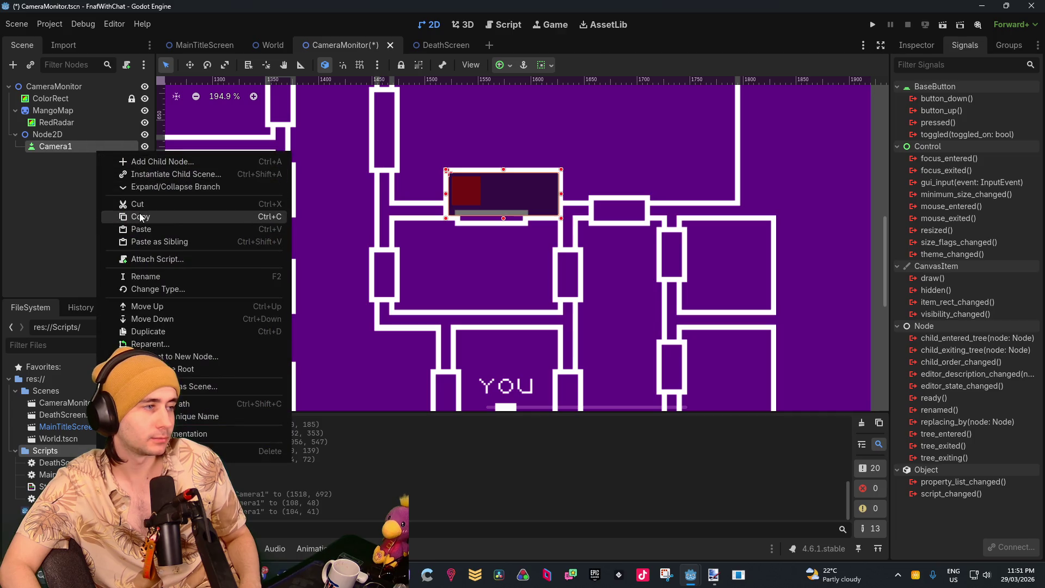
left_click(140, 214)
right_click(105, 156)
left_click(152, 231)
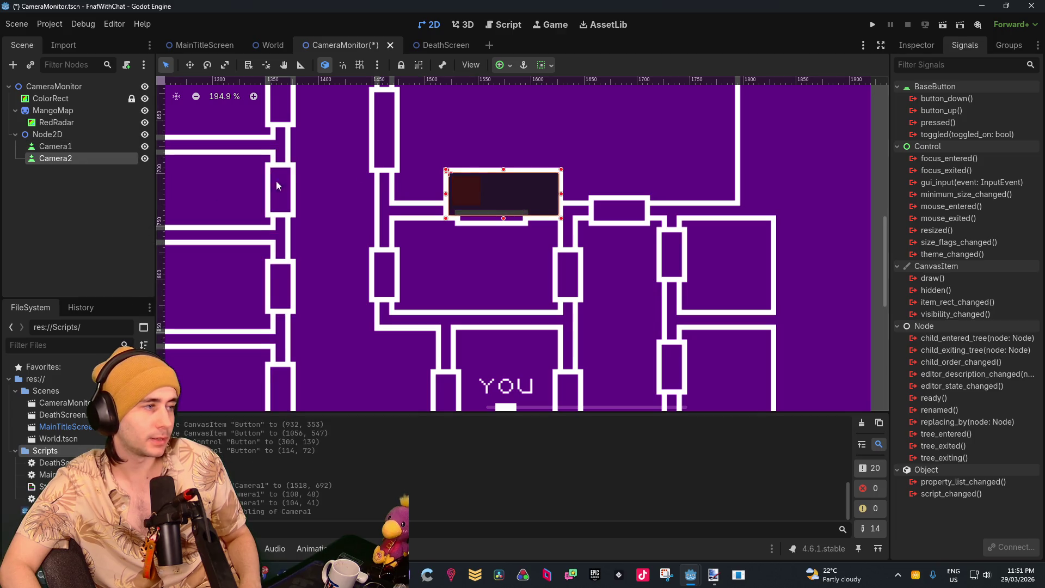
Move Camera2 into the large top room and enlarge it over the room's left part
scroll(438, 289, "up", 2)
mouse_move(436, 309)
left_mouse_down()
mouse_move(560, 213)
mouse_move(611, 201)
mouse_move(367, 208)
mouse_move(384, 200)
left_mouse_up()
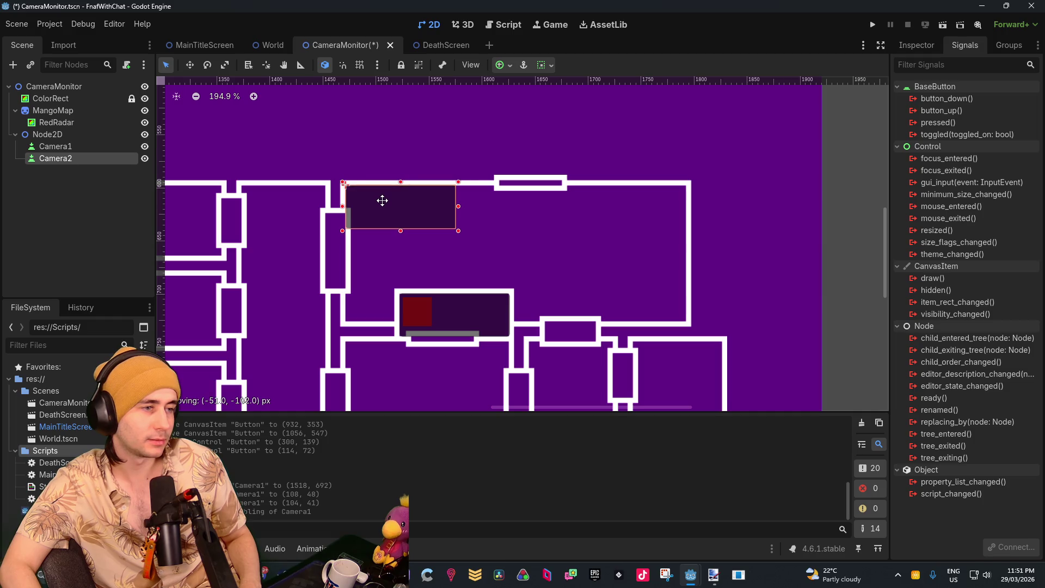
left_click_drag(460, 230, 527, 324)
scroll(426, 329, "up", 4)
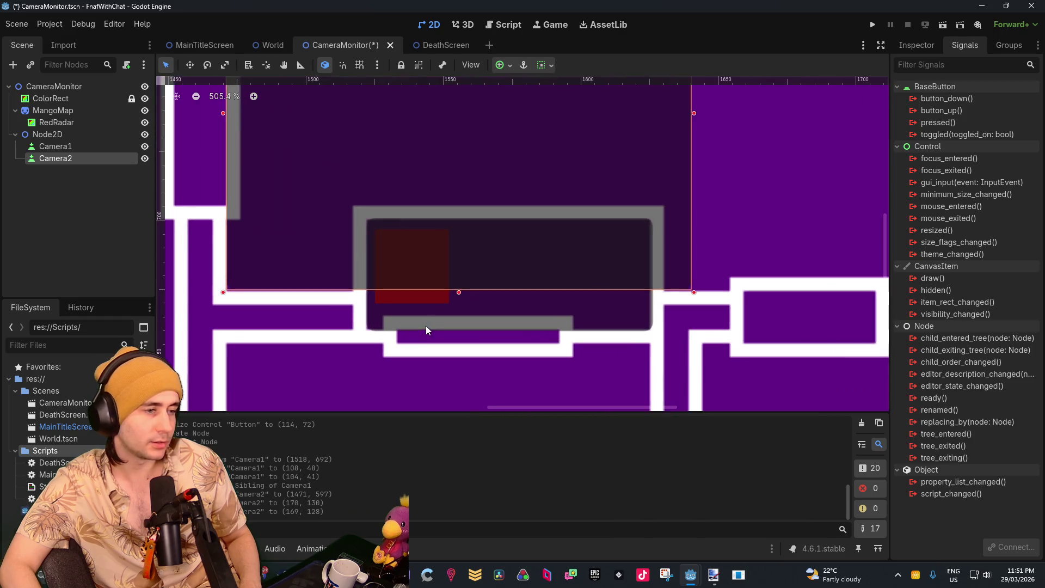
left_click(423, 319)
left_click(433, 250)
Reorder Camera1 below Camera2 in the tree and widen Camera2 to the right
left_click(433, 254)
left_click_drag(87, 147, 86, 162)
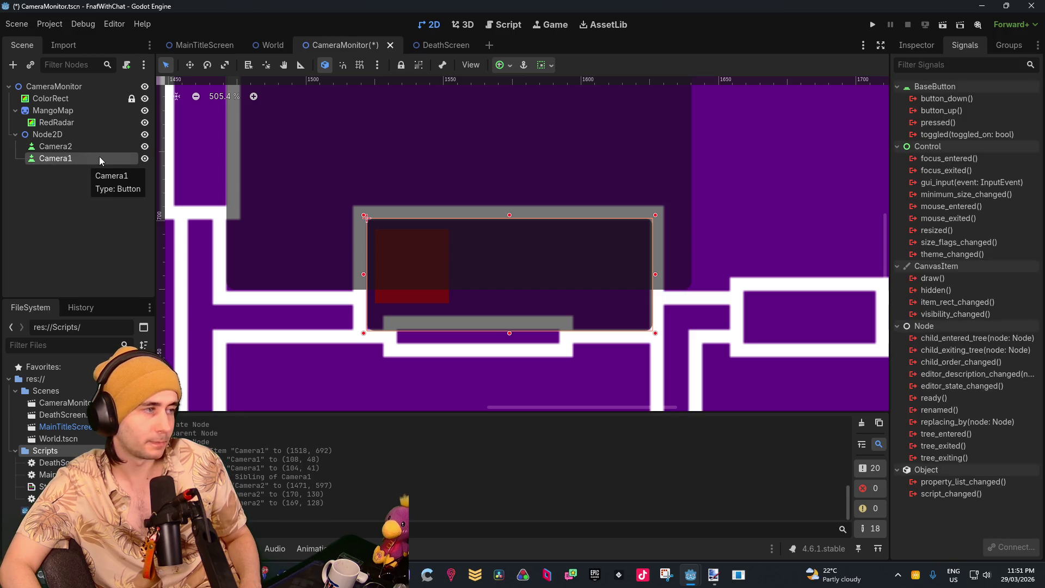
left_click(317, 186)
left_click(409, 249)
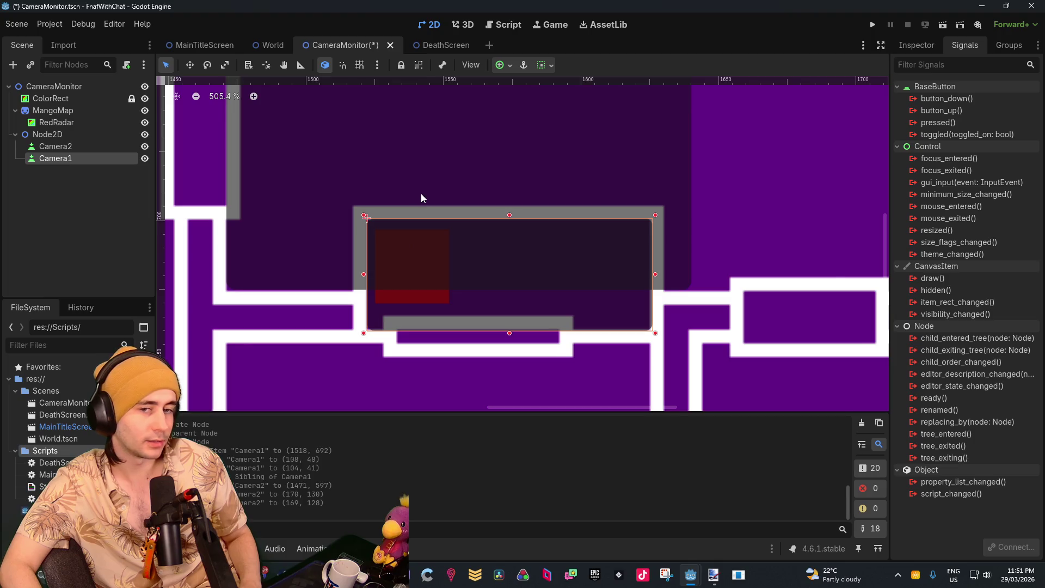
scroll(420, 193, "down", 5)
scroll(425, 250, "down", 3)
scroll(463, 234, "up", 1)
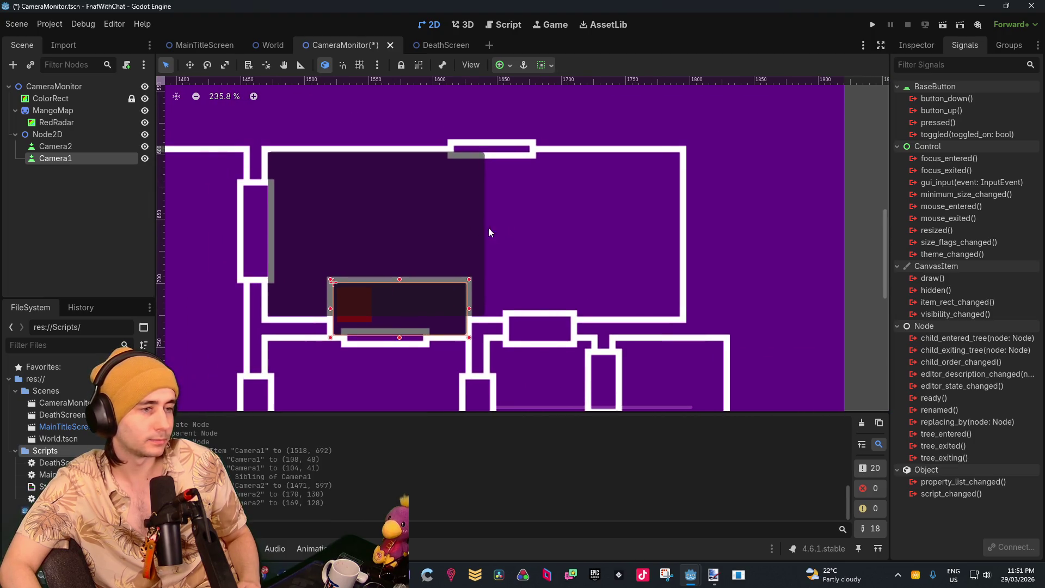
left_click(428, 216)
mouse_move(487, 233)
left_mouse_down()
mouse_move(566, 242)
mouse_move(533, 248)
mouse_move(541, 250)
left_mouse_up()
Paste Camera3 and fit it over the right half of the large top room
left_click(43, 217)
right_click(77, 146)
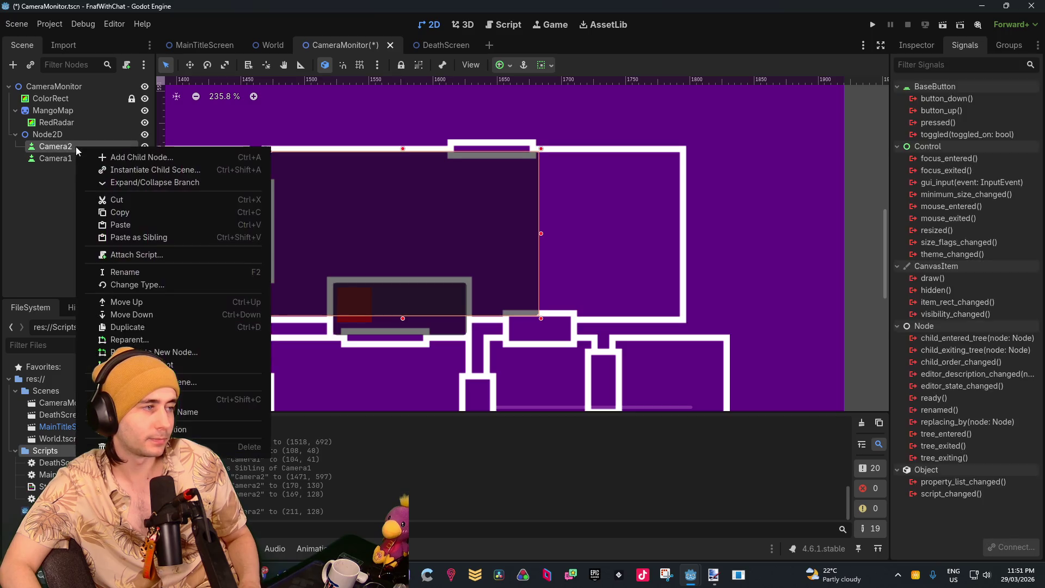
left_click(148, 237)
left_click_drag(413, 300, 623, 169)
left_click_drag(544, 209, 536, 314)
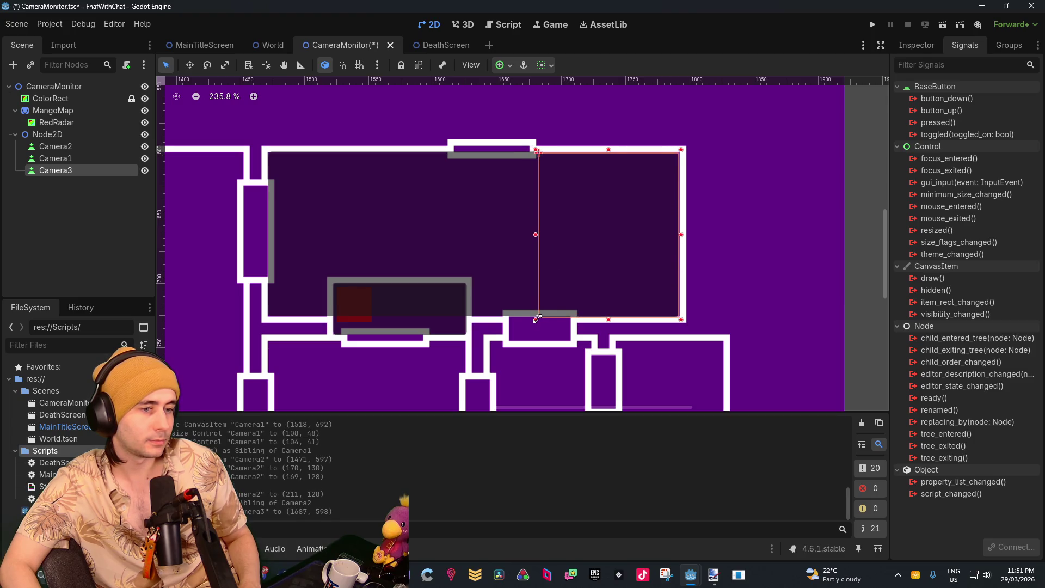
left_click_drag(537, 319, 538, 319)
scroll(521, 310, "up", 5)
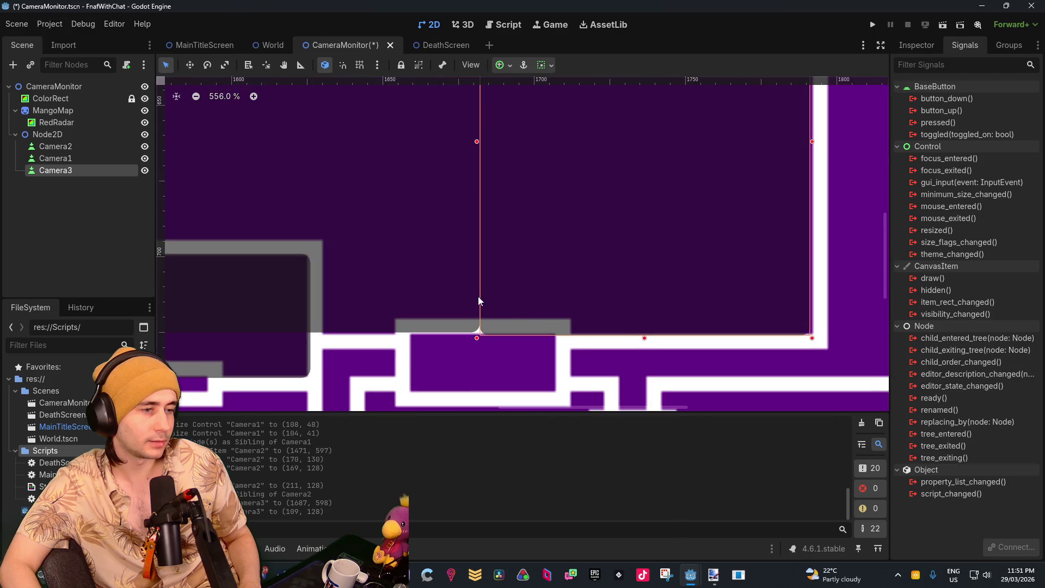
scroll(478, 300, "down", 2)
left_click_drag(596, 326, 596, 324)
Create Camera4 as a copy of Camera3
key("Escape")
scroll(551, 324, "down", 2)
scroll(467, 238, "up", 1)
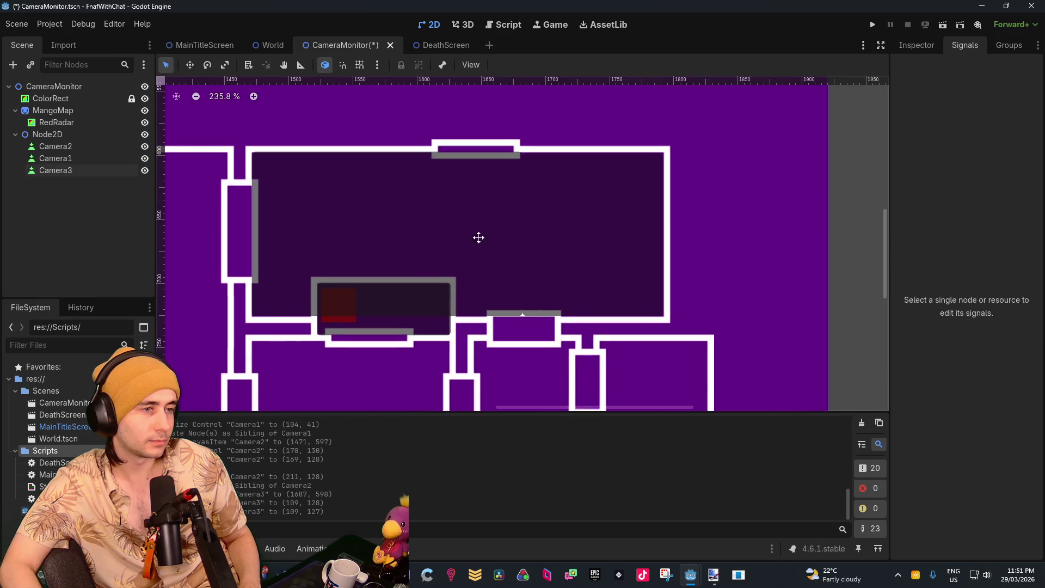
scroll(382, 220, "down", 3)
left_click_drag(354, 217, 462, 178)
mouse_move(443, 222)
left_mouse_down()
mouse_move(472, 256)
mouse_move(385, 237)
mouse_move(329, 162)
left_mouse_up()
left_click(80, 168)
scroll(460, 211, "down", 3)
scroll(497, 214, "up", 3)
mouse_move(498, 214)
left_mouse_down()
mouse_move(458, 277)
mouse_move(474, 273)
mouse_move(266, 228)
left_mouse_up()
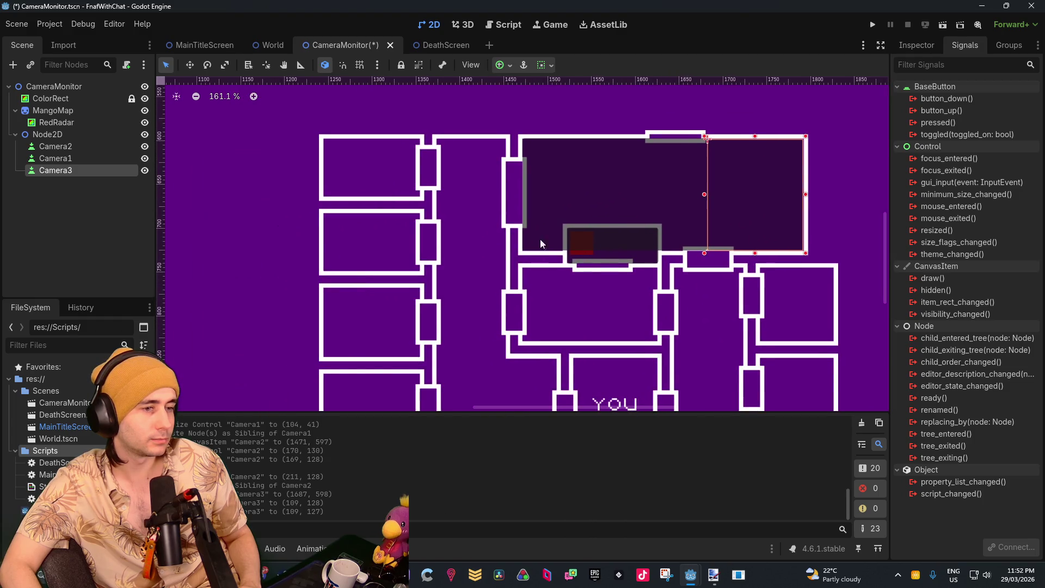
left_click(54, 146)
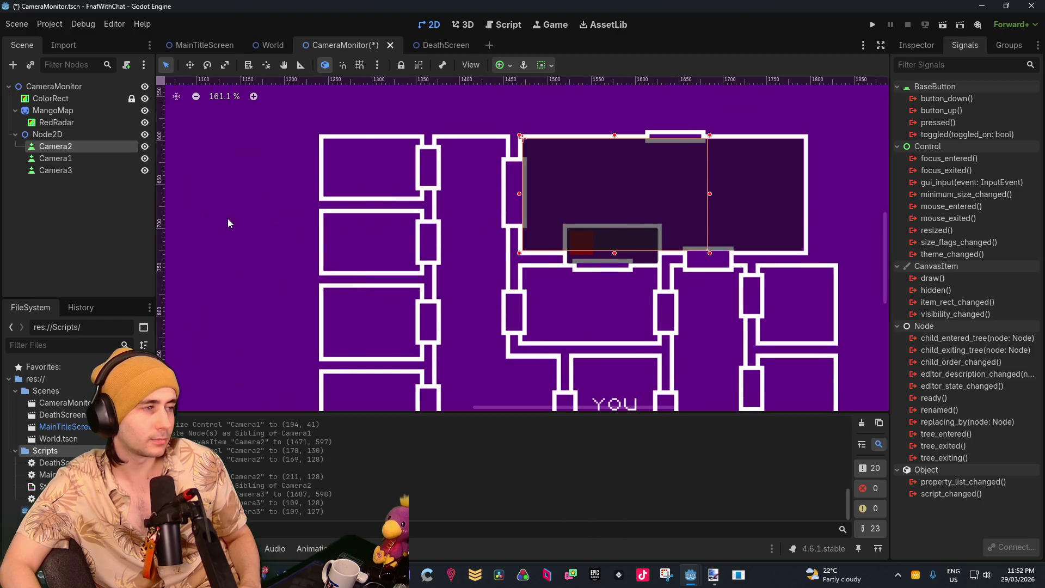
right_click(42, 170)
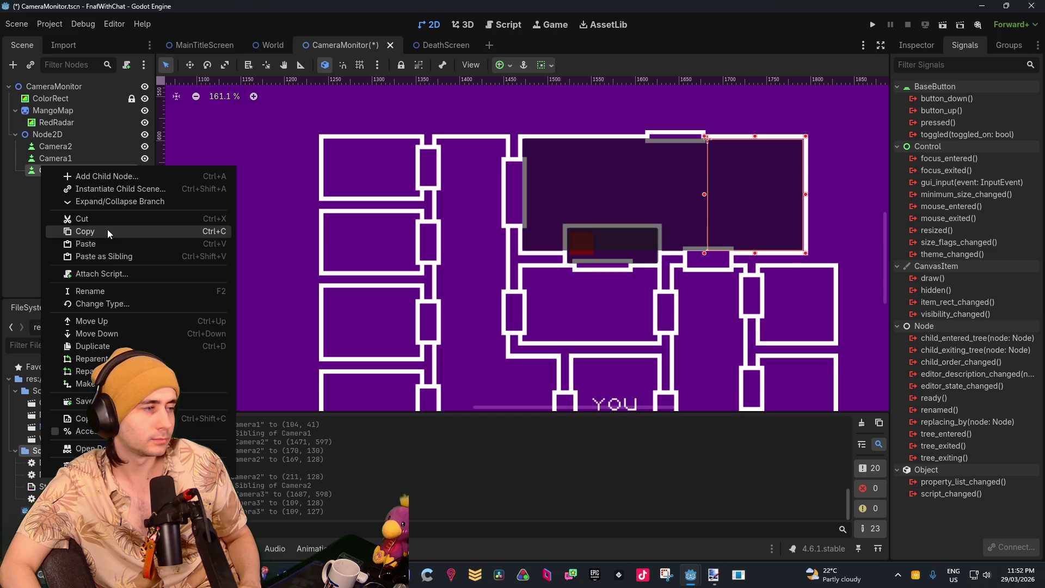
left_click(91, 345)
Move Camera4 left into the tall corridor room
mouse_move(756, 187)
left_mouse_down()
mouse_move(444, 199)
mouse_move(458, 181)
mouse_move(414, 178)
mouse_move(426, 209)
left_mouse_up()
scroll(434, 223, "down", 3)
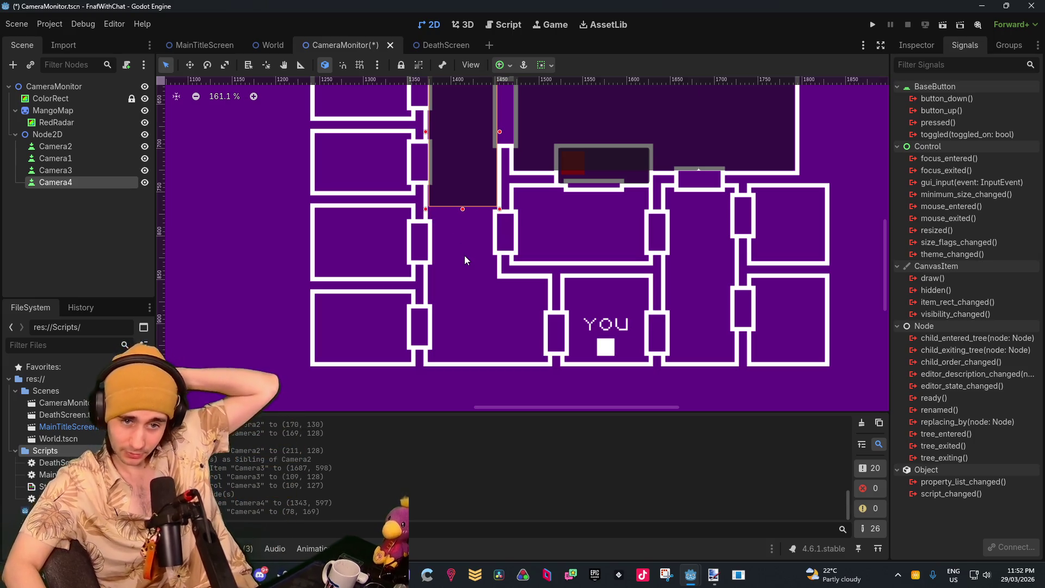
scroll(484, 233, "up", 1)
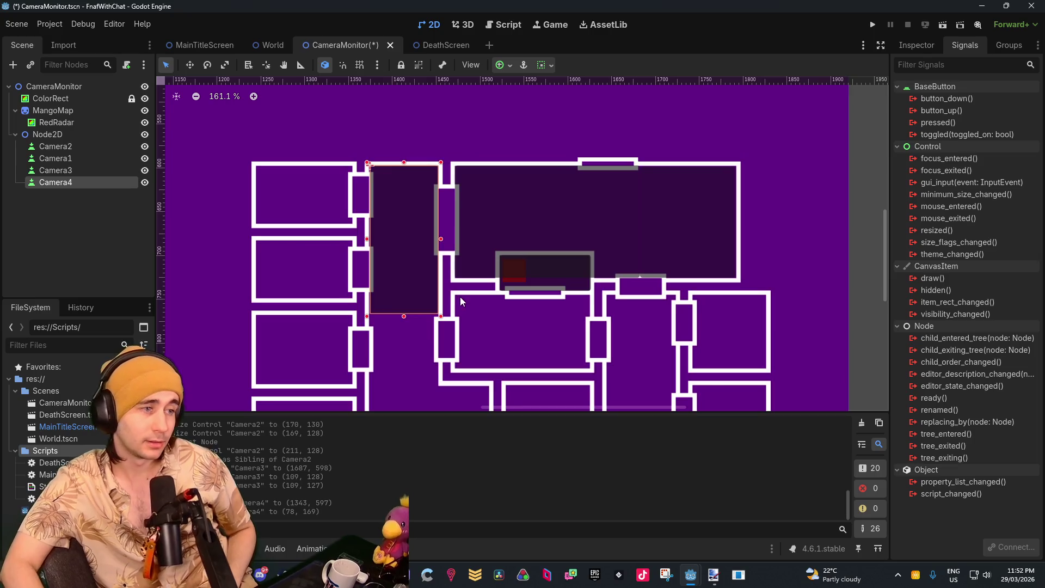
scroll(382, 256, "up", 1)
scroll(380, 256, "up", 3)
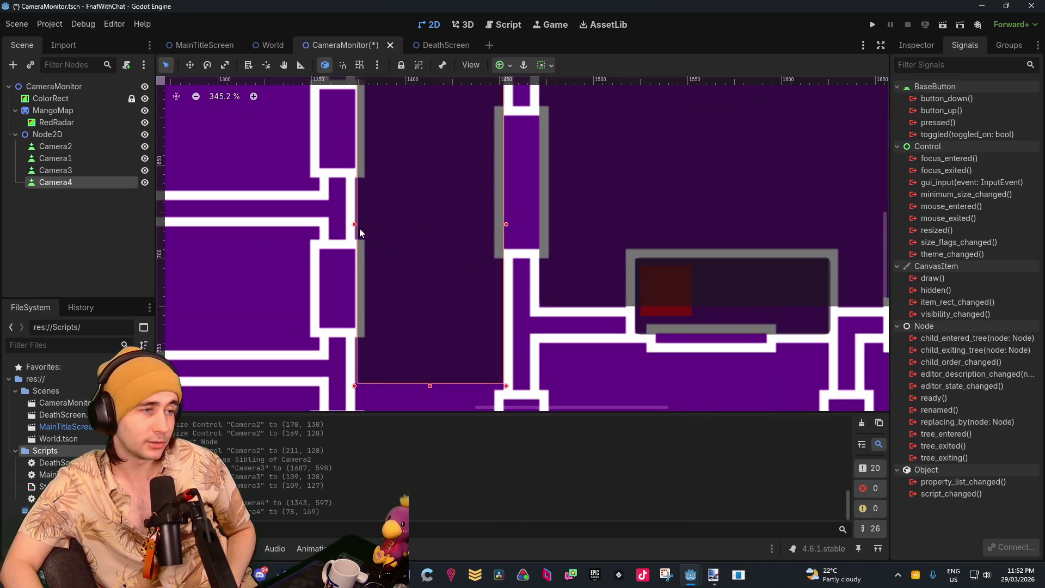
scroll(387, 243, "down", 2)
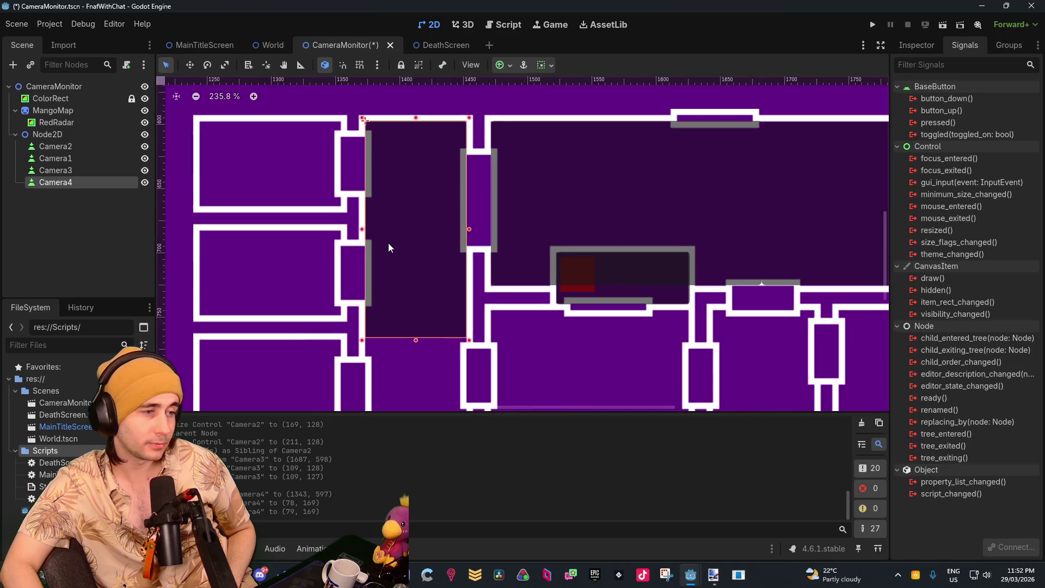
mouse_move(388, 243)
left_mouse_down()
mouse_move(407, 307)
mouse_move(408, 236)
left_mouse_up()
scroll(407, 308, "down", 1)
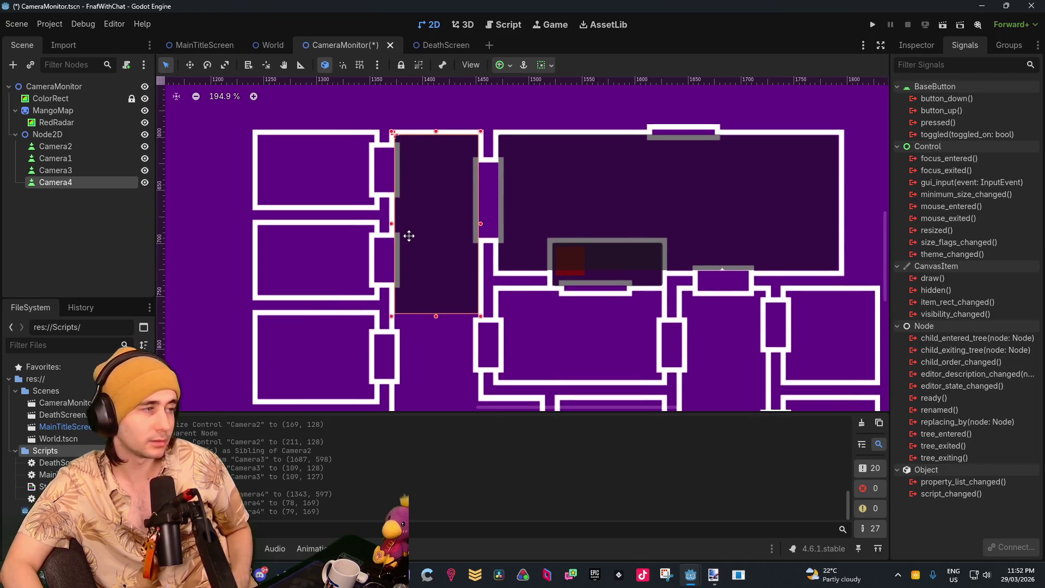
right_click(80, 181)
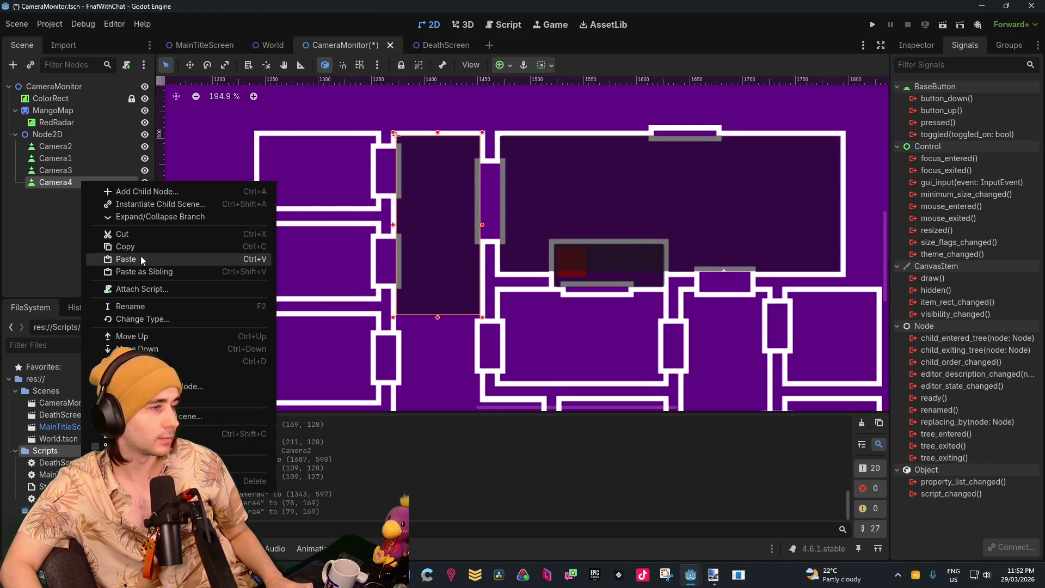
Create Camera5 over the wide top-left room, then duplicate it into Camera6 below
left_click(136, 361)
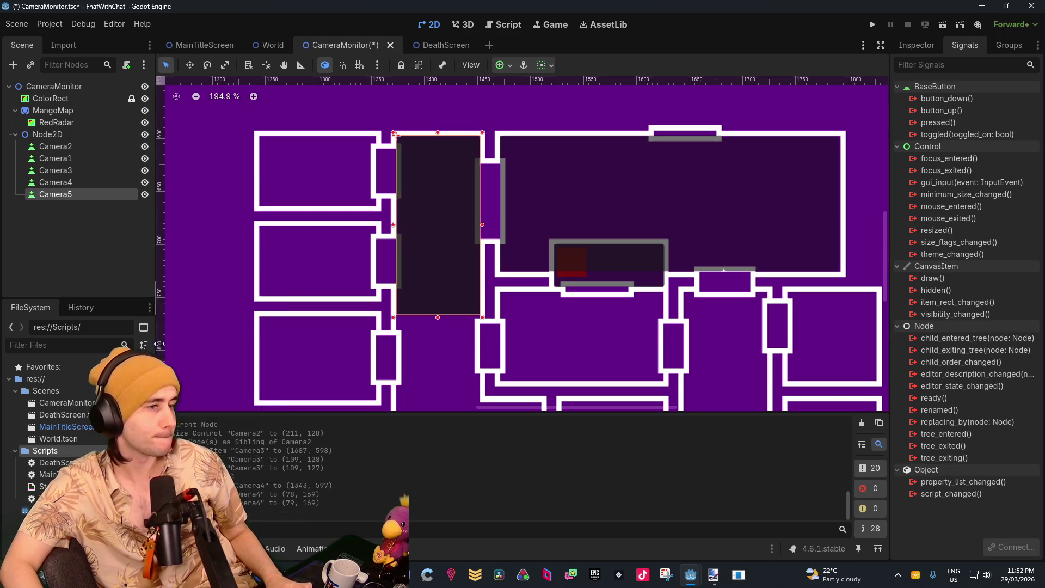
mouse_move(433, 236)
left_mouse_down()
mouse_move(325, 247)
mouse_move(298, 237)
left_mouse_up()
left_click_drag(347, 319, 380, 208)
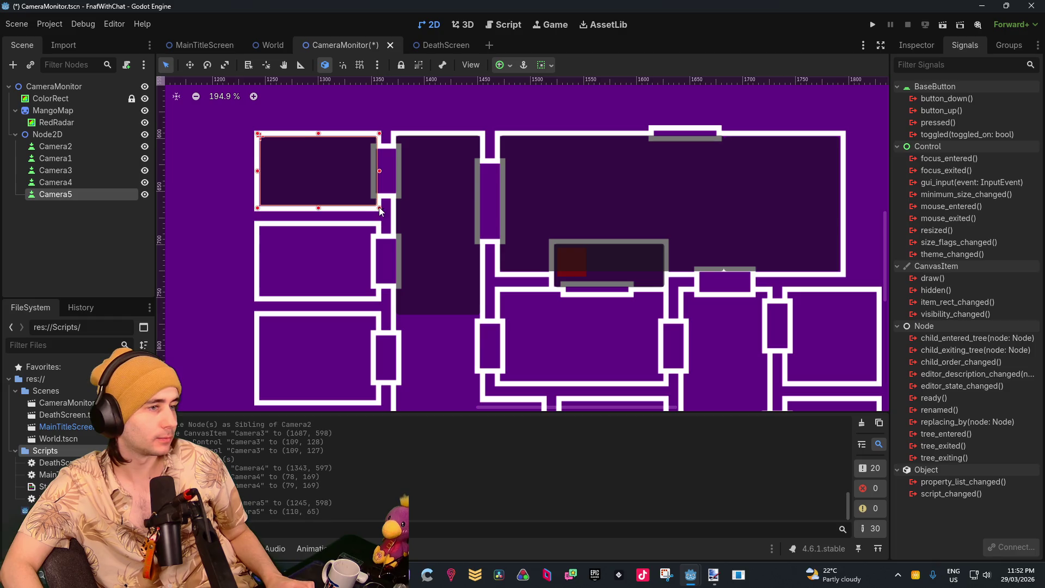
right_click(58, 196)
left_click(128, 375)
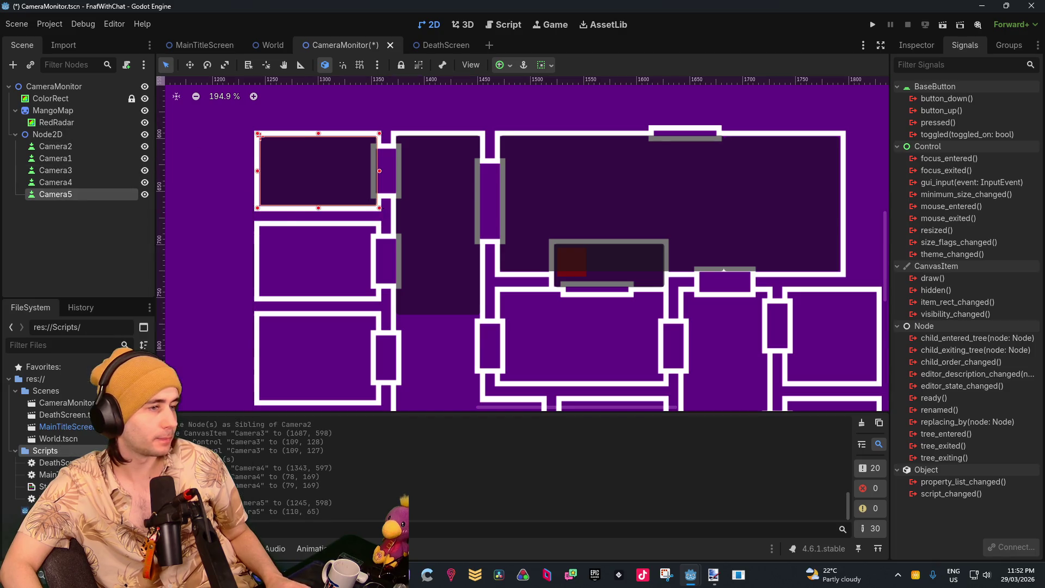
mouse_move(321, 172)
left_mouse_down()
mouse_move(326, 275)
mouse_move(320, 263)
left_mouse_up()
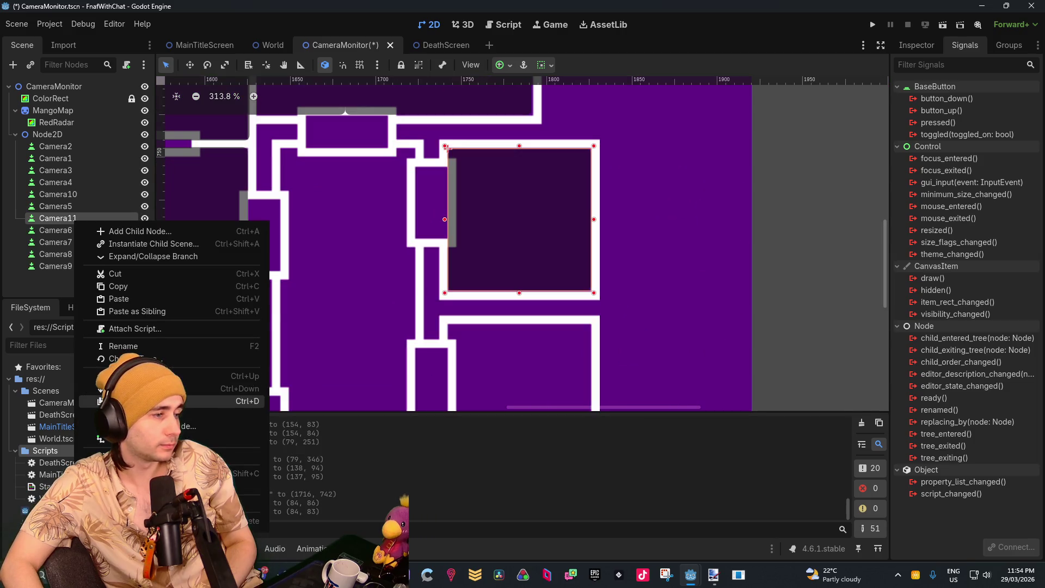
Move Camera12 down into the lower room and stretch it to fill it
mouse_move(513, 226)
left_mouse_down()
mouse_move(530, 256)
mouse_move(521, 291)
left_mouse_up()
left_click_drag(512, 354, 512, 375)
left_click_drag(510, 203, 510, 202)
scroll(581, 297, "down", 4)
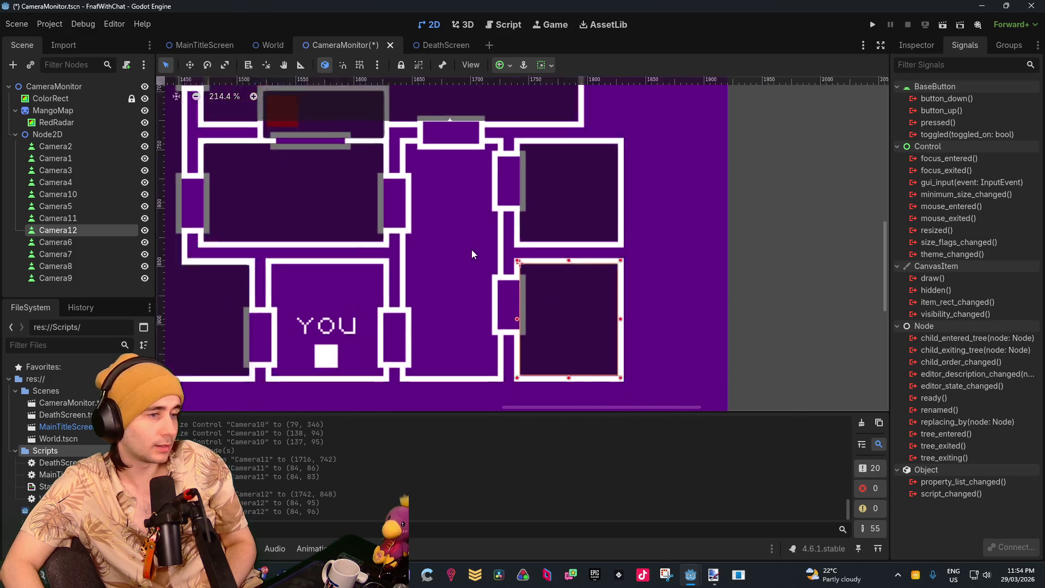
scroll(471, 250, "down", 1)
Duplicate Camera12 into Camera13 and fit it to the room right of YOU, about 80×95
right_click(79, 231)
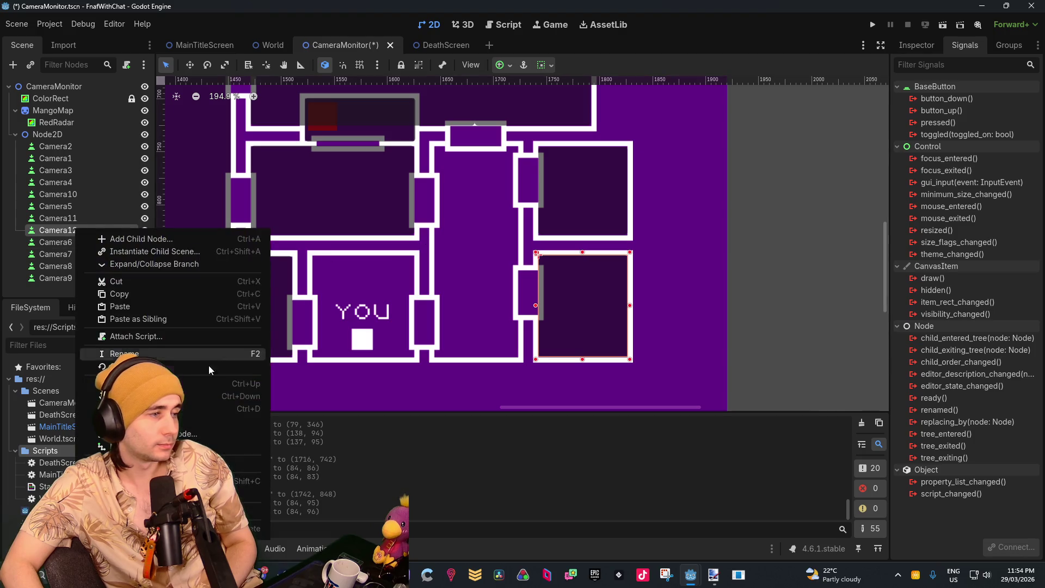
left_click(196, 409)
left_click_drag(591, 326, 486, 320)
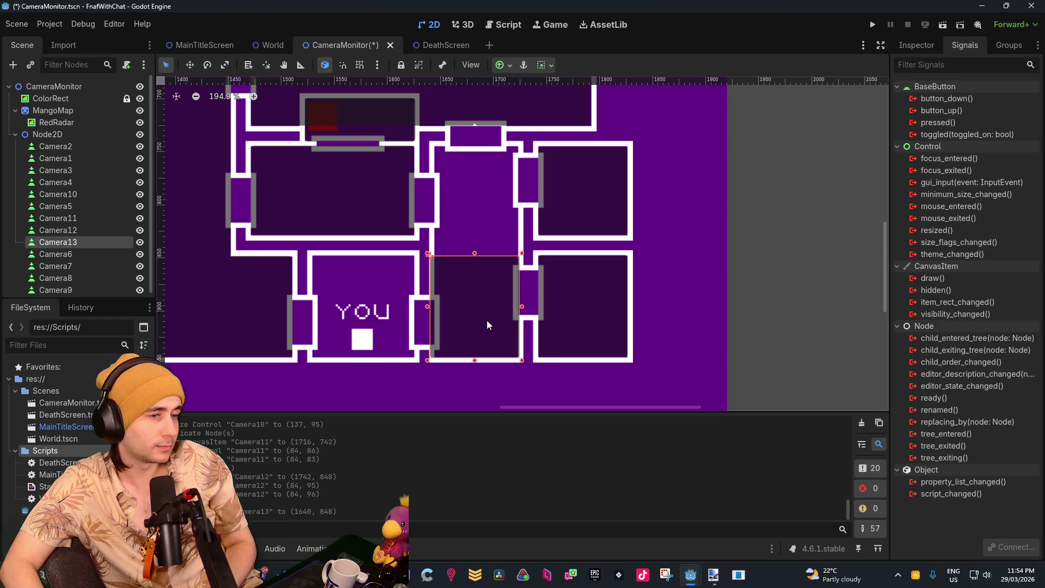
scroll(486, 320, "up", 5)
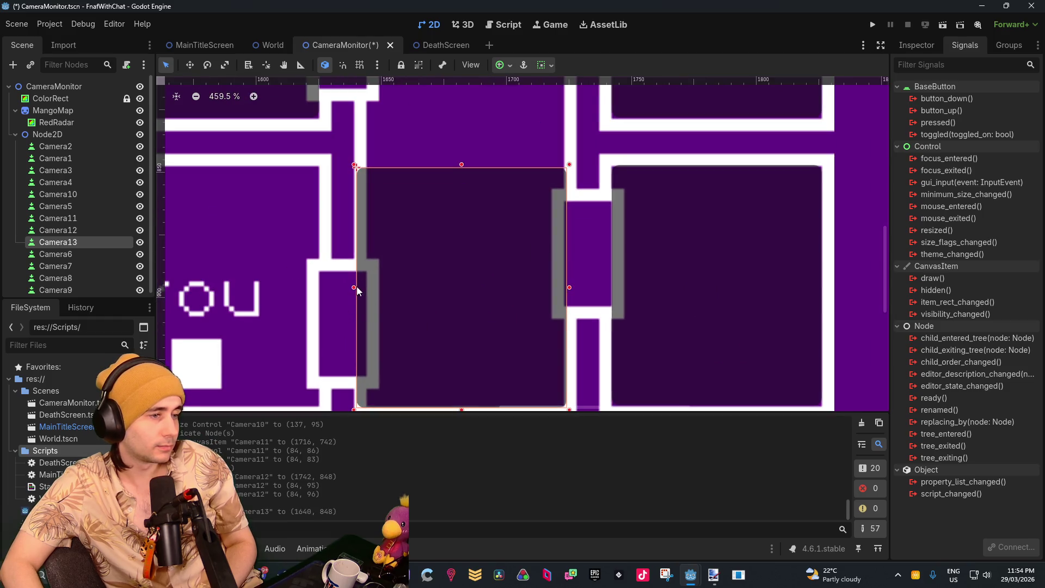
left_click_drag(357, 287, 366, 292)
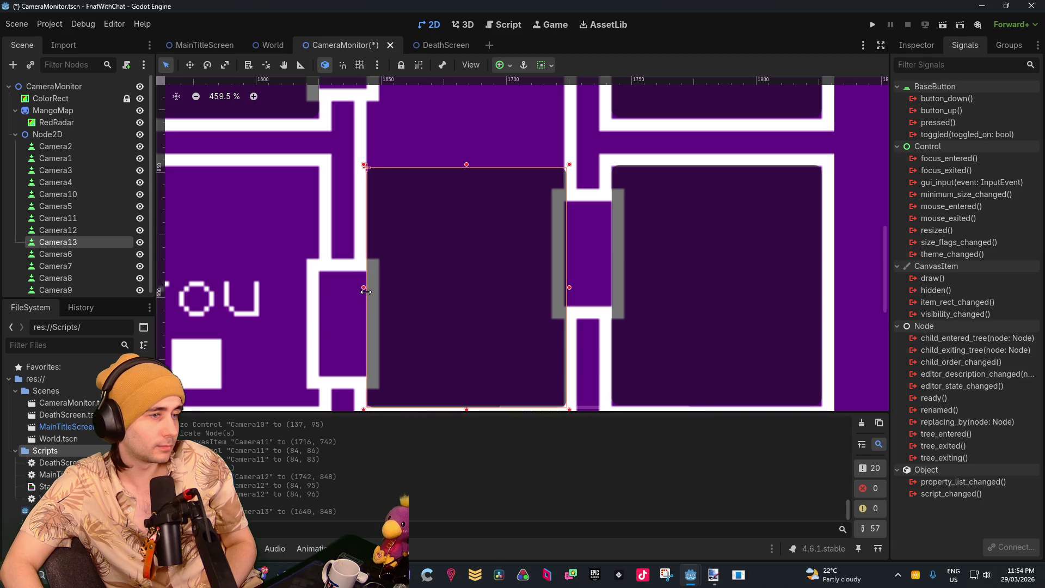
scroll(497, 315, "up", 3)
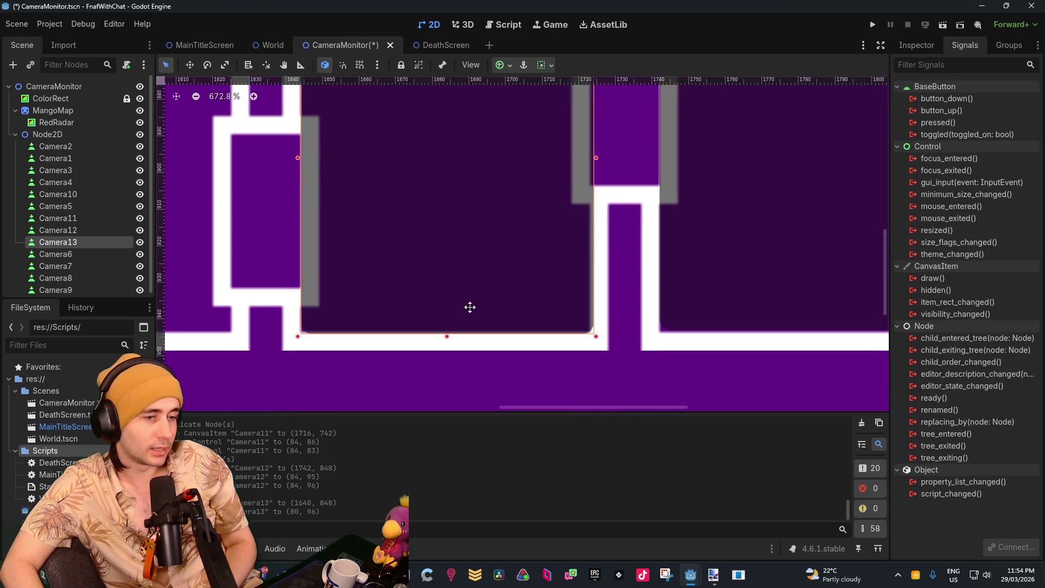
left_click_drag(448, 329, 447, 326)
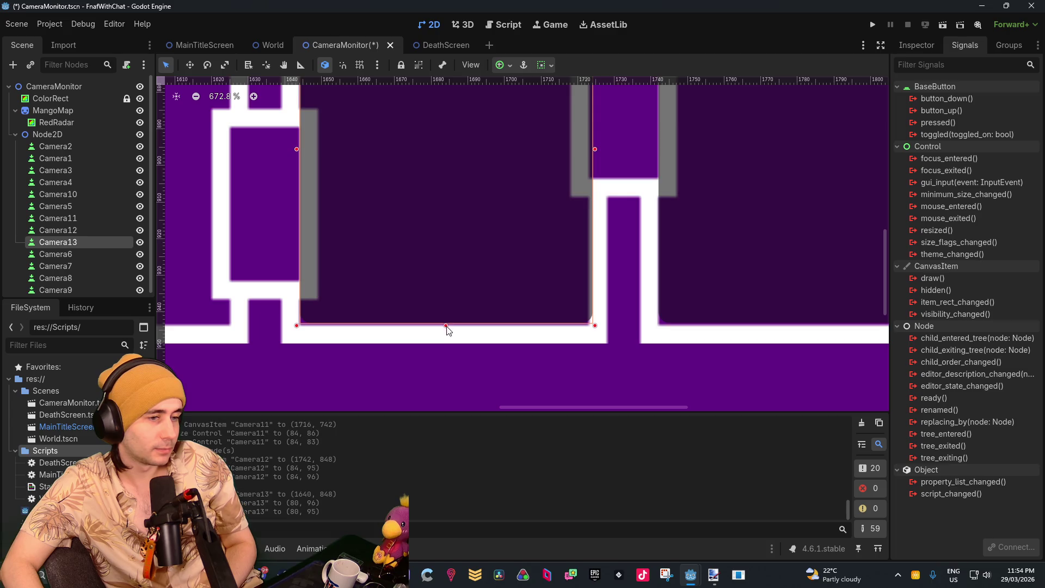
scroll(446, 329, "down", 9)
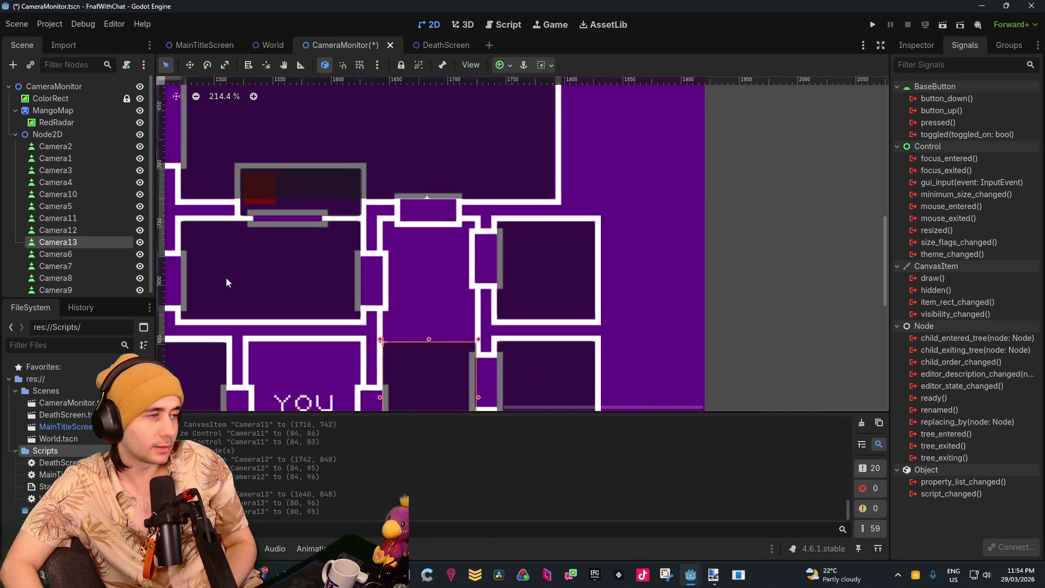
Duplicate Camera13 into Camera14 and stretch it over the room above
scroll(253, 288, "down", 1)
right_click(96, 244)
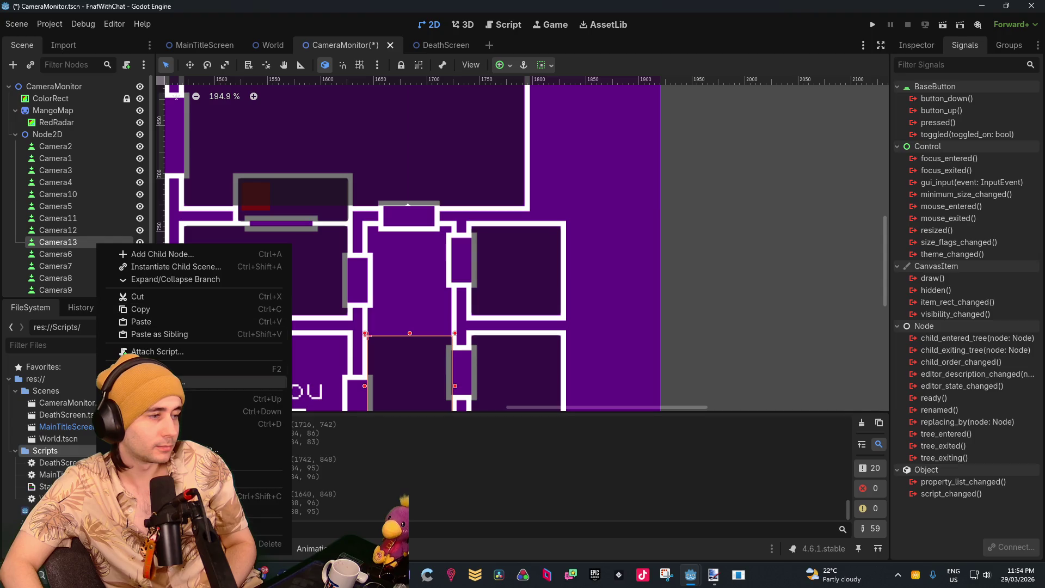
left_click(164, 423)
left_click_drag(410, 379, 413, 268)
scroll(412, 252, "up", 5)
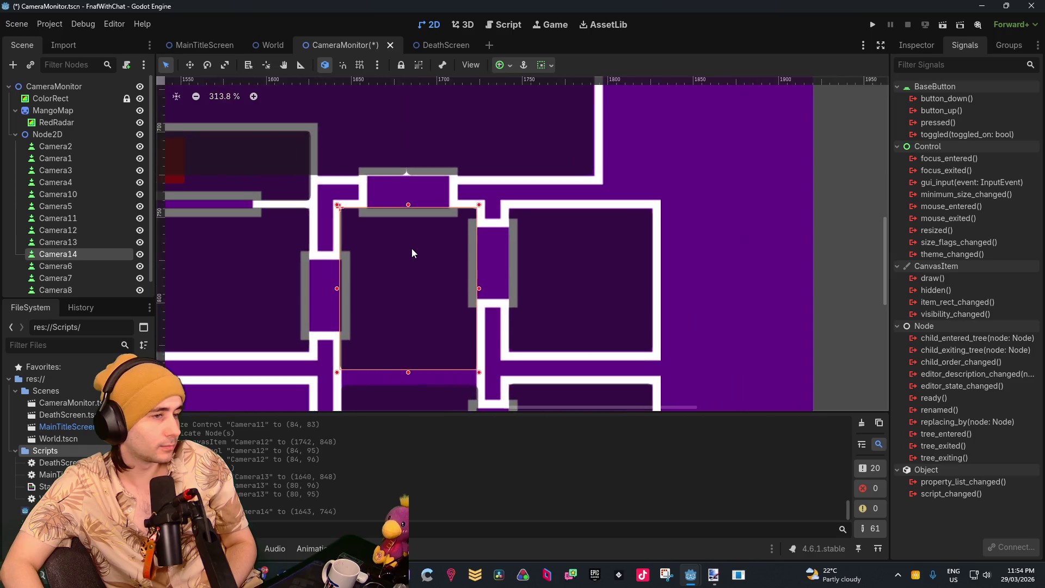
scroll(413, 252, "up", 4)
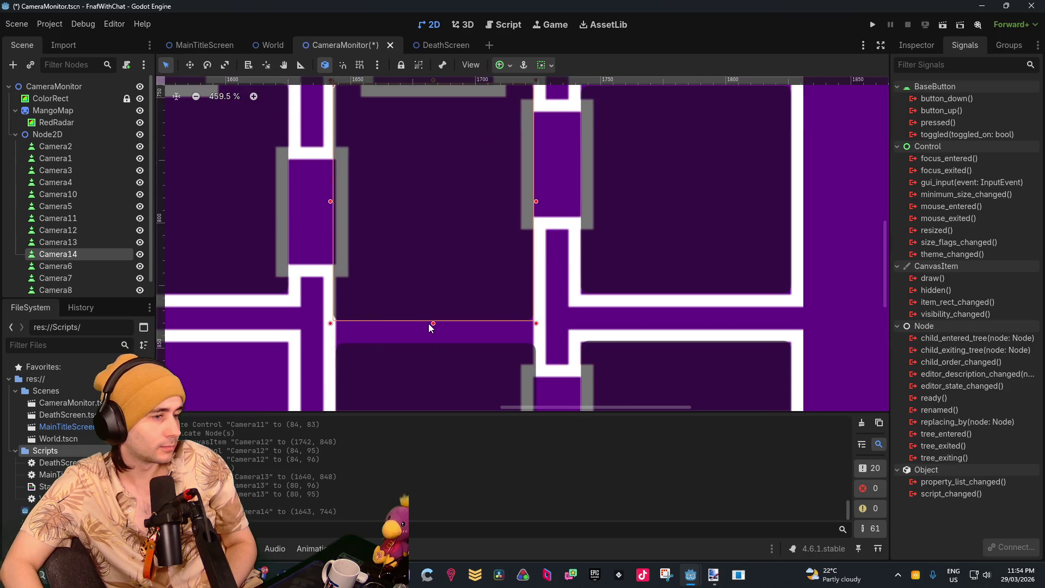
mouse_move(433, 323)
left_mouse_down()
mouse_move(433, 345)
mouse_move(427, 142)
left_mouse_up()
Trim Camera13 to 79×95 and narrow Camera14 to 79×104
left_click(463, 380)
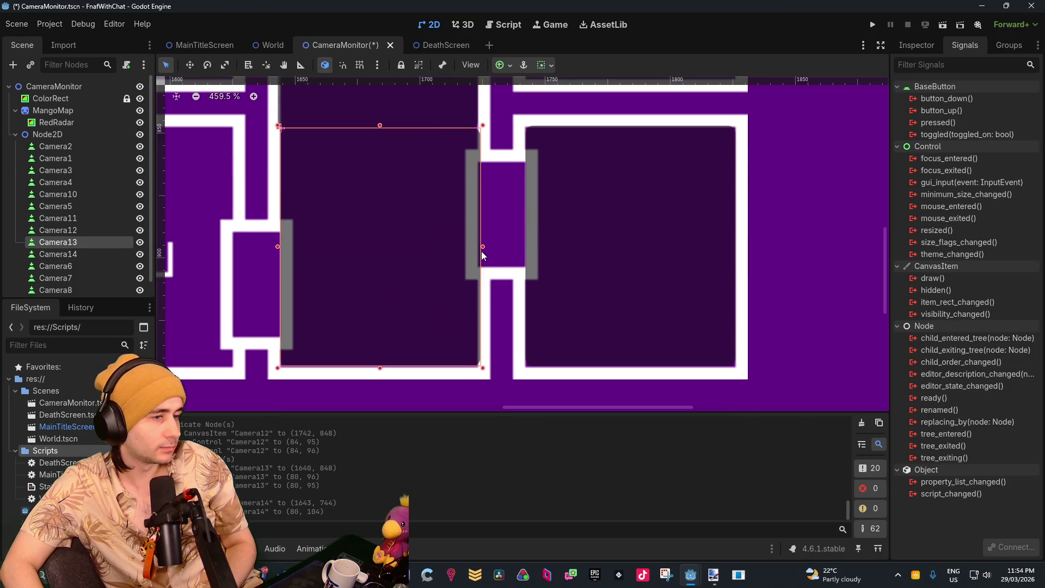
left_click_drag(481, 249, 478, 250)
left_click_drag(333, 101, 396, 321)
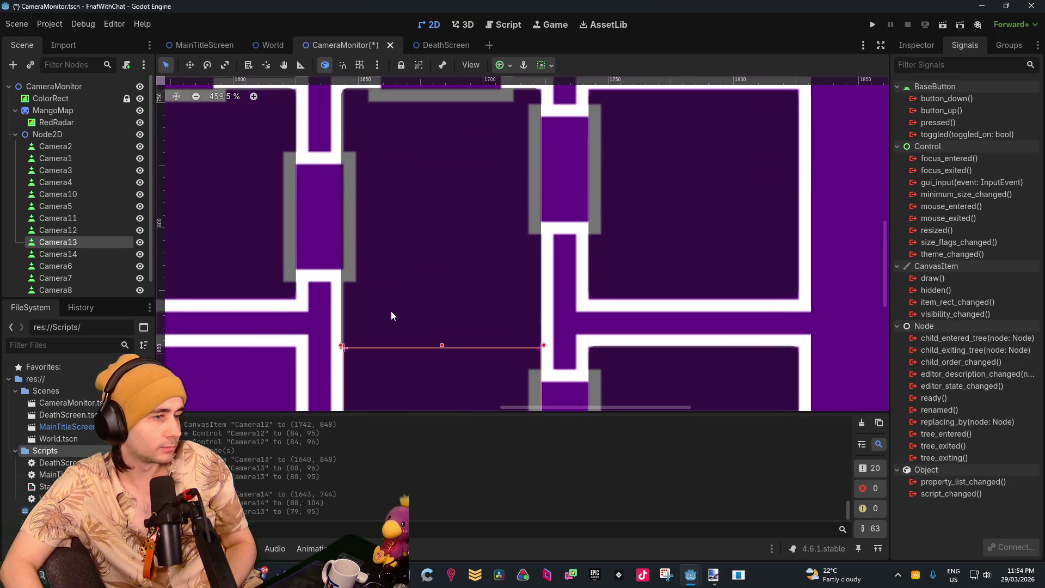
left_click(364, 259)
left_click_drag(337, 217, 340, 217)
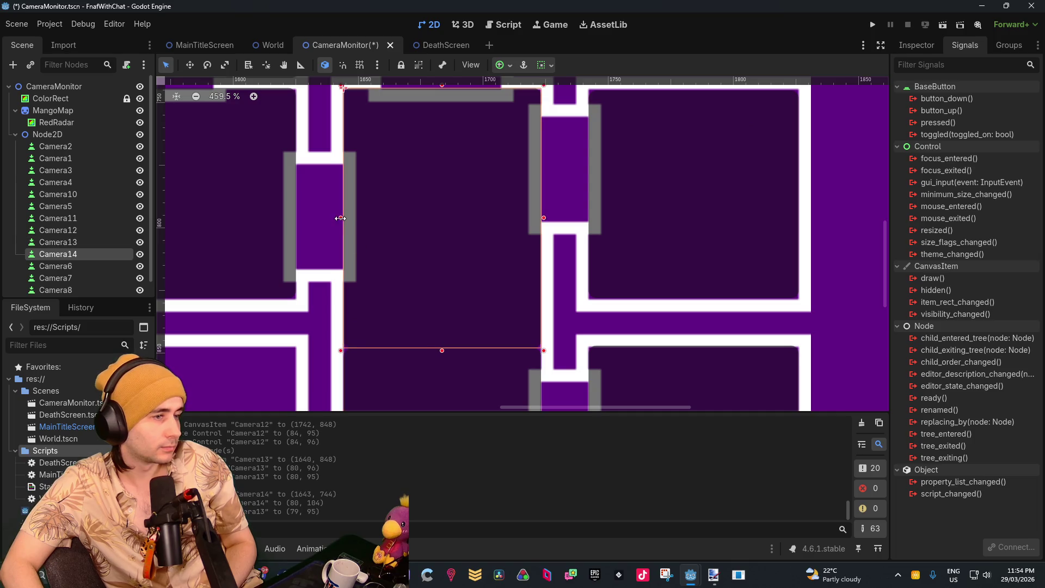
scroll(422, 203, "down", 6)
scroll(499, 332, "down", 4)
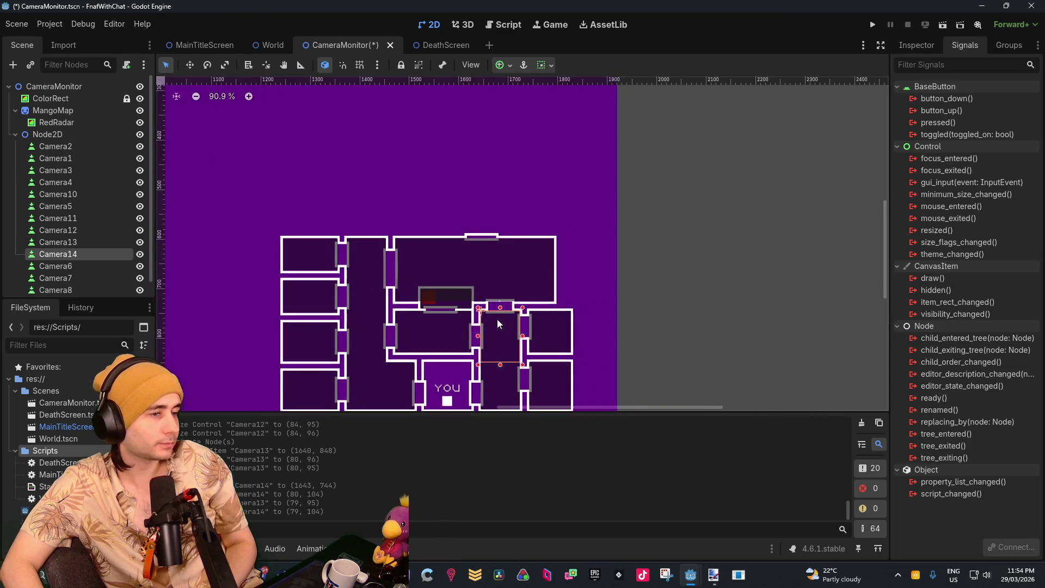
left_click(629, 238)
scroll(462, 257, "up", 5)
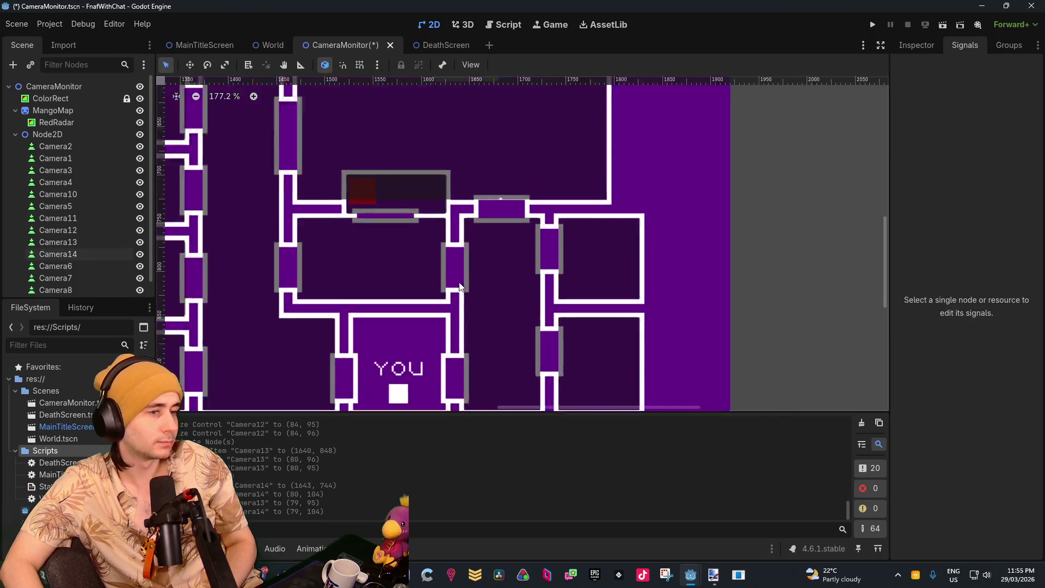
scroll(554, 246, "down", 3)
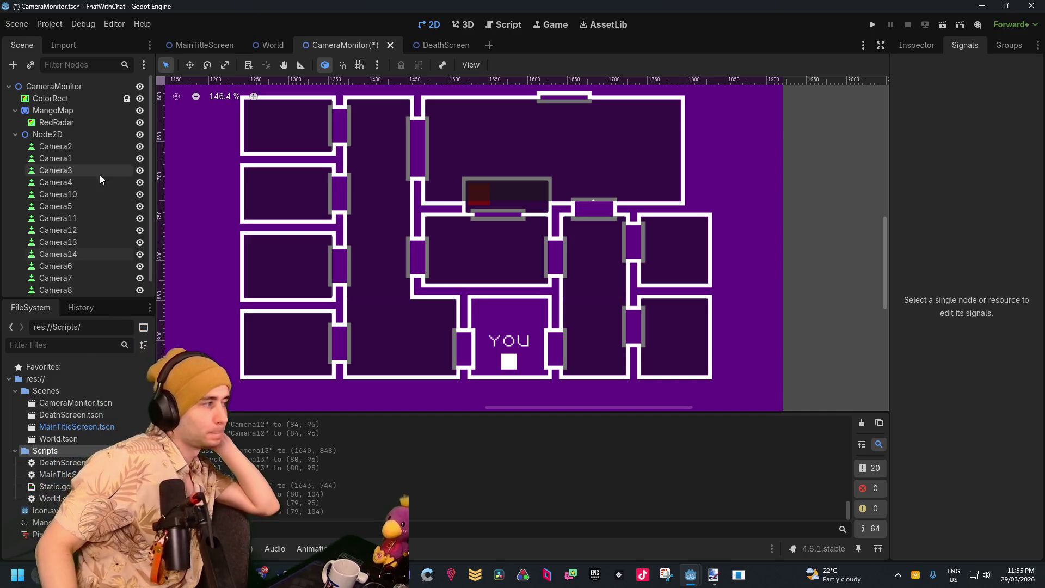
left_click(48, 147)
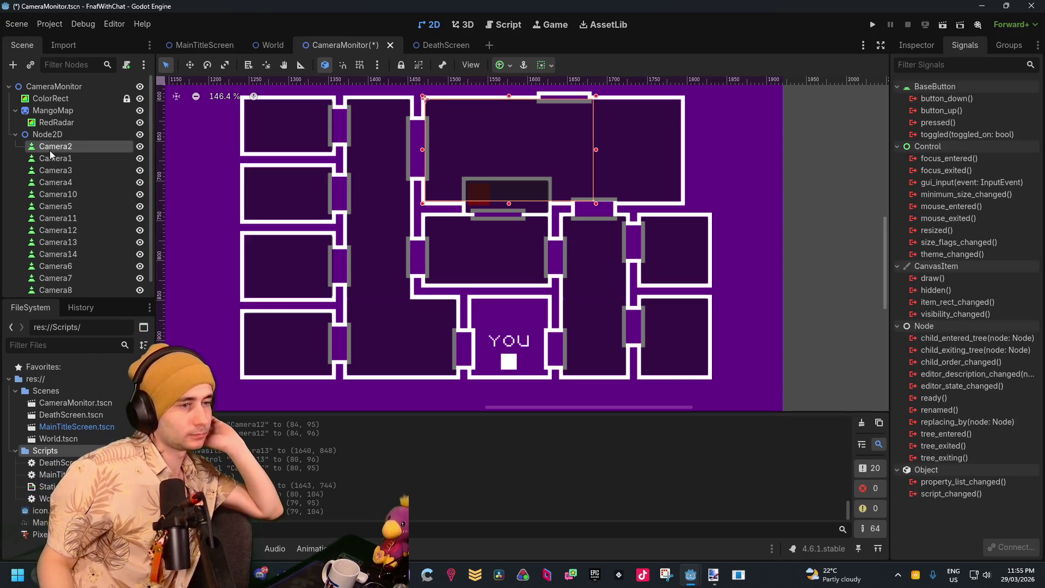
Rename Camera1 to StageCamera and Camera3 to DiningCameraA
left_click(50, 159)
left_click(50, 158)
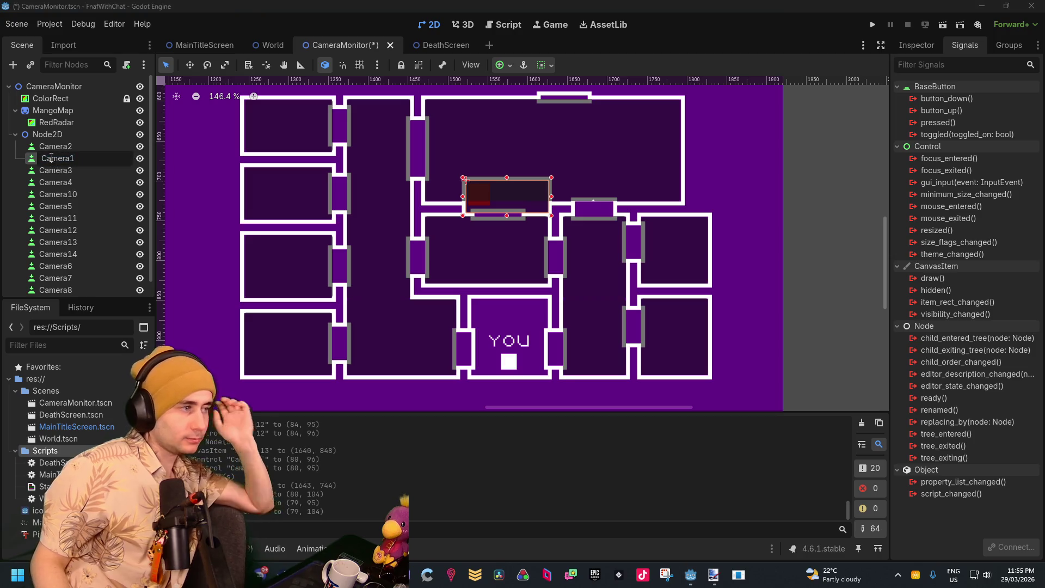
type("Stage")
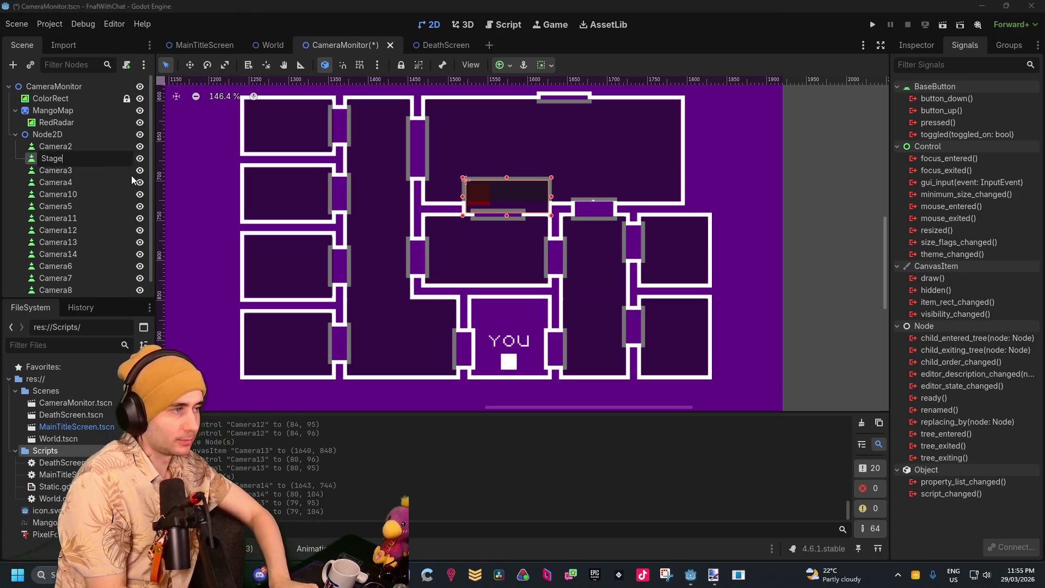
type("Camera")
key("Return")
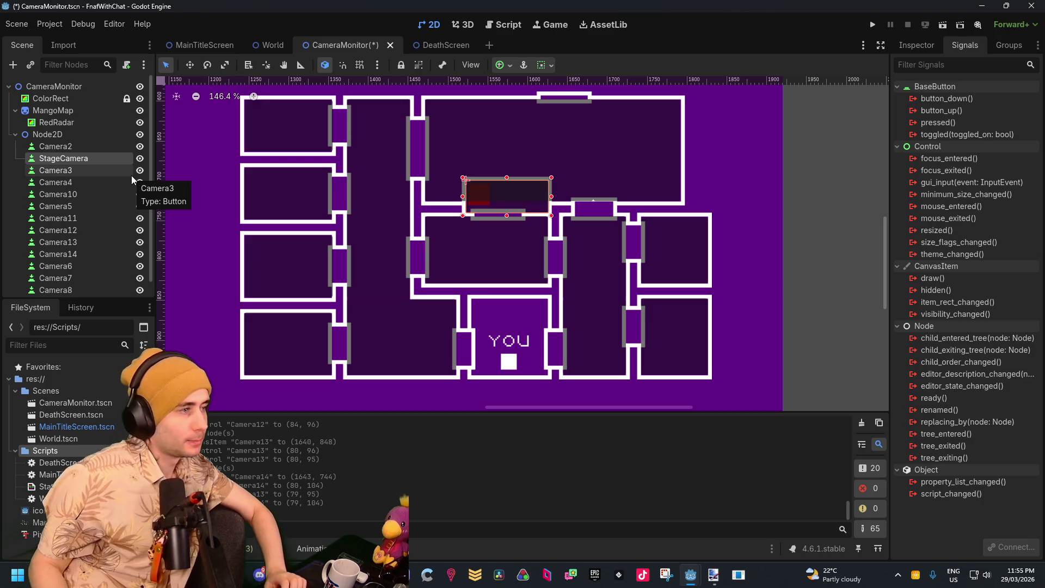
double_click(85, 171)
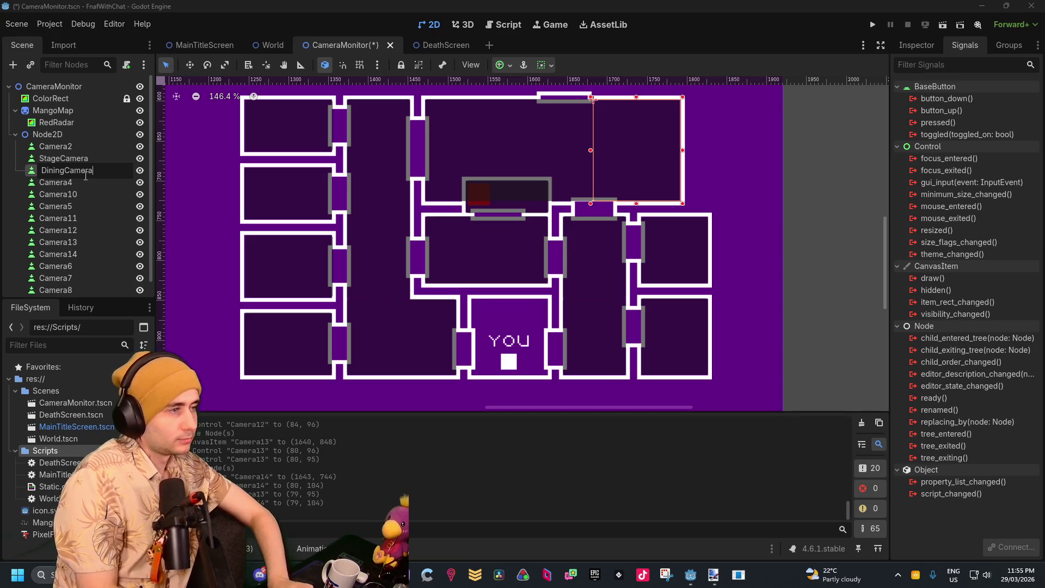
key("Return")
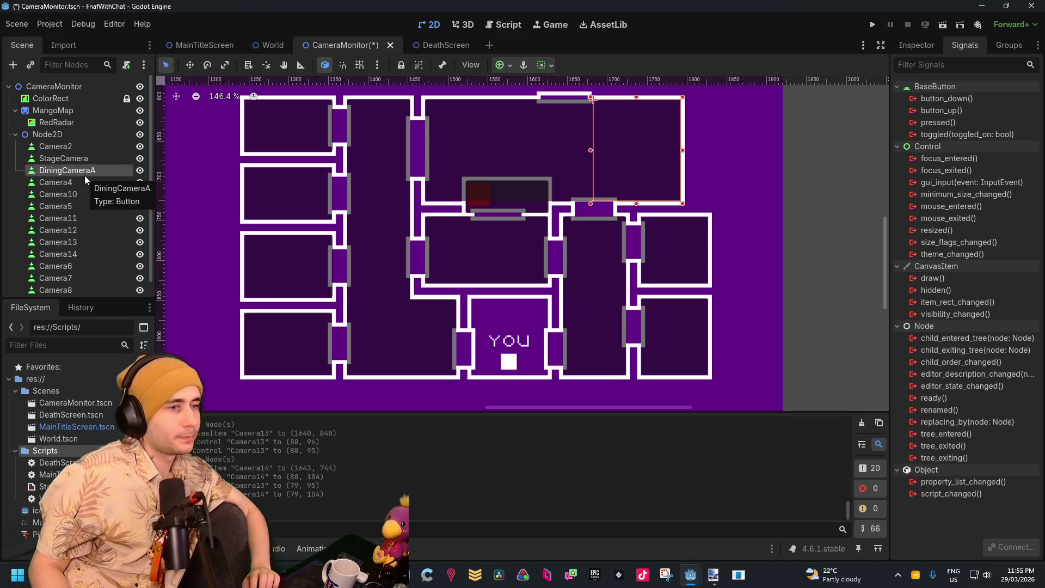
double_click(91, 173)
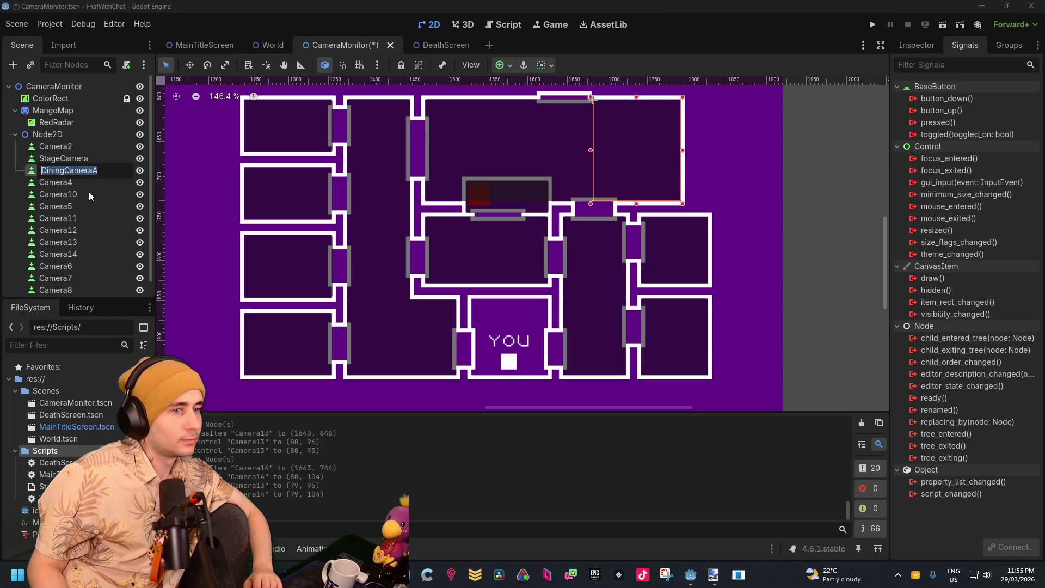
left_click(83, 184)
left_click(81, 172)
left_click(83, 158)
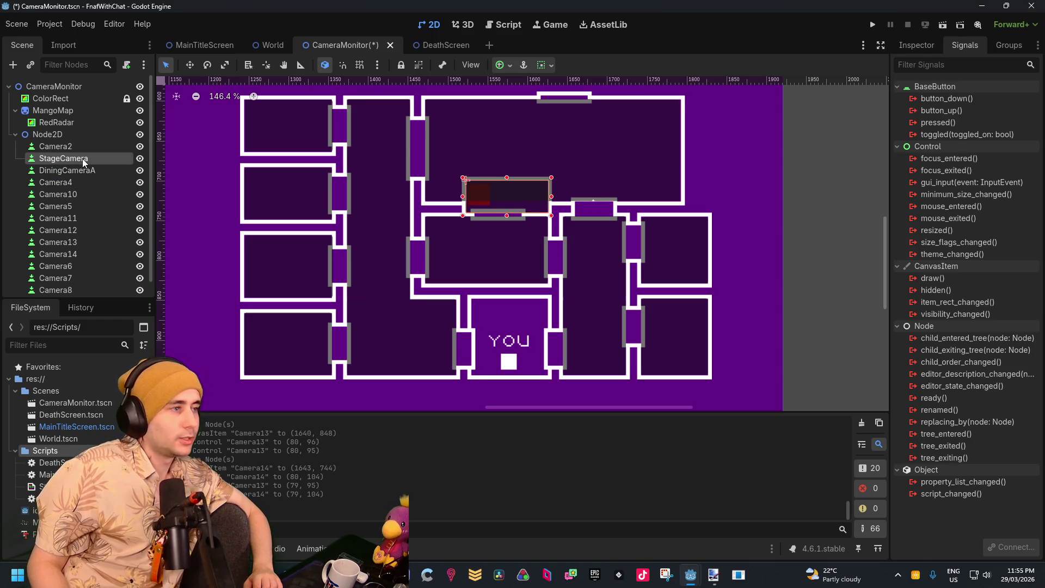
Rename Camera2 to DiningCamera
left_click(79, 146)
double_click(79, 146)
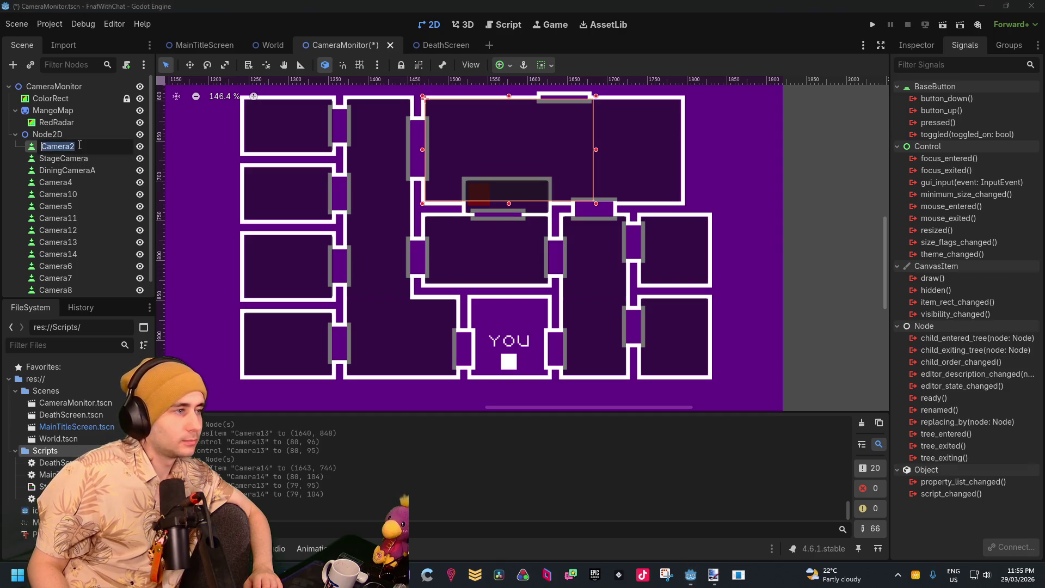
type("Ding")
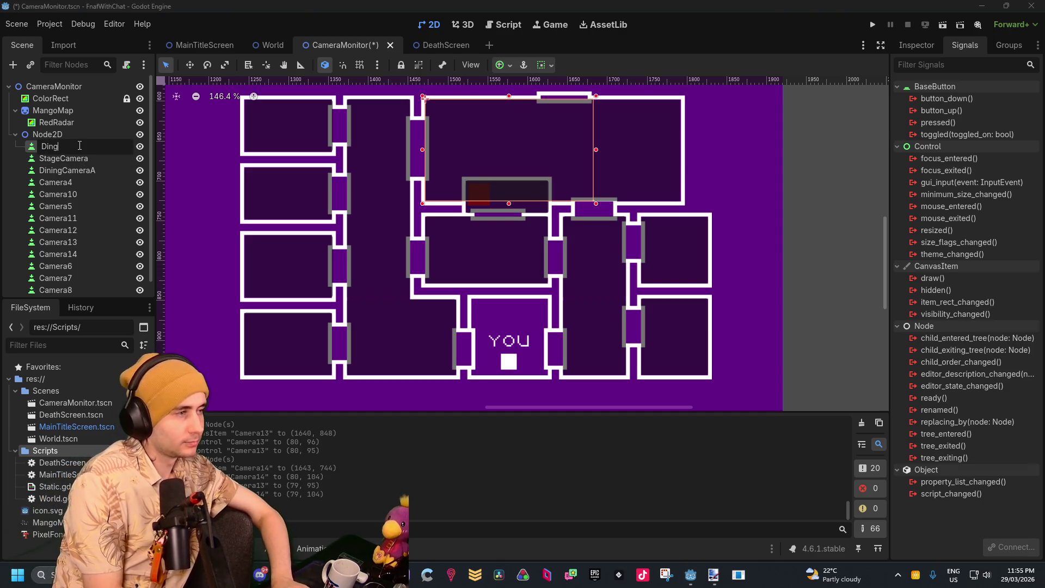
key("BackSpace")
type("ingCamera")
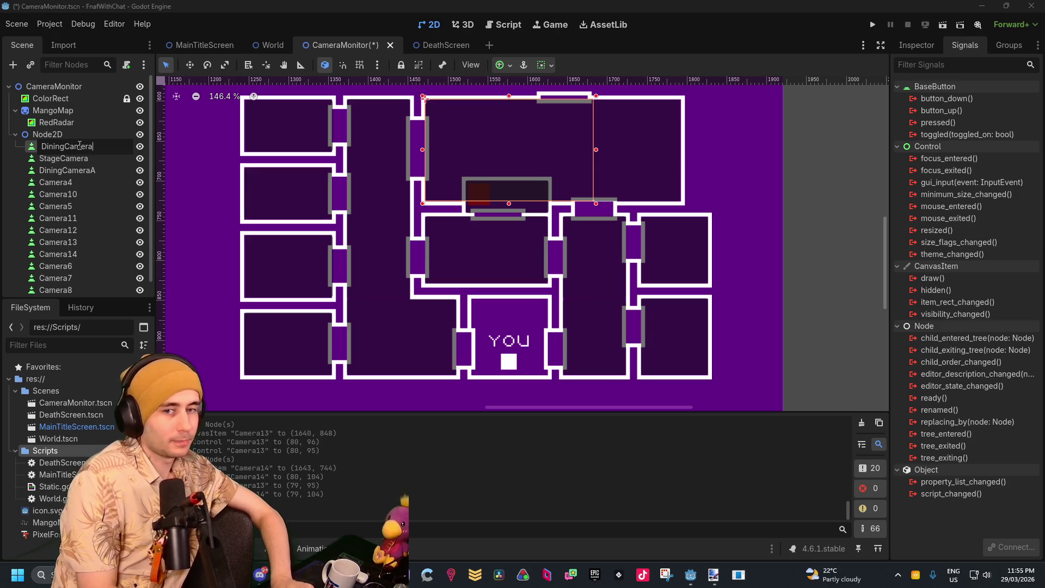
key("Return")
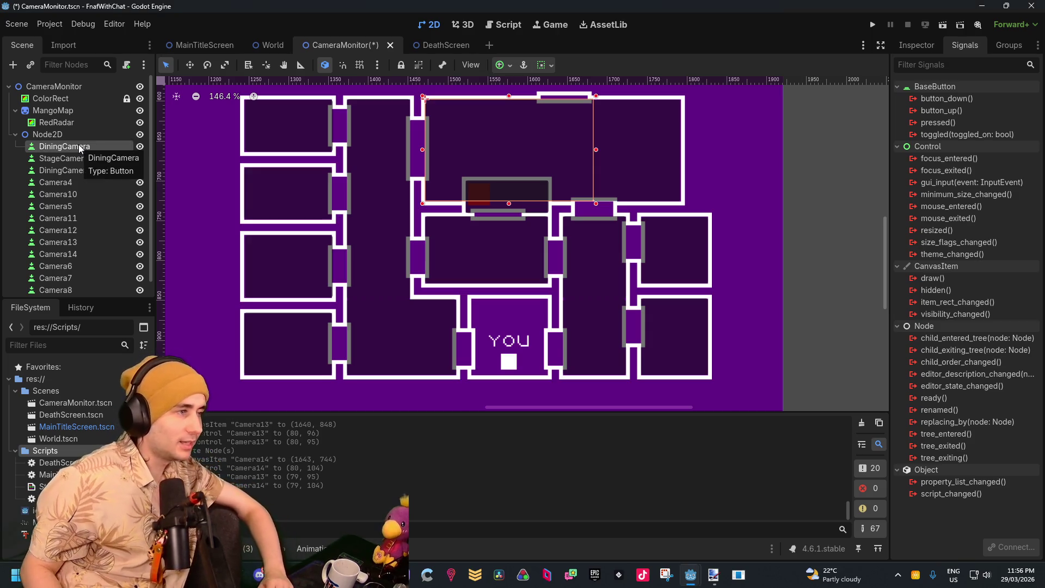
Rename the Node2D group to CameraNodes and collapse the Scenes and Scripts folders
double_click(63, 135)
type("C")
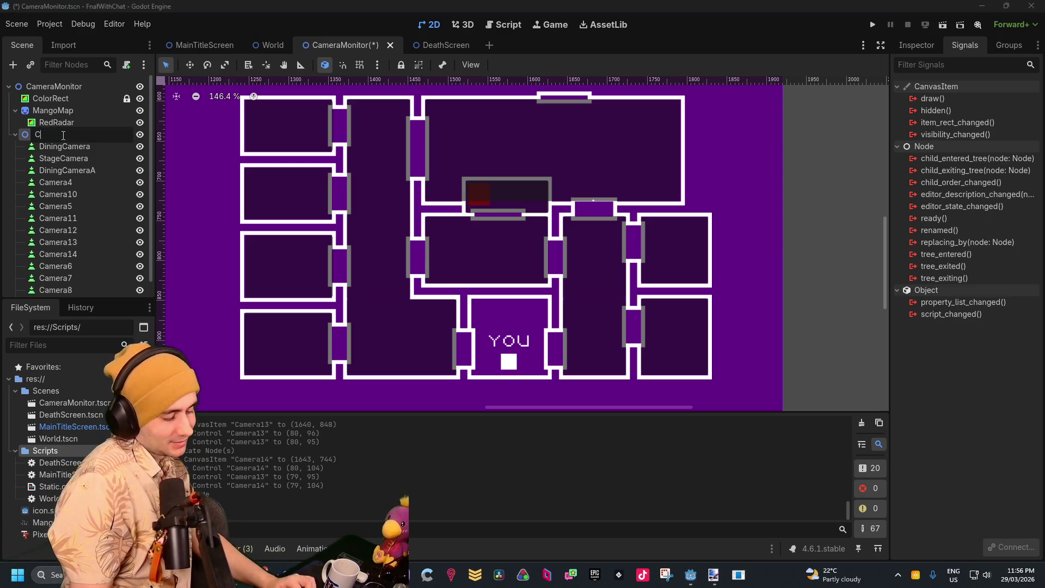
type("ameraNodes")
key("Return")
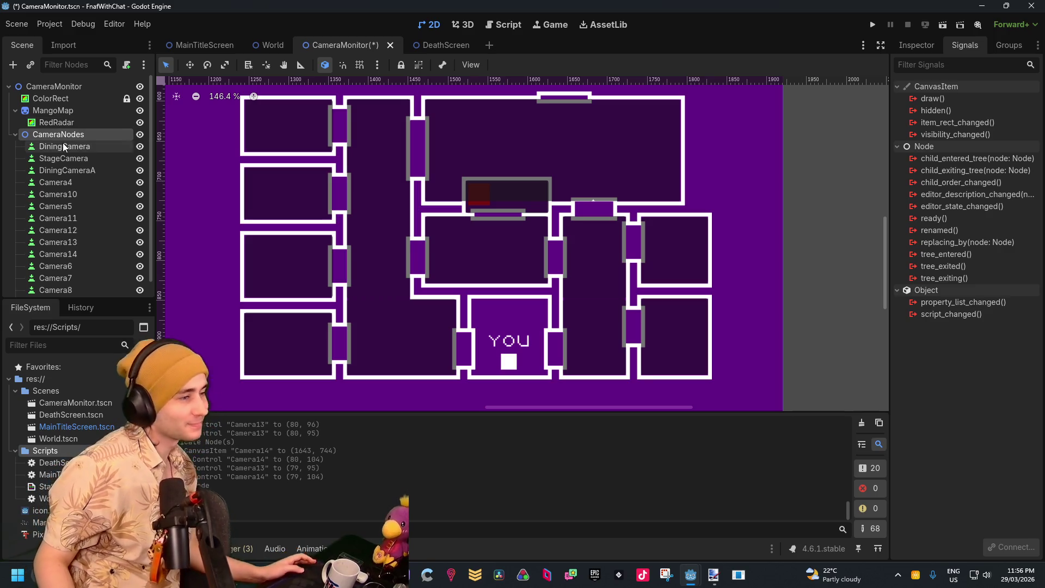
left_click(15, 391)
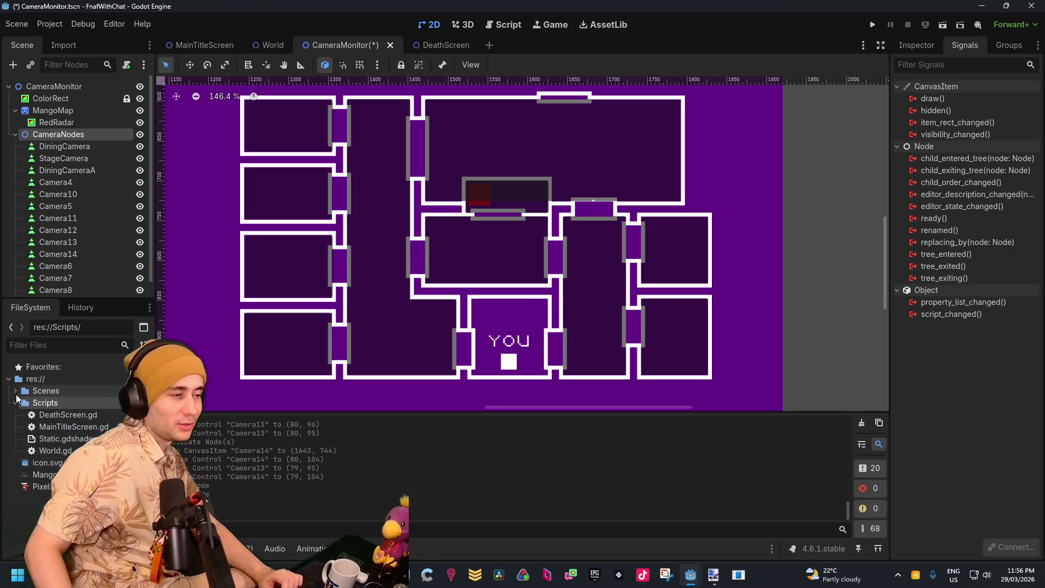
left_click(15, 403)
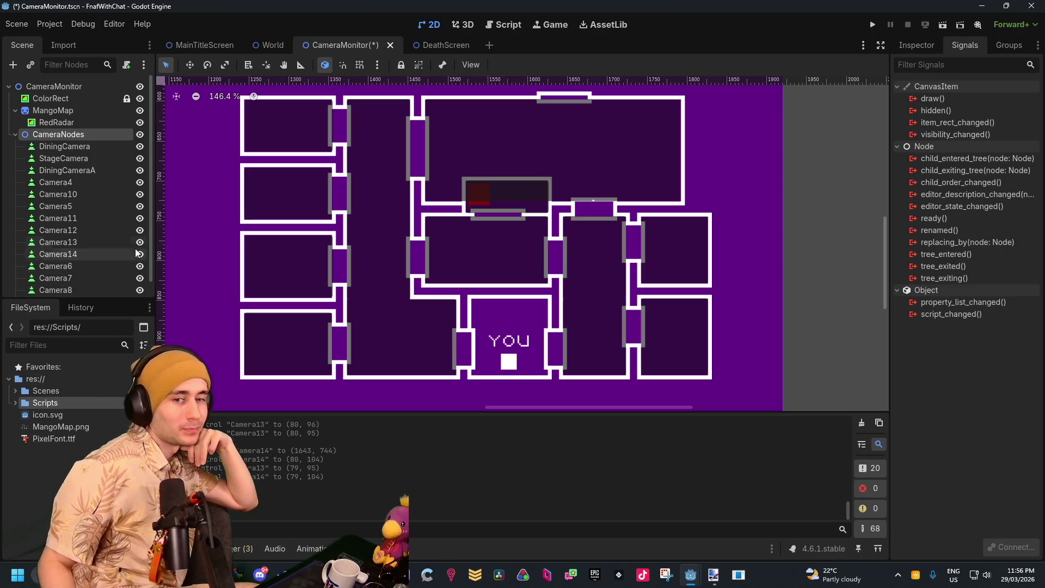
Rename the old DiningCameraA to DiningCameraB and DiningCamera to DiningCameraA
left_click(68, 170)
left_click(68, 171)
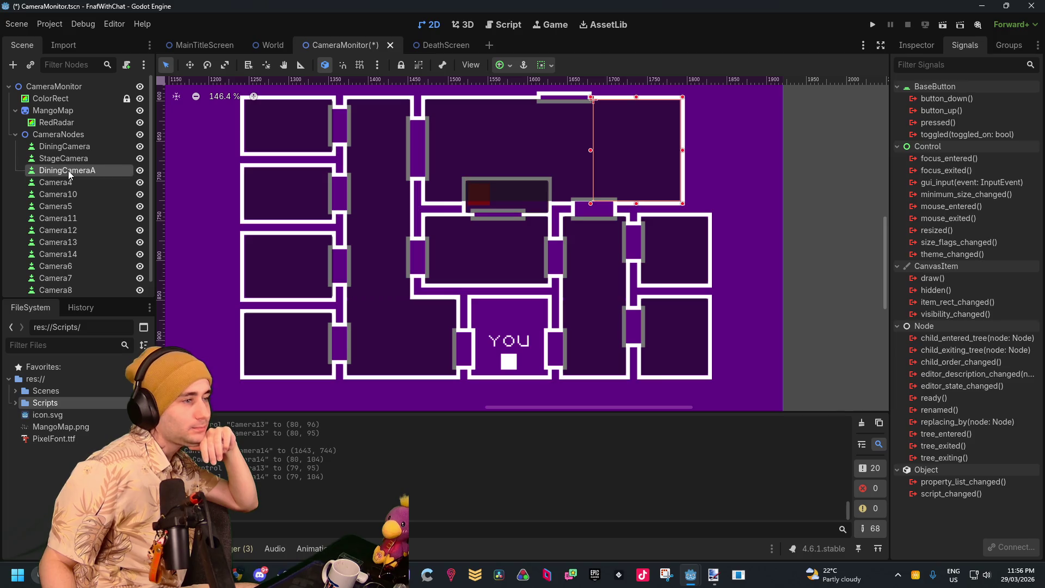
type("DiningCameraB")
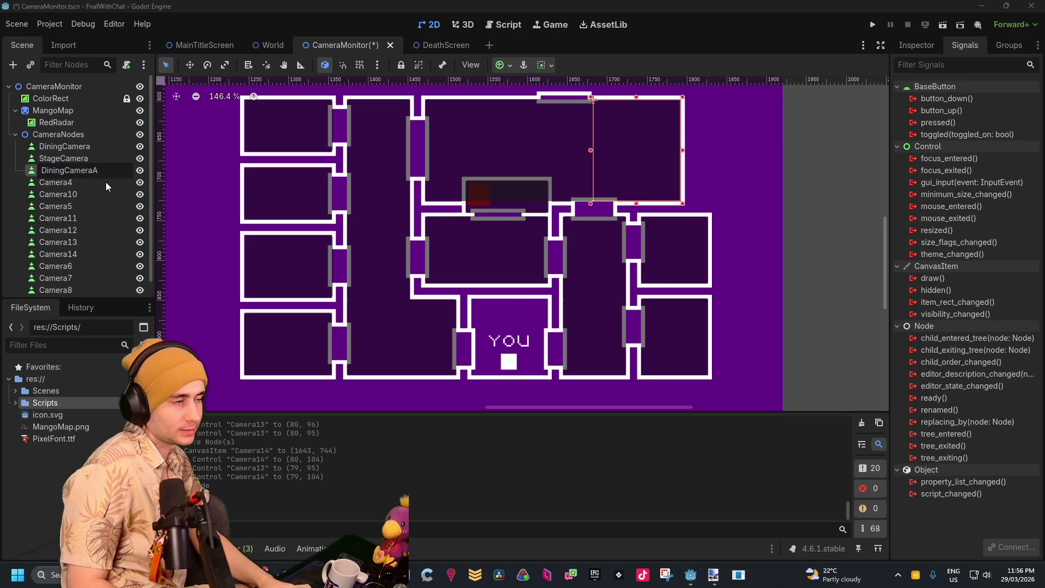
key("Return")
double_click(92, 147)
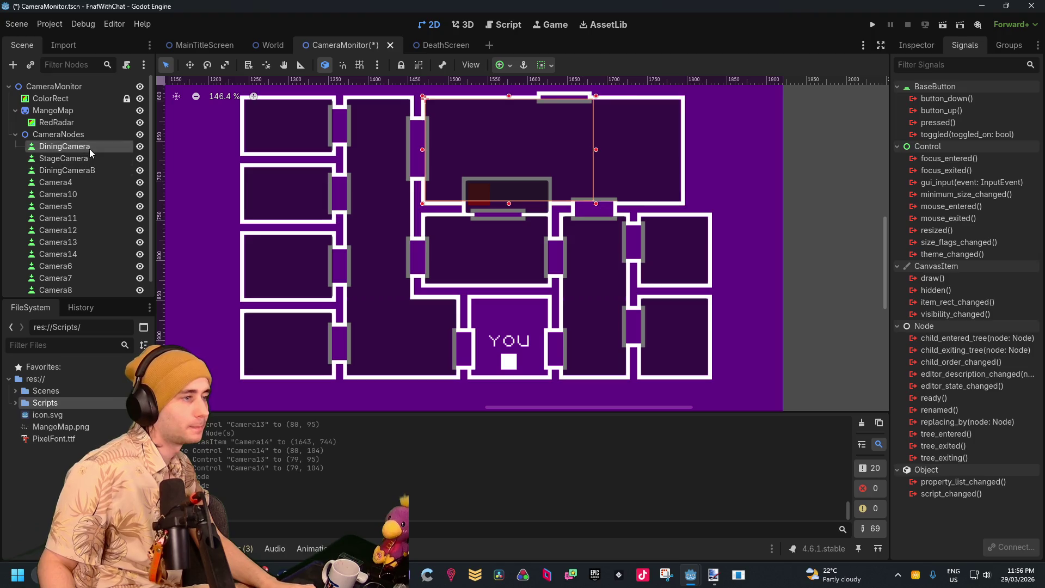
key("End")
type("A")
key("Return")
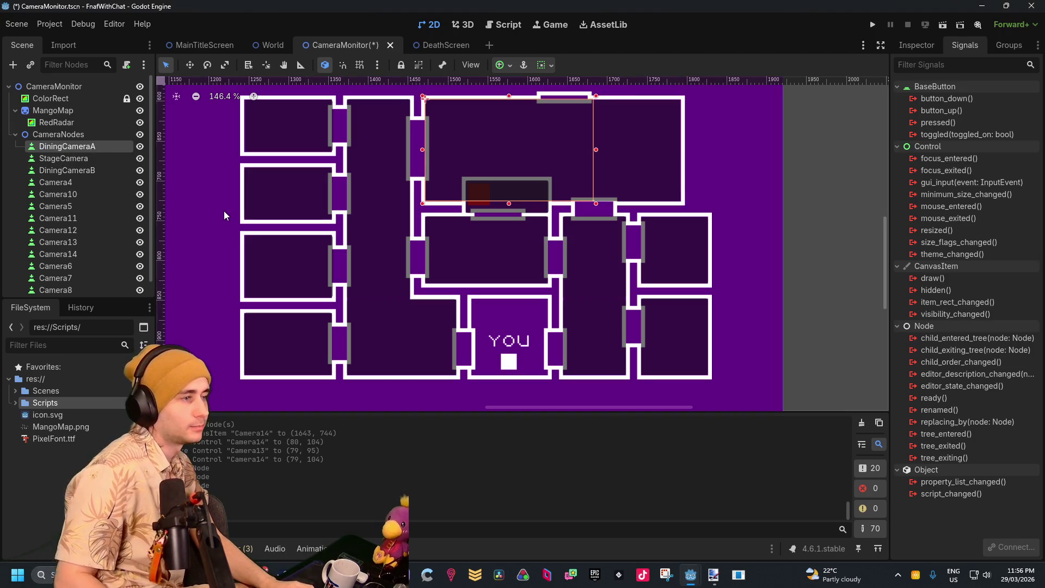
Rename Camera4 to LeftHallFar and Camera10 to LeftHallClose
left_click(99, 185)
left_click(98, 185)
type("LeftHall")
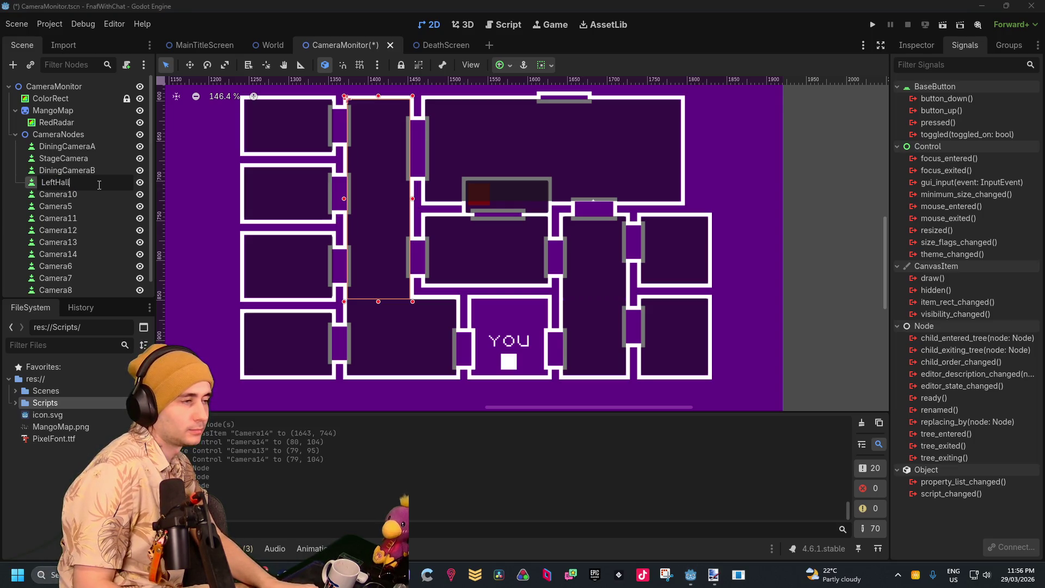
type("Far")
key("Return")
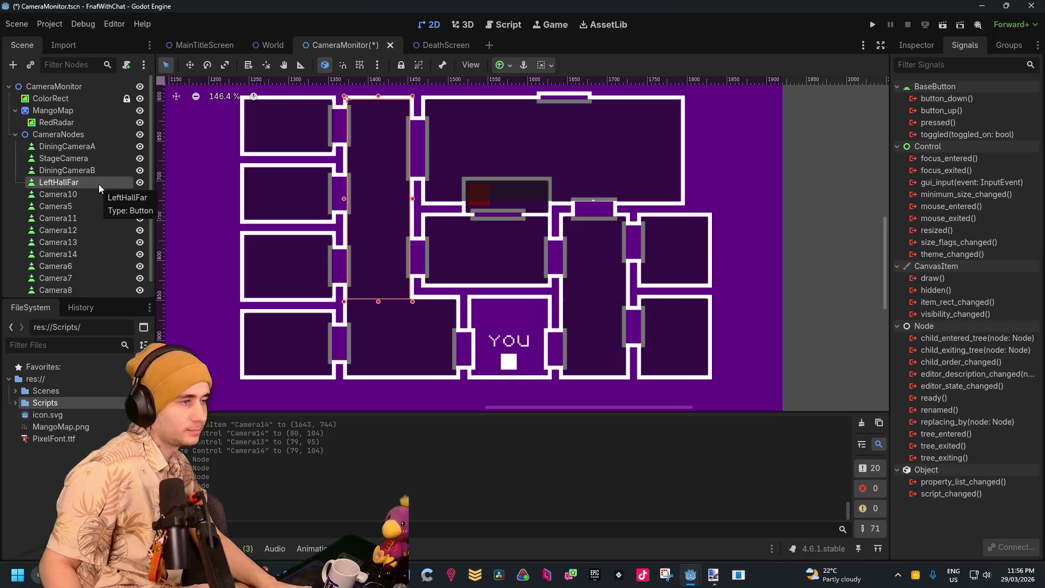
left_click(95, 193)
left_click(97, 192)
type("LeftHal")
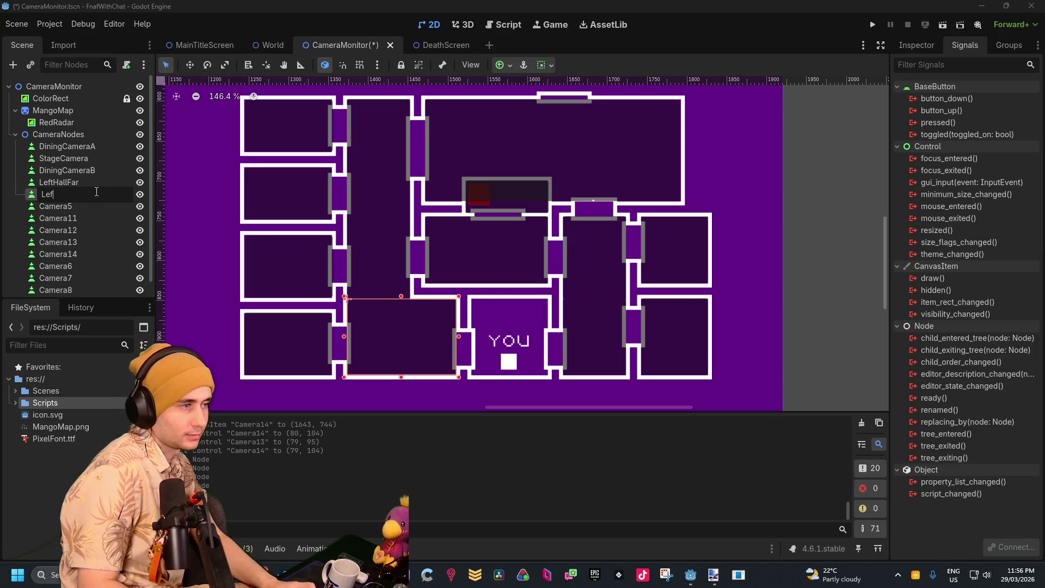
type("lClose")
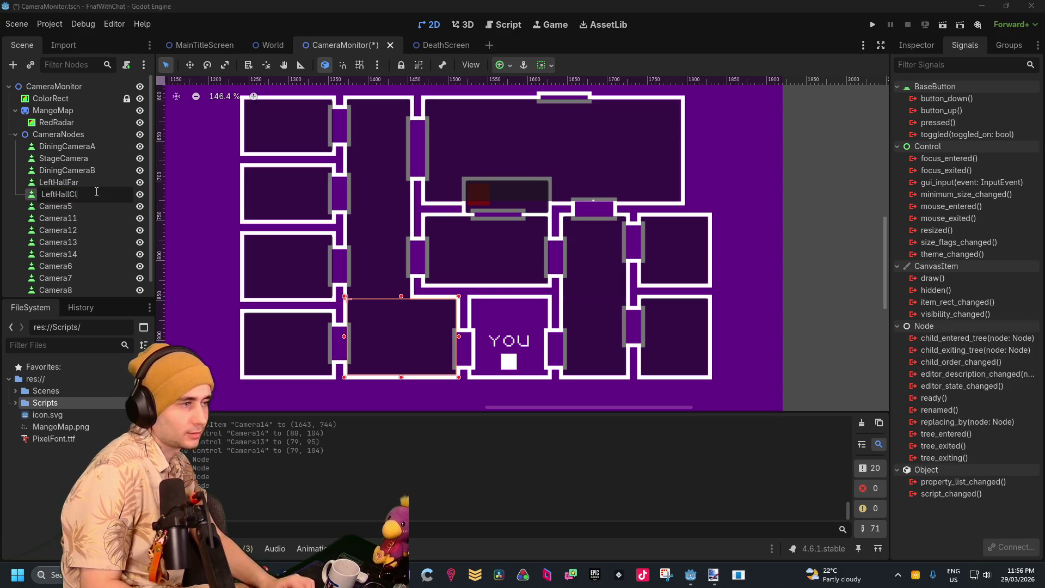
key("Return")
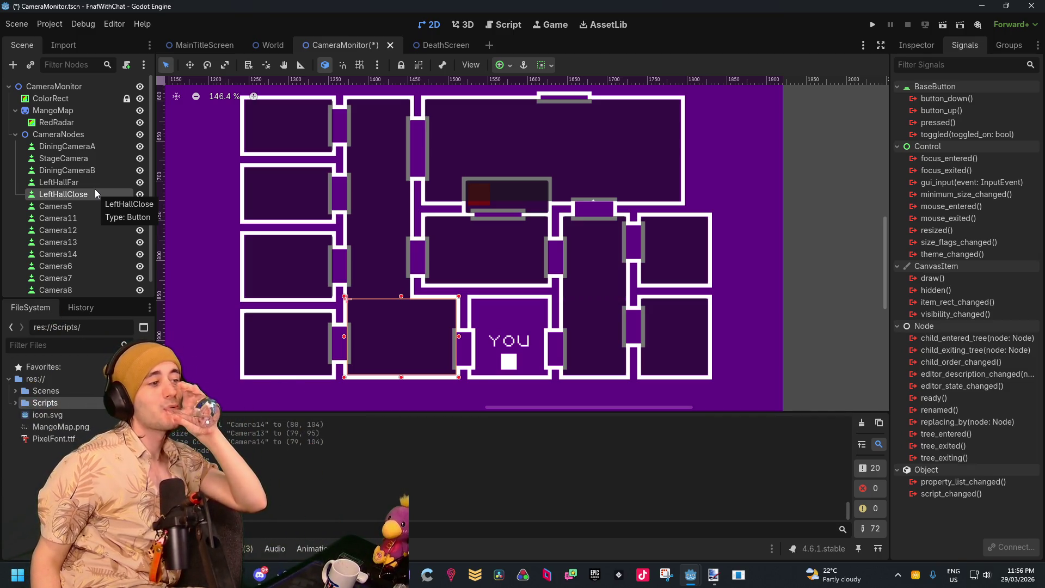
left_click(74, 209)
double_click(74, 209)
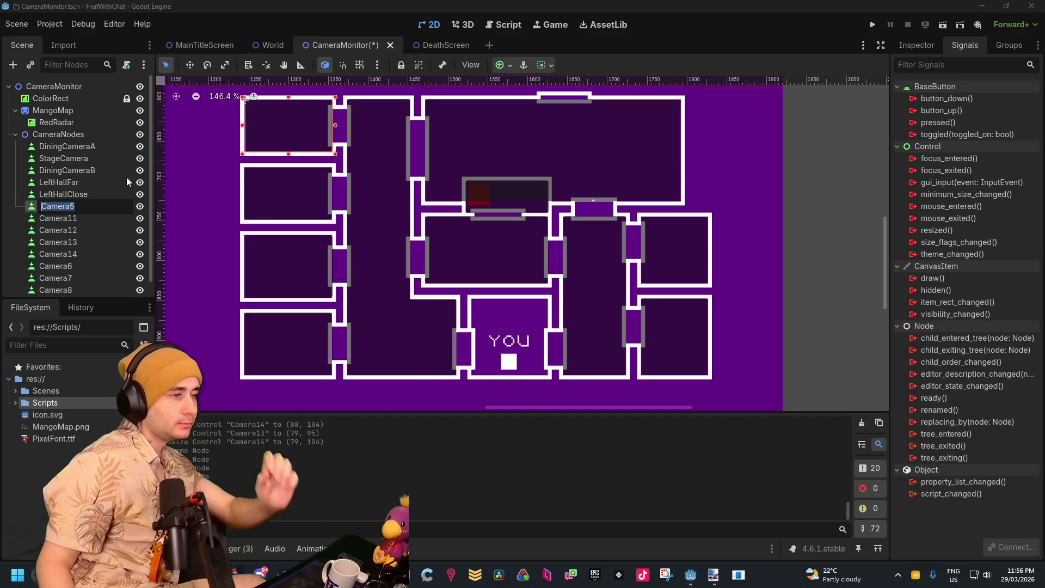
Rename Camera5, Camera11 and Camera12 to BathroomA, Kitchen and StaffRoom
type("Bat")
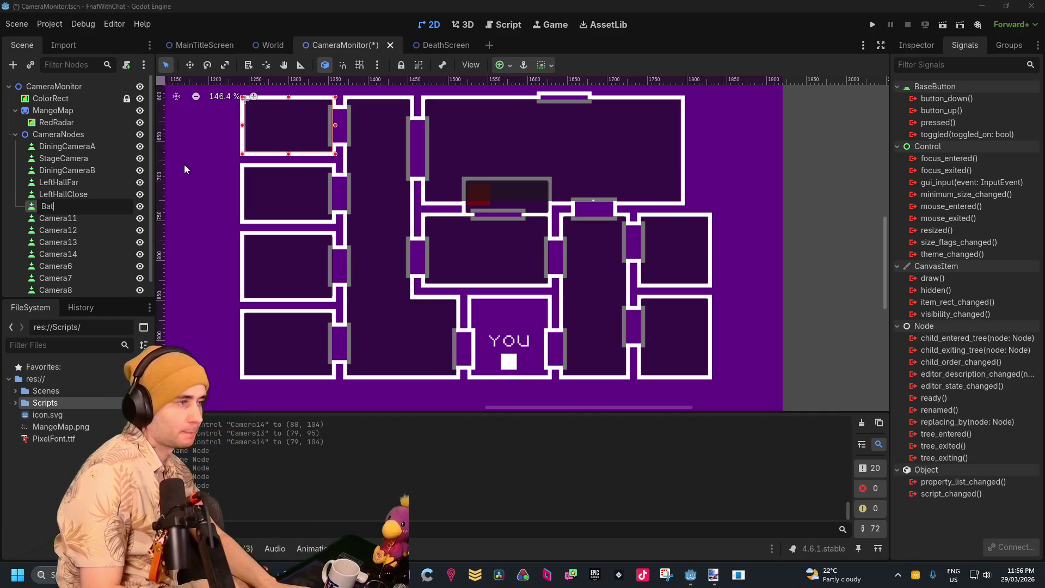
type("hroom1")
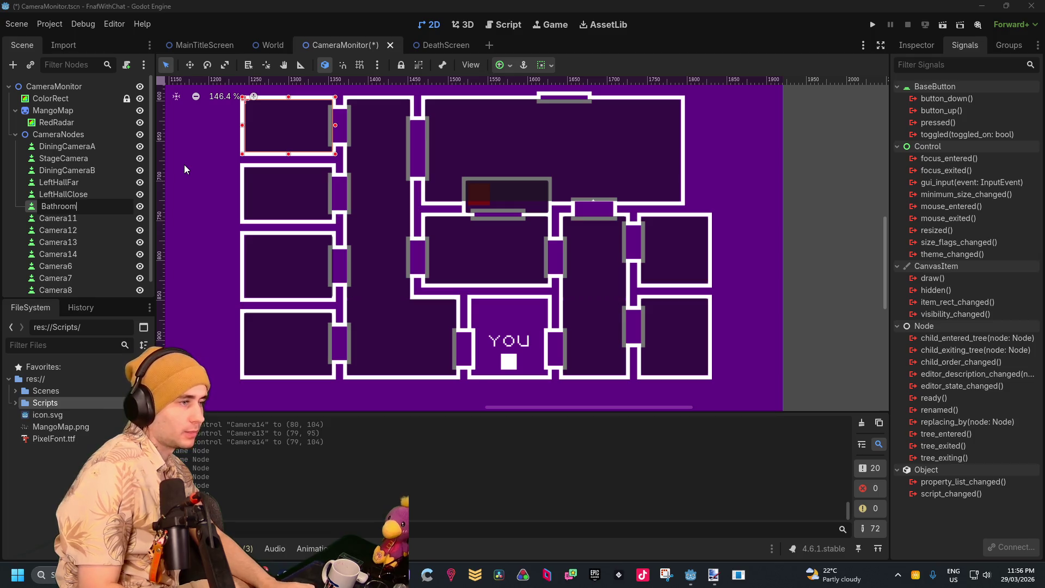
key("BackSpace")
type("A")
key("Return")
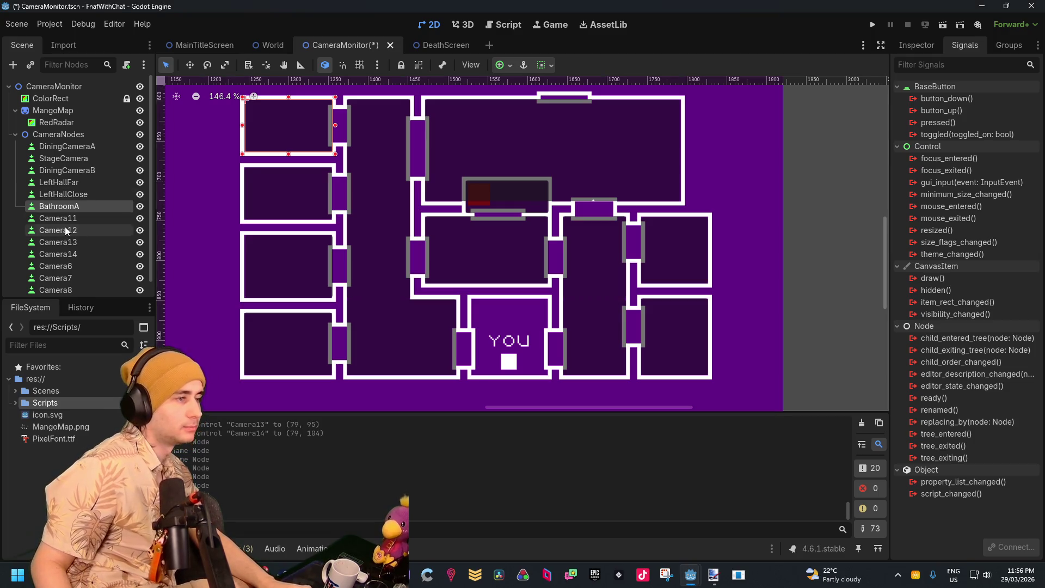
left_click(66, 221)
left_click(67, 221)
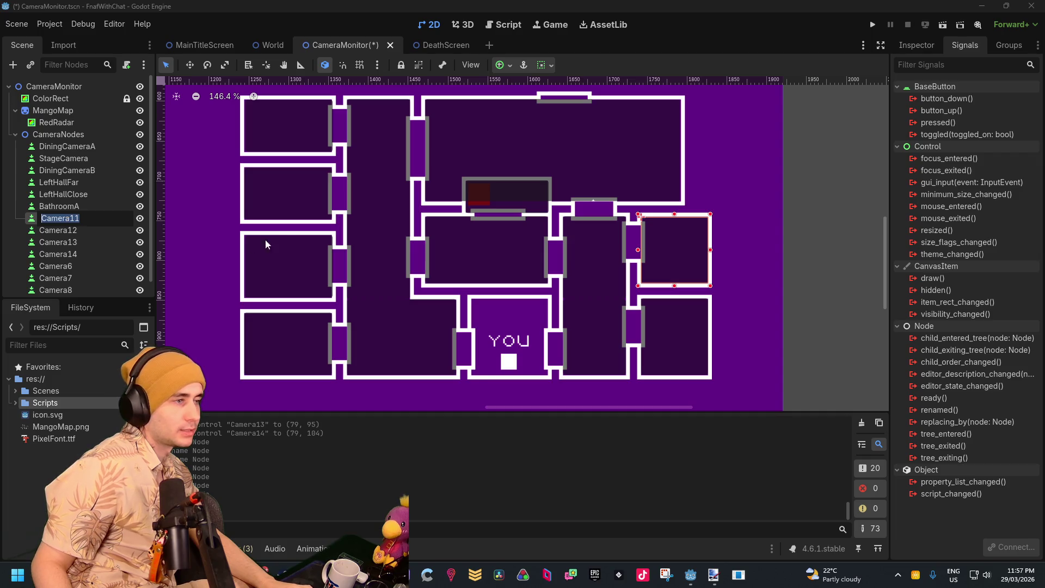
type("Kitche")
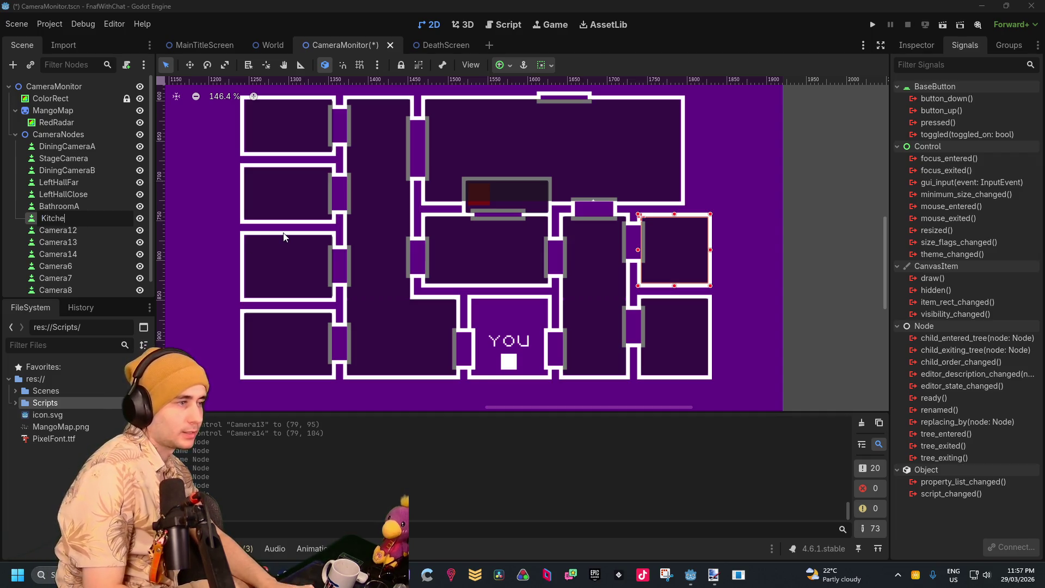
type("n")
key("Return")
left_click(93, 233)
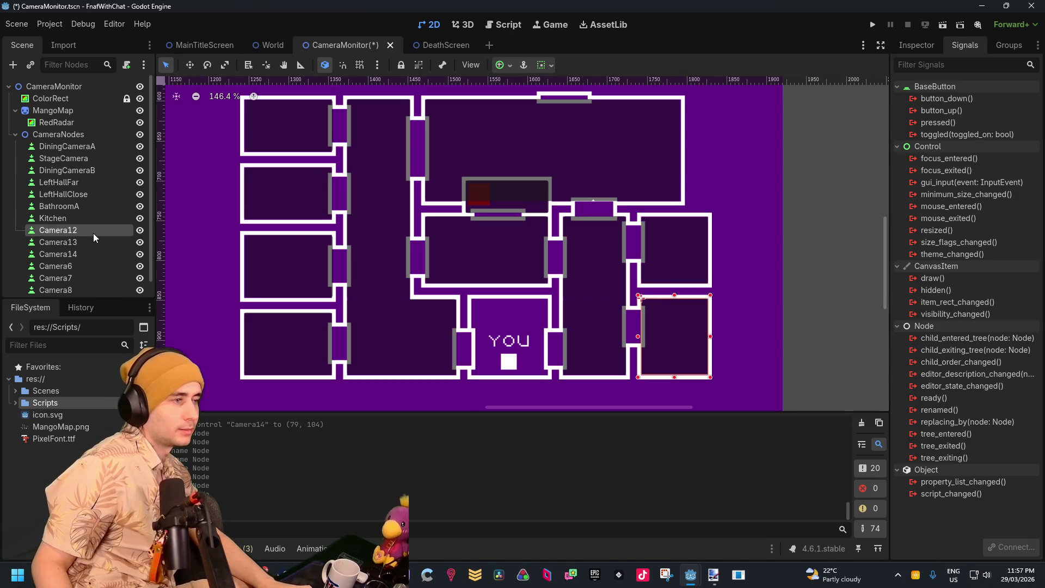
left_click(93, 233)
type("StaffR")
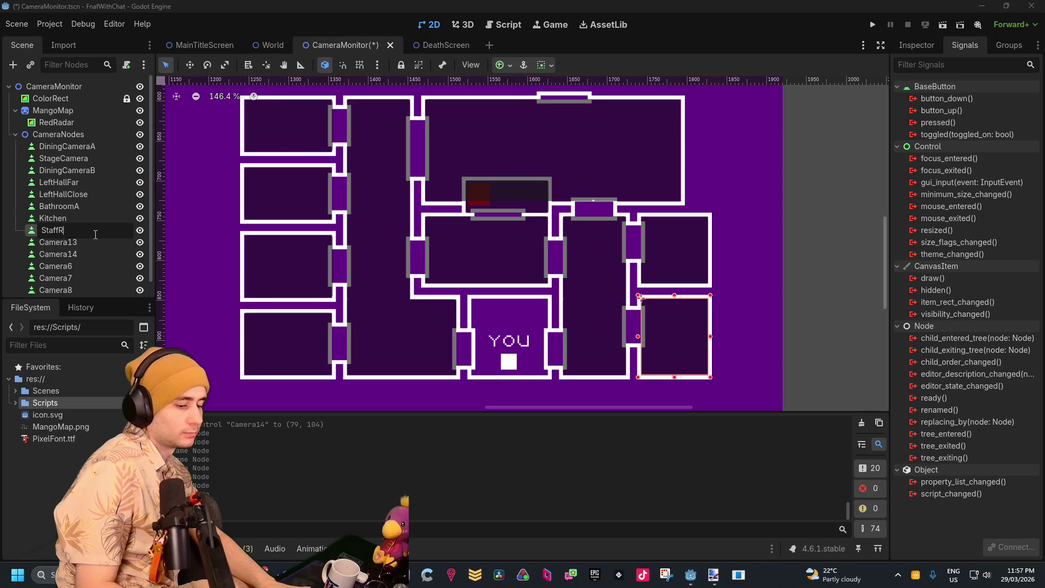
type("oom")
key("Return")
Rename Camera13 to RightHallClose and Camera14 to RightHallFar
left_click(83, 244)
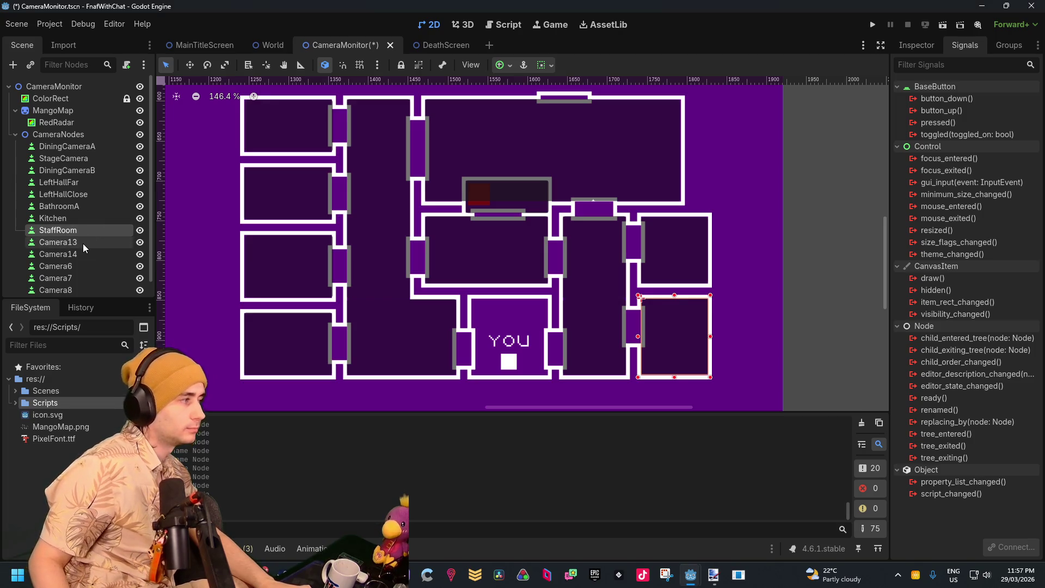
left_click(82, 243)
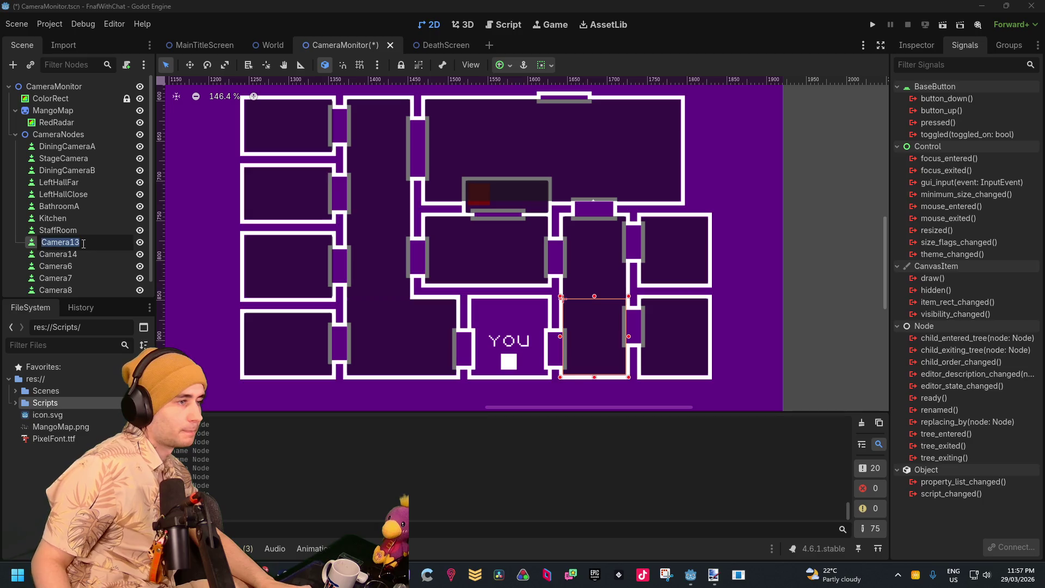
type("Right")
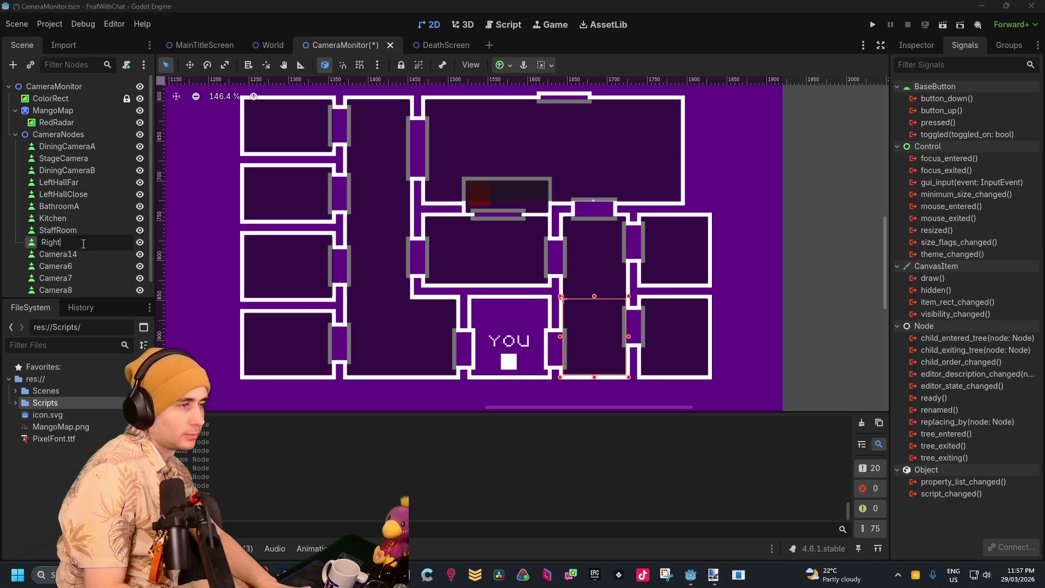
type("HallClose")
key("Return")
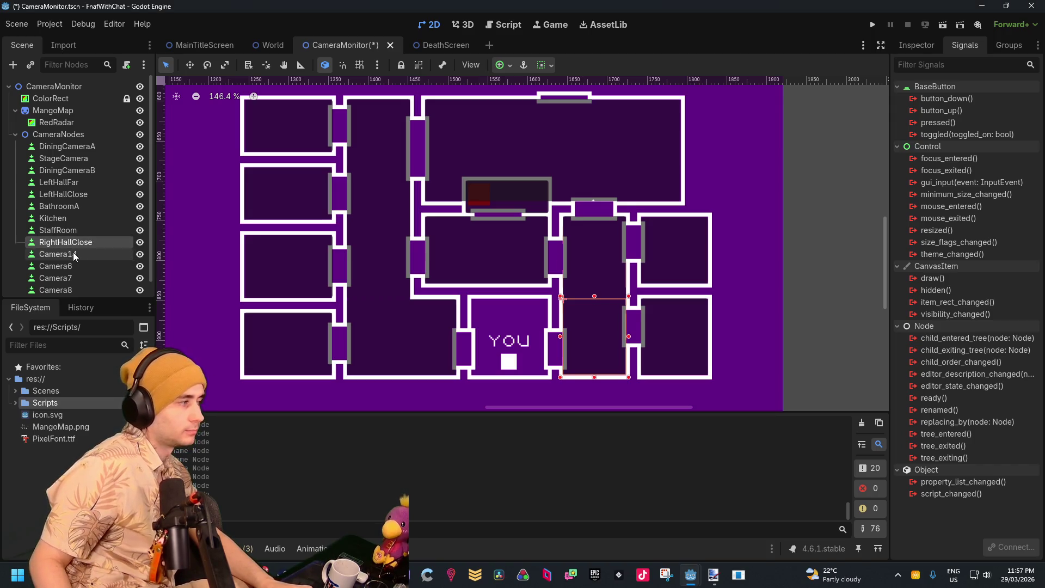
left_click(74, 255)
left_click(73, 254)
type("RightHallFa")
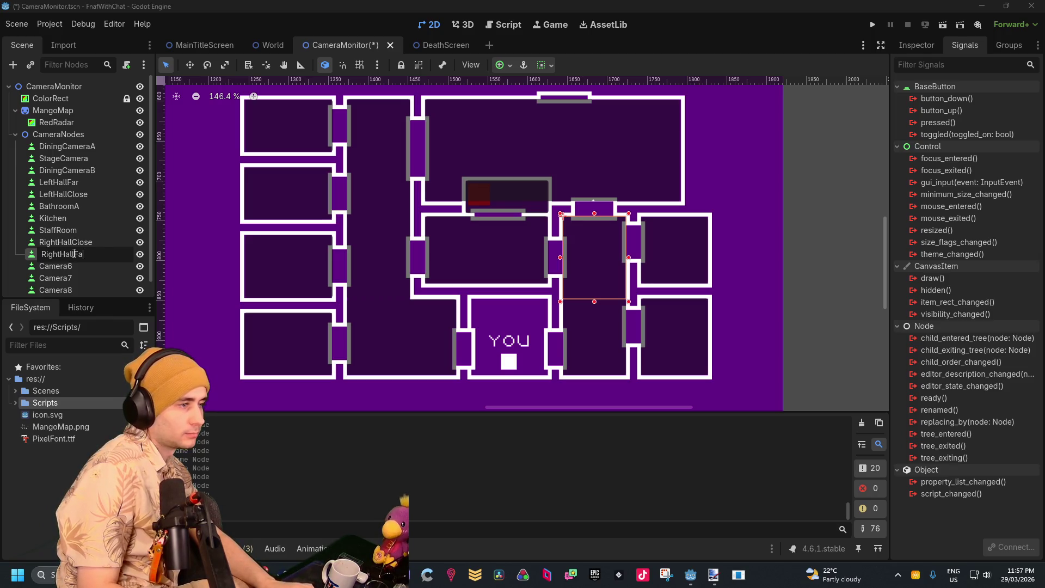
type("r")
key("Return")
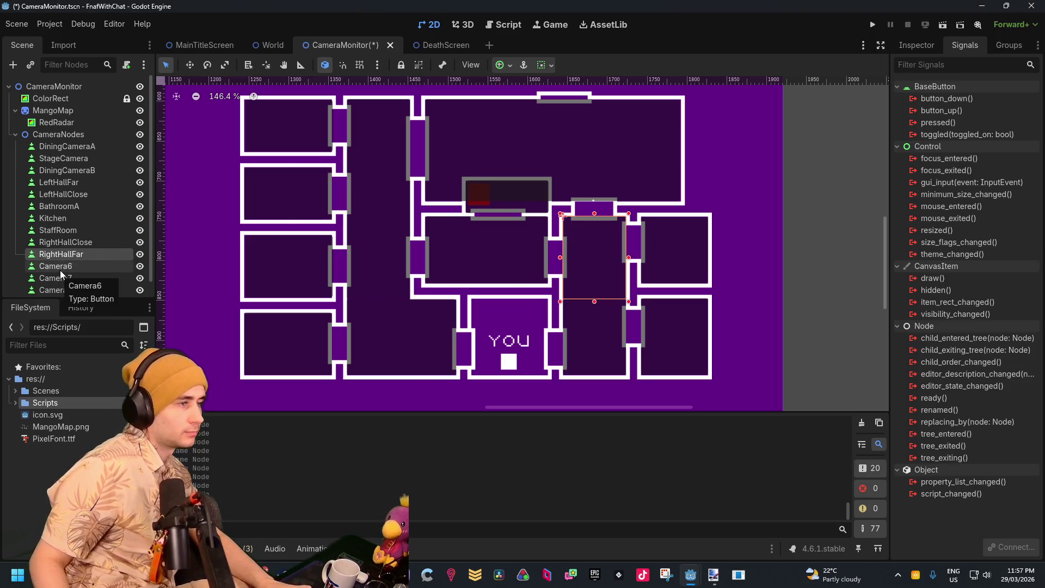
left_click(60, 270)
scroll(69, 234, "down", 1)
Rename Camera6 to BathroomB and move it directly under BathroomA
double_click(70, 249)
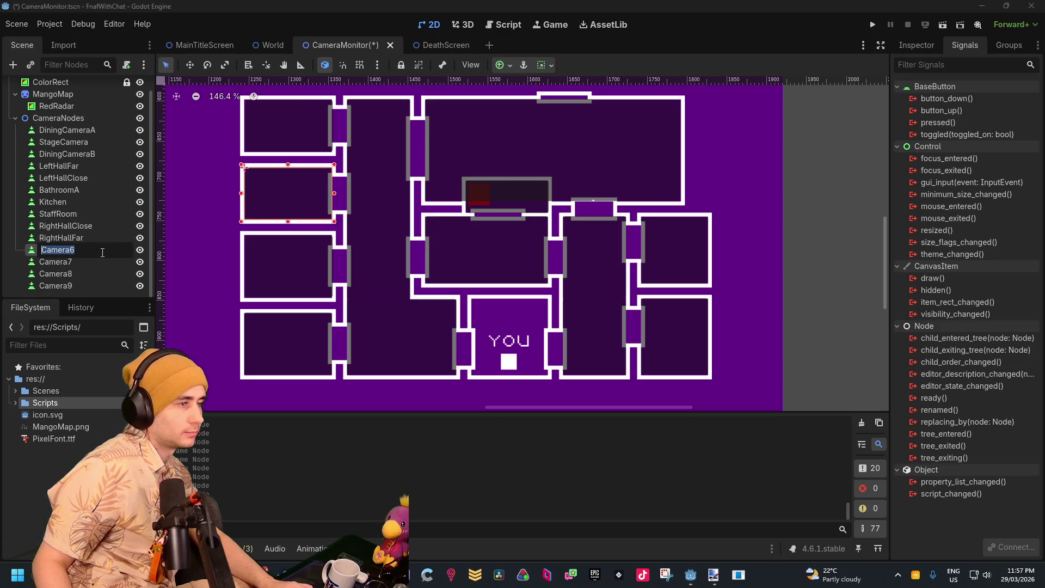
type("BathooomB")
key("Return")
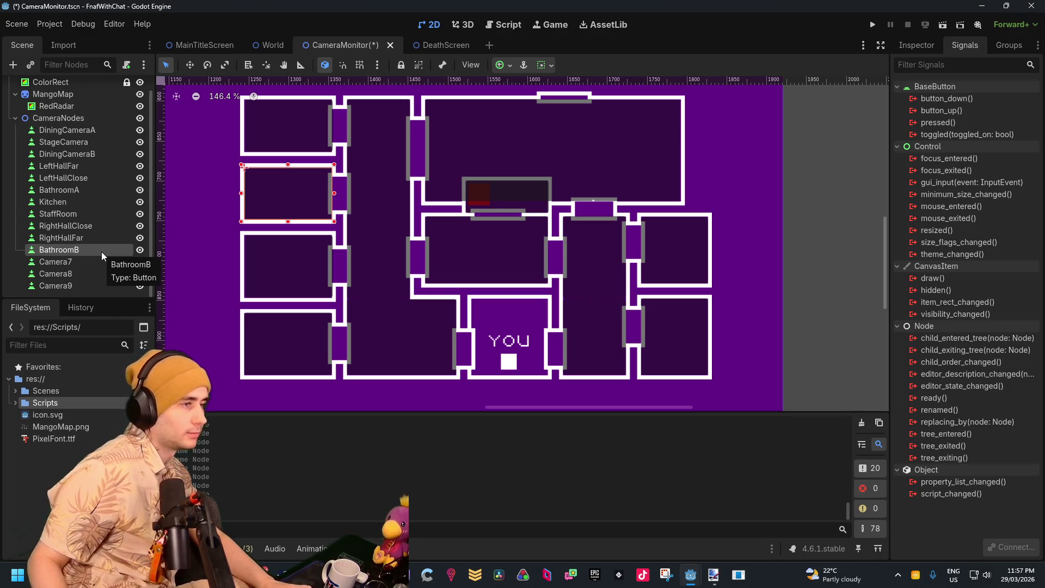
left_click_drag(101, 251, 90, 198)
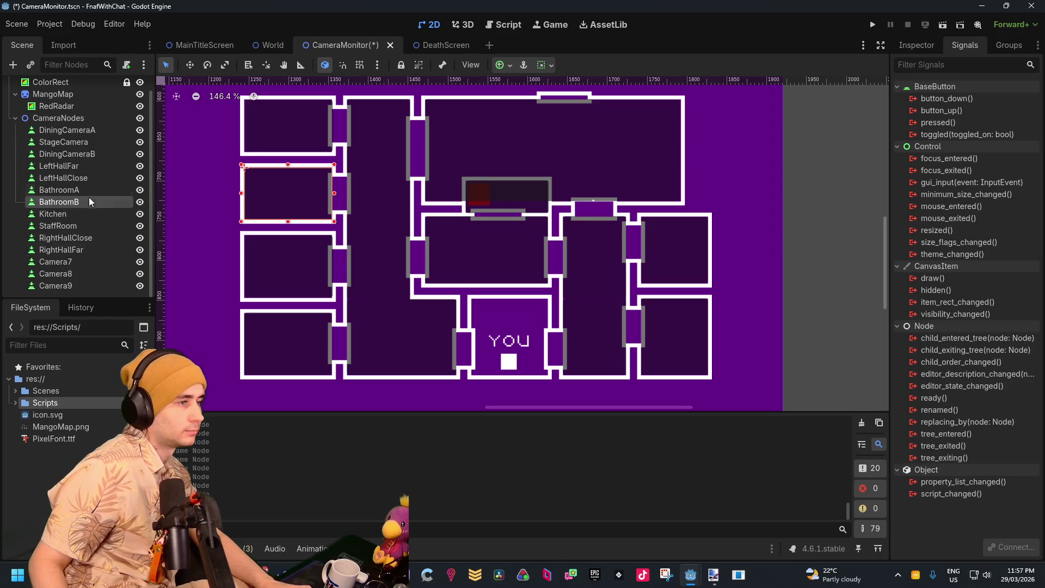
Rename Camera7 to PartyRoomA and Camera8 to PartyRoomB
left_click(61, 263)
left_click(61, 264)
type("PartyRoom")
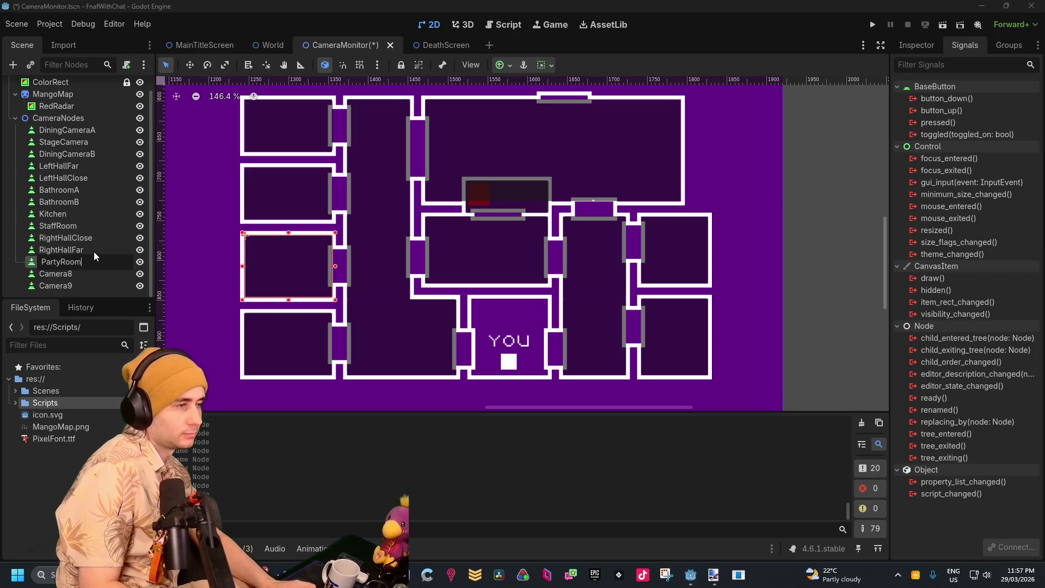
type("A")
key("Return")
left_click(70, 274)
left_click(70, 274)
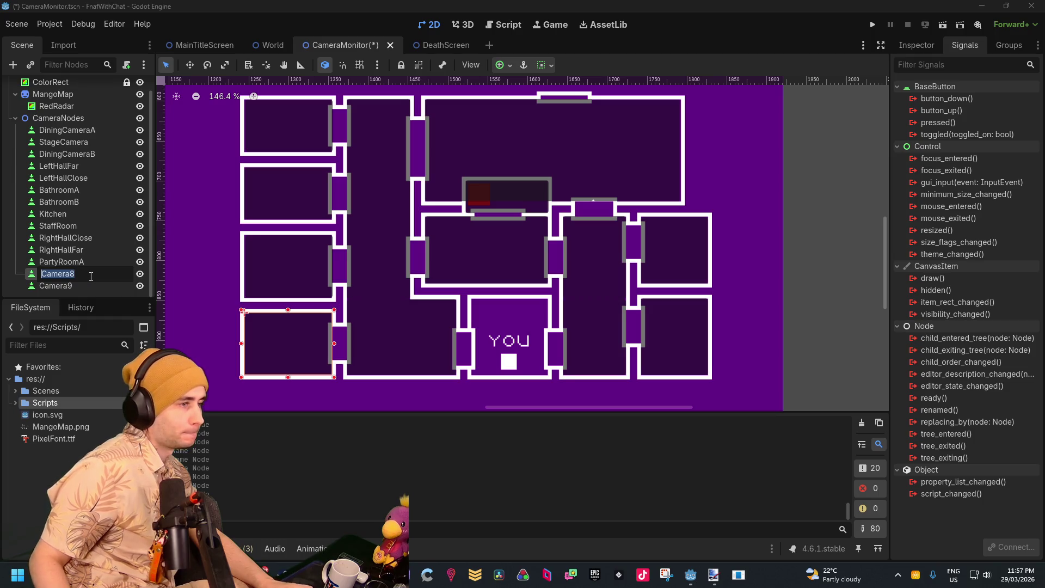
type("PartyRo")
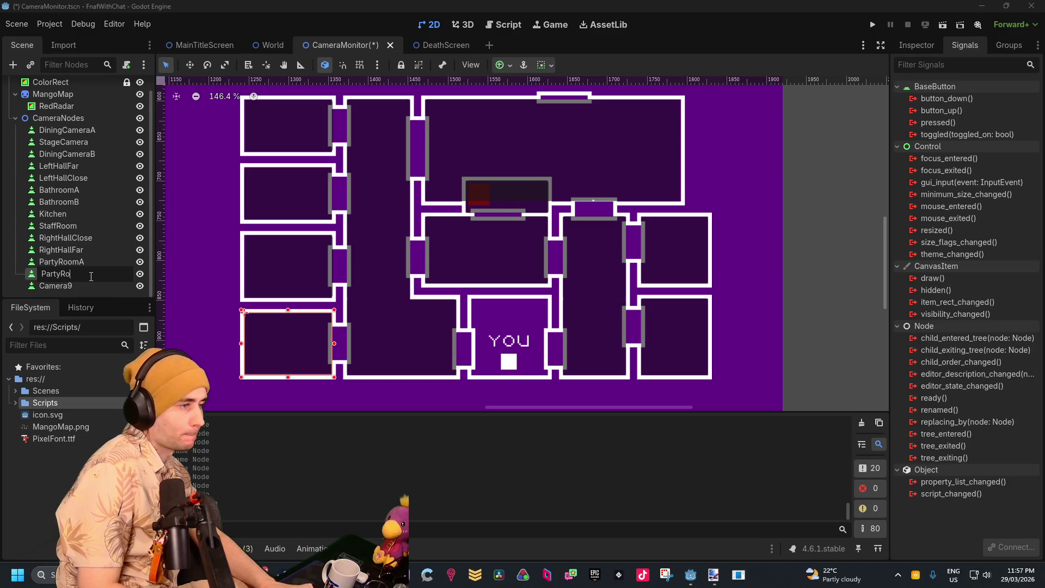
type("omB")
key("Return")
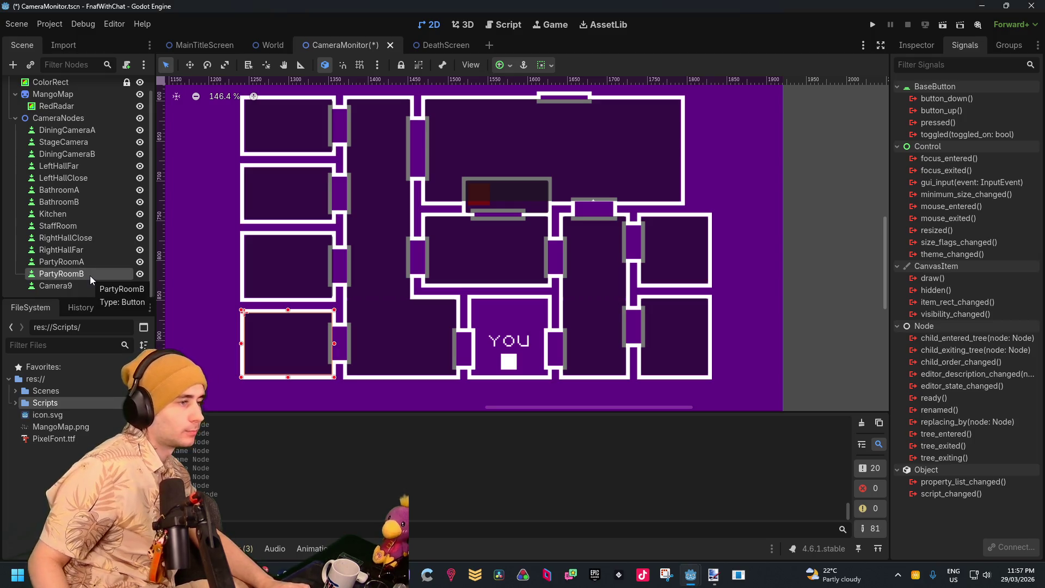
Rename Camera9 to PartsAndService
left_click(80, 286)
left_click(79, 286)
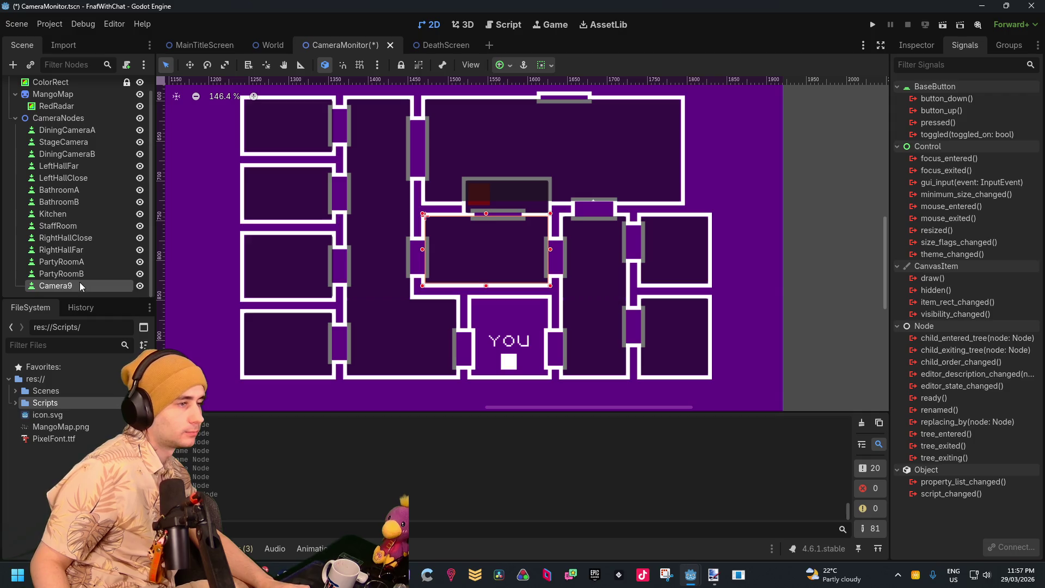
type("PartsAndSe")
key("BackSpace")
type("rvice")
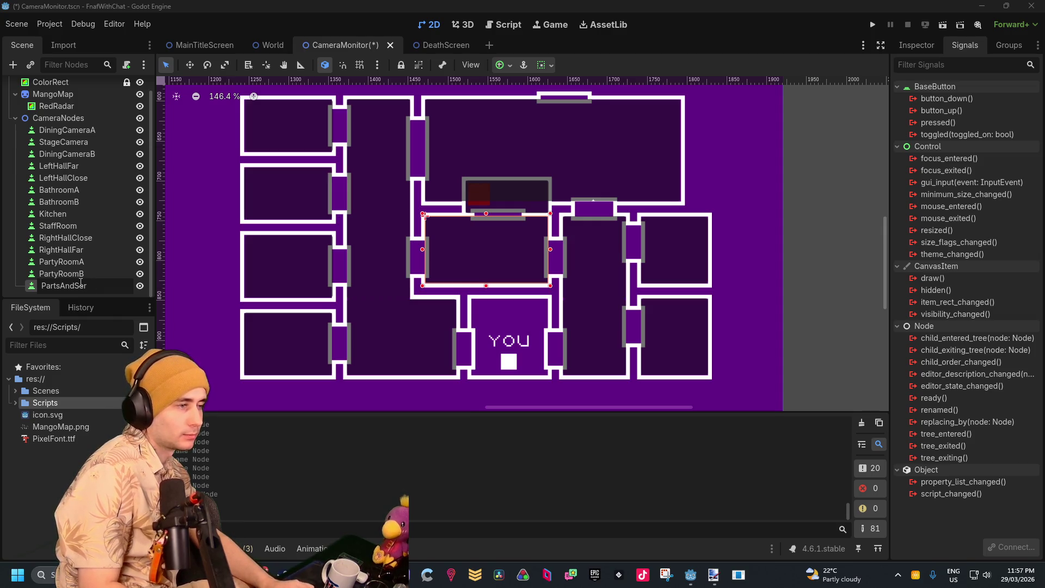
key("Return")
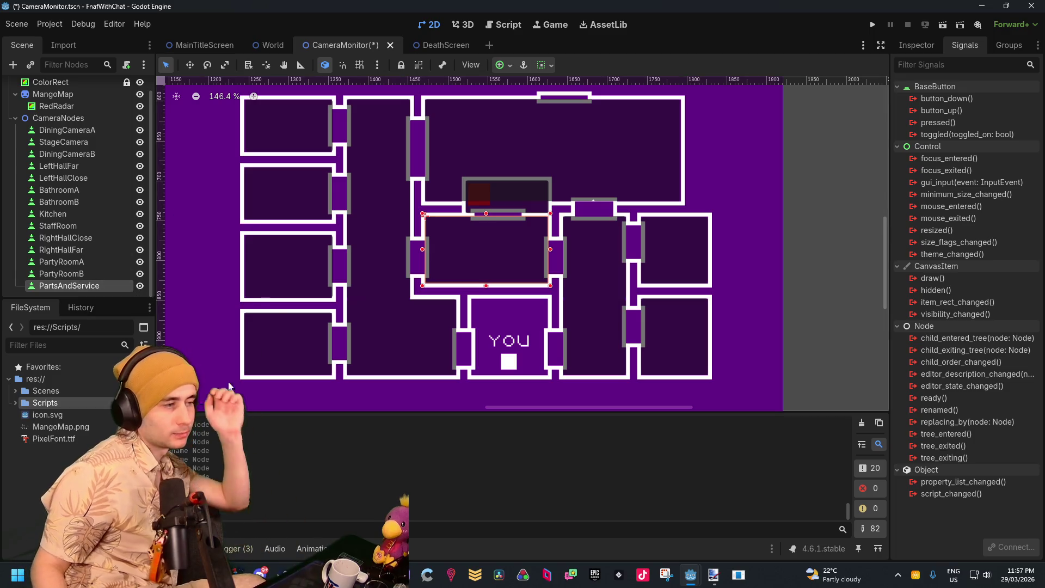
left_click(77, 132)
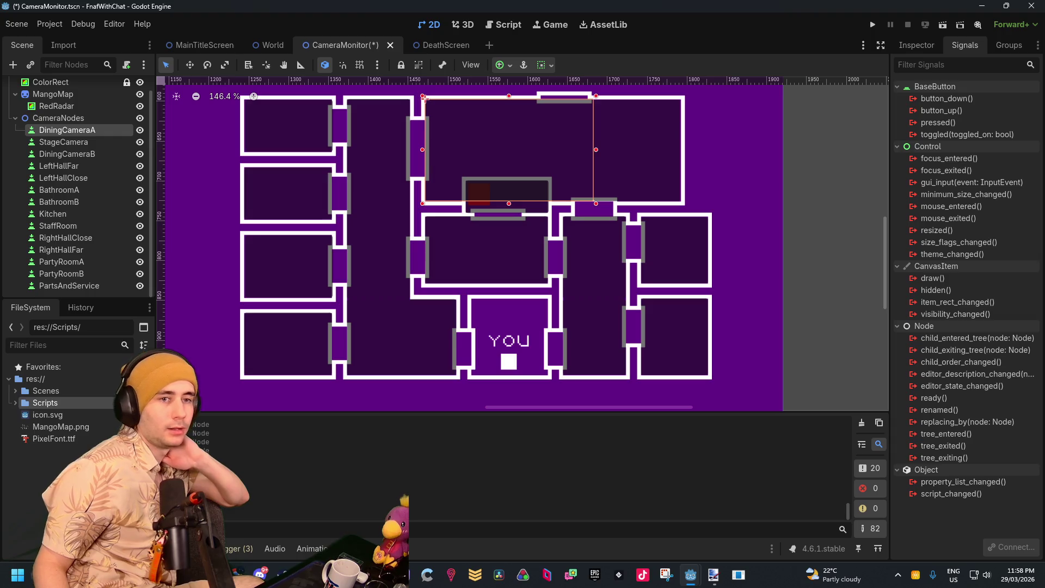
Label the DiningCameraA button 'Dining' and the DiningCameraB button 'Side'
left_click(918, 46)
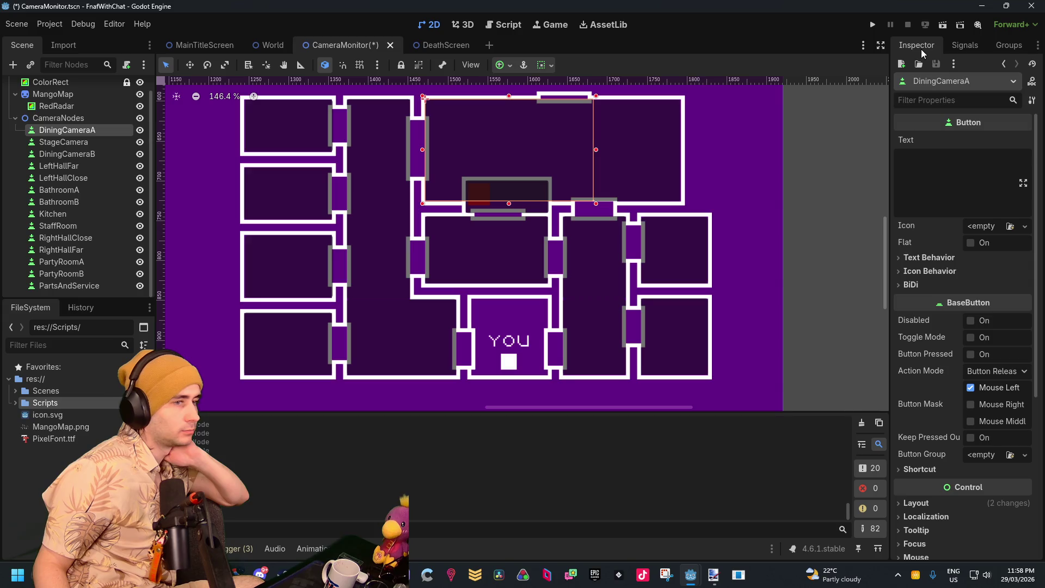
left_click(936, 157)
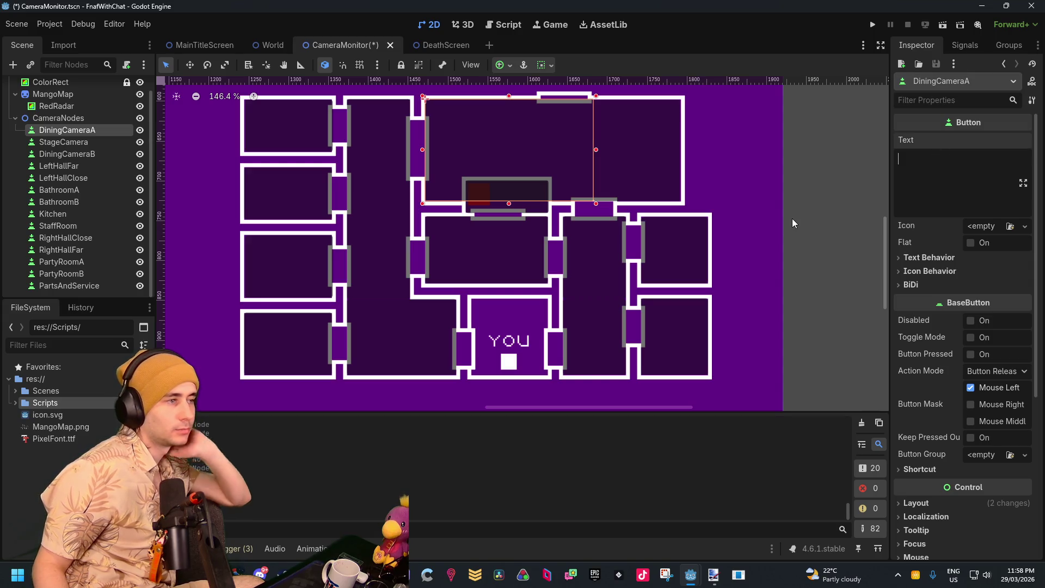
type("Dining")
key("Return")
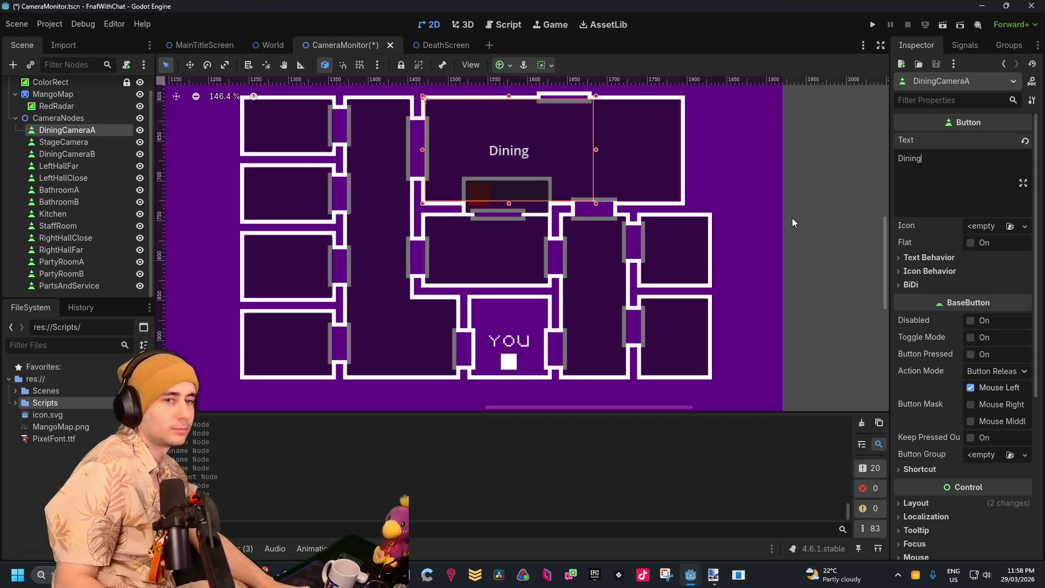
left_click(67, 154)
left_click(960, 155)
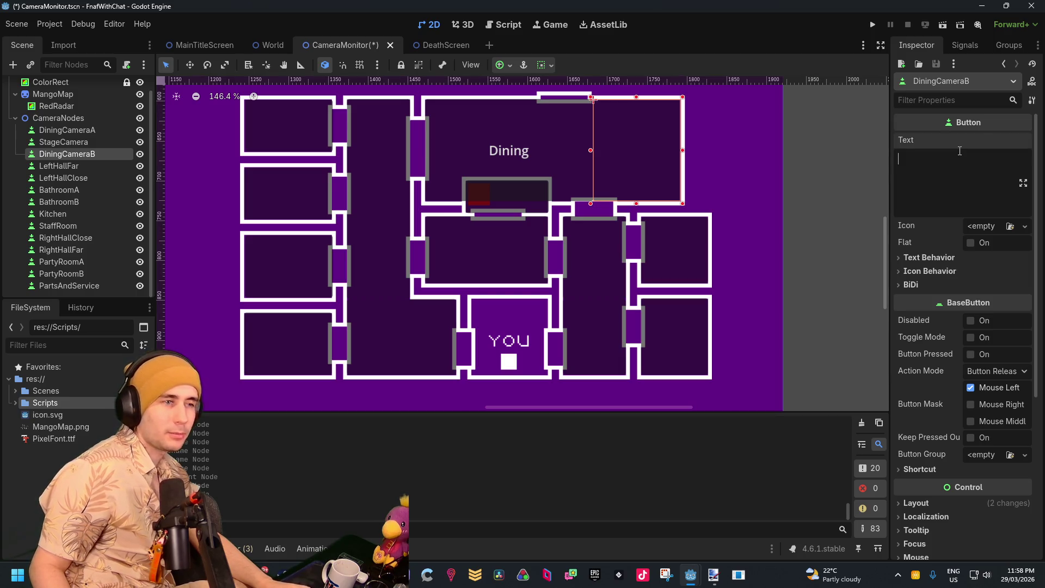
type("Seco")
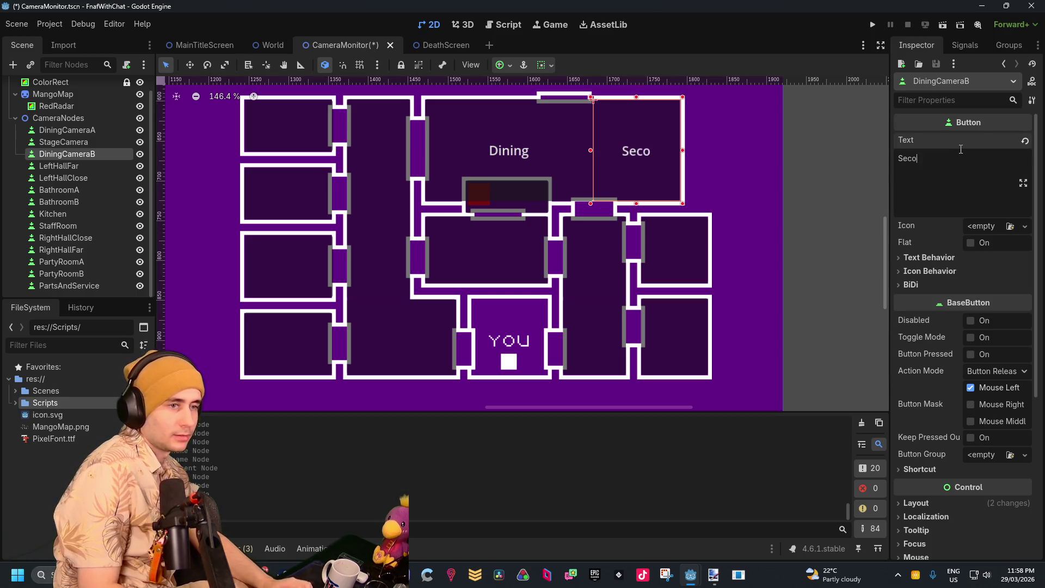
type("ndary")
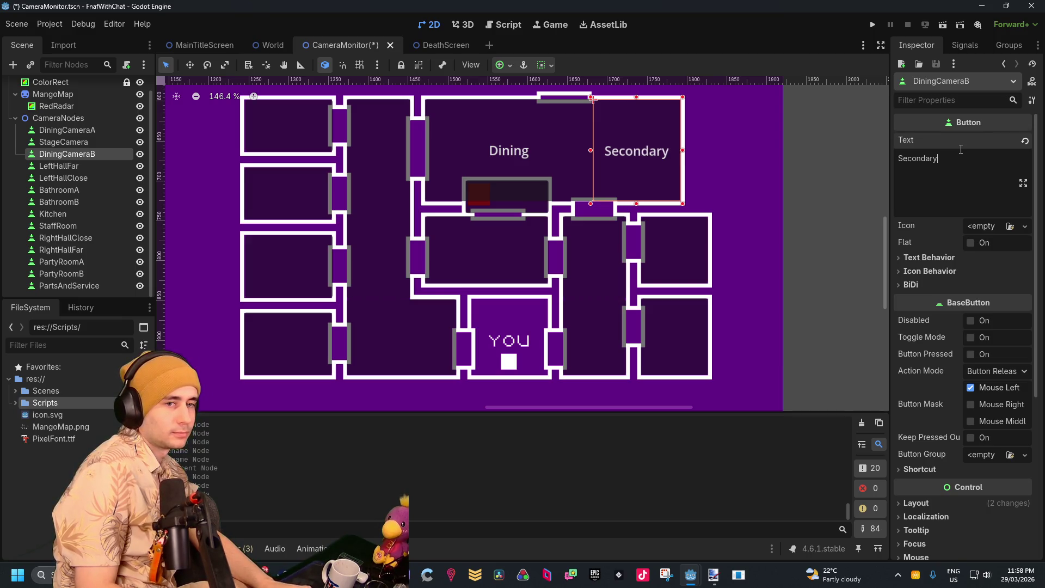
key("BackSpace")
key("BackSpace")
key("BackSpace")
type("Side")
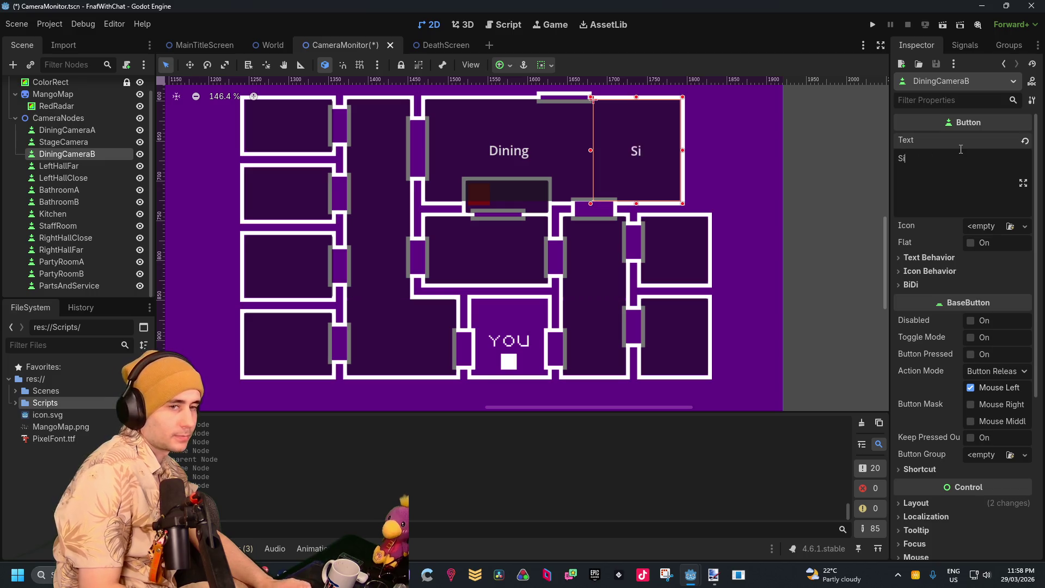
Label LeftHallClose 'Left Door' and LeftHallFar 'Left Hall' split over two lines
left_click(58, 166)
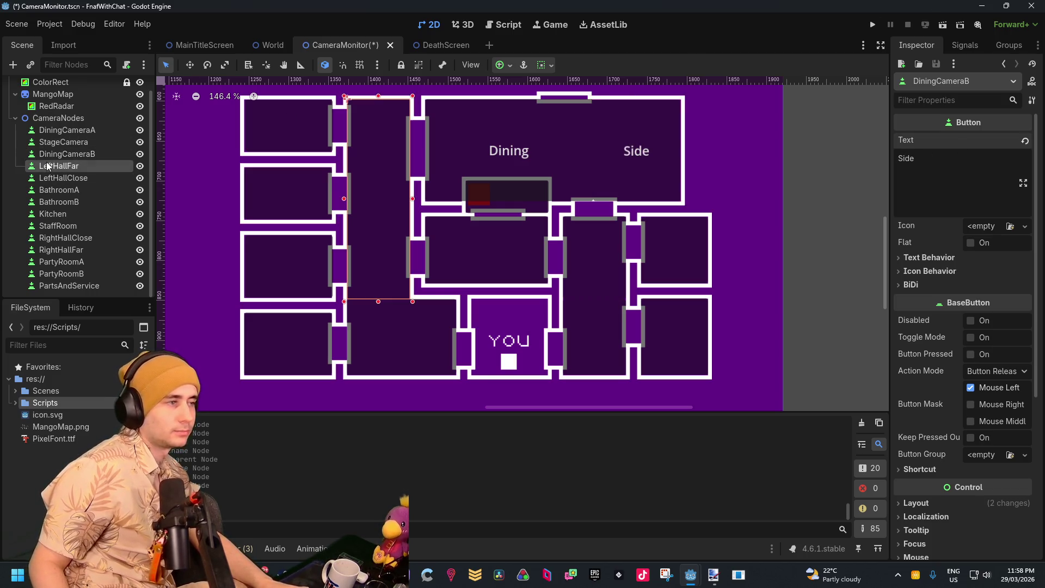
left_click(935, 177)
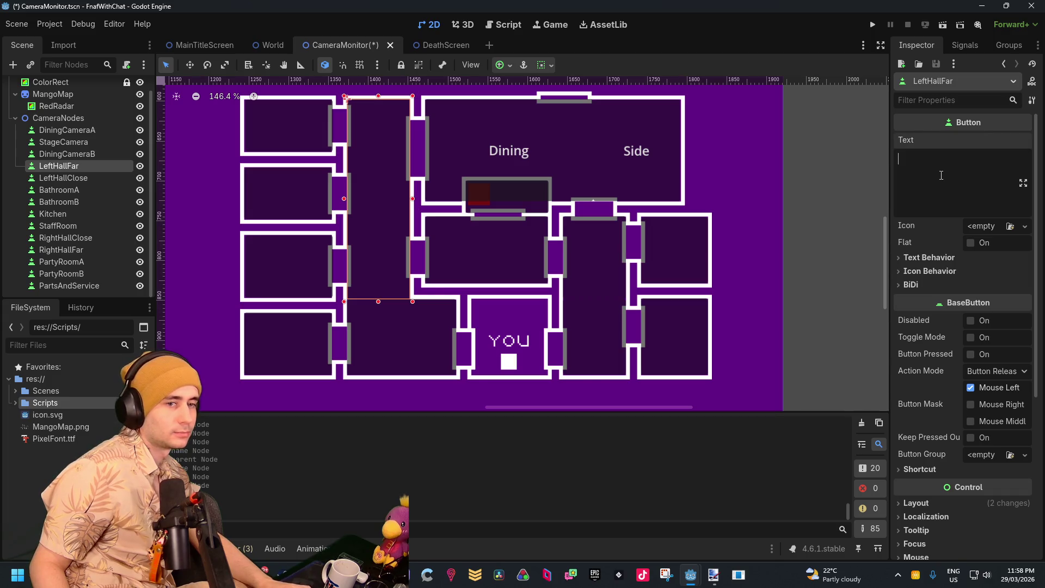
type("Leff")
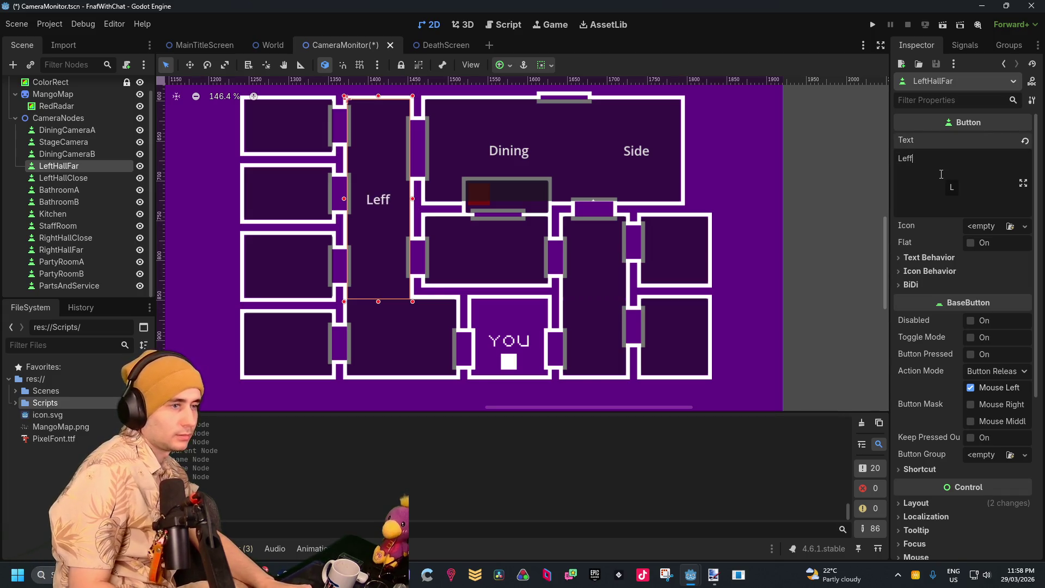
key("BackSpace")
type("tHall")
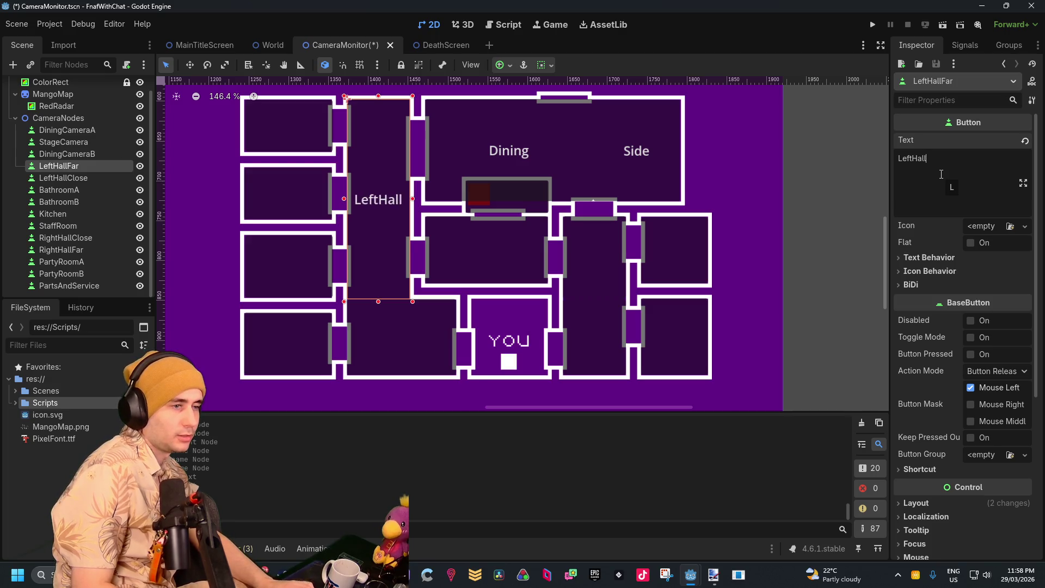
left_click(60, 178)
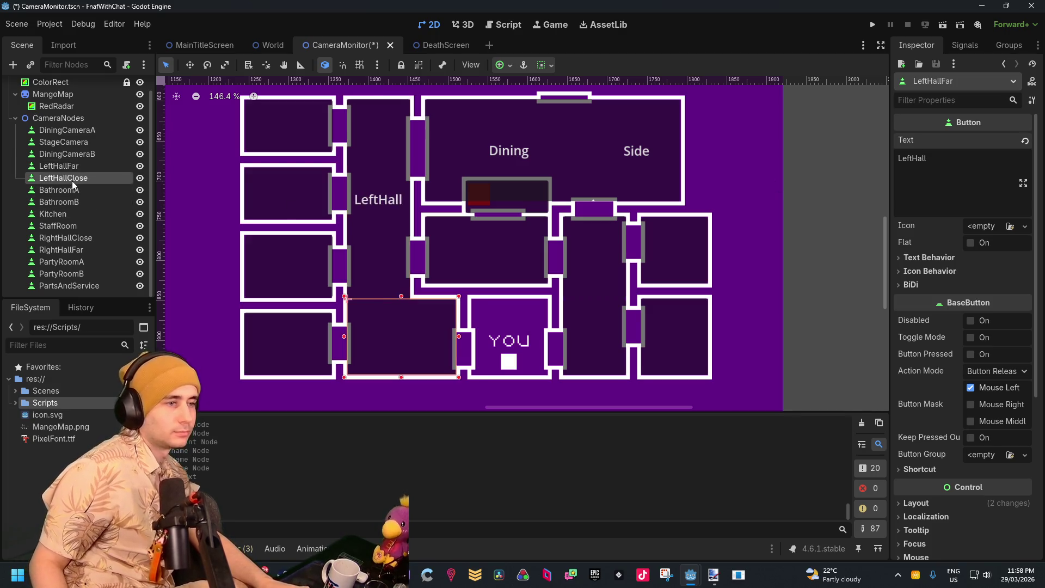
left_click(956, 184)
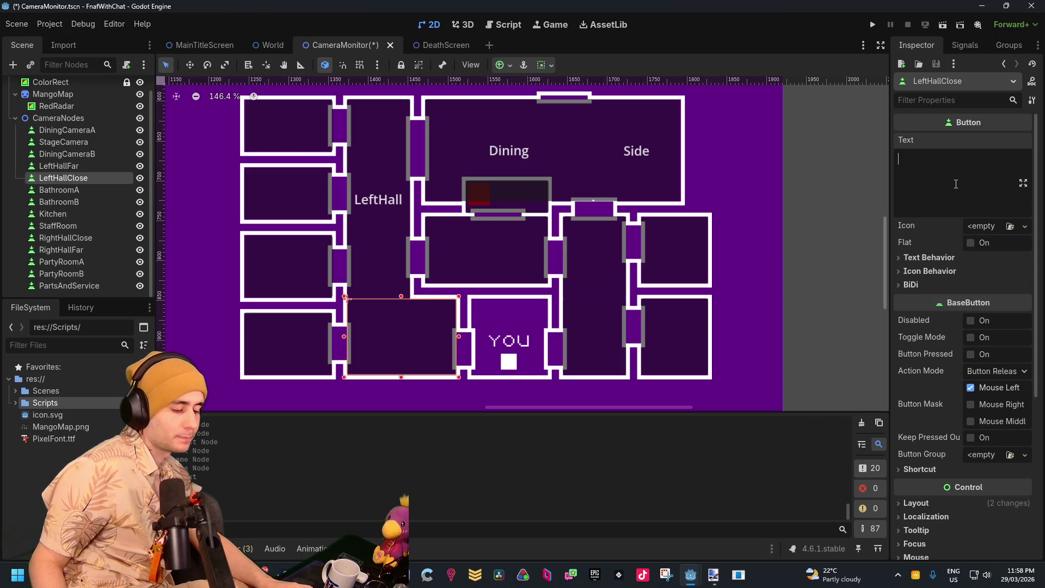
type("Lke")
key("BackSpace")
key("BackSpace")
type("ef")
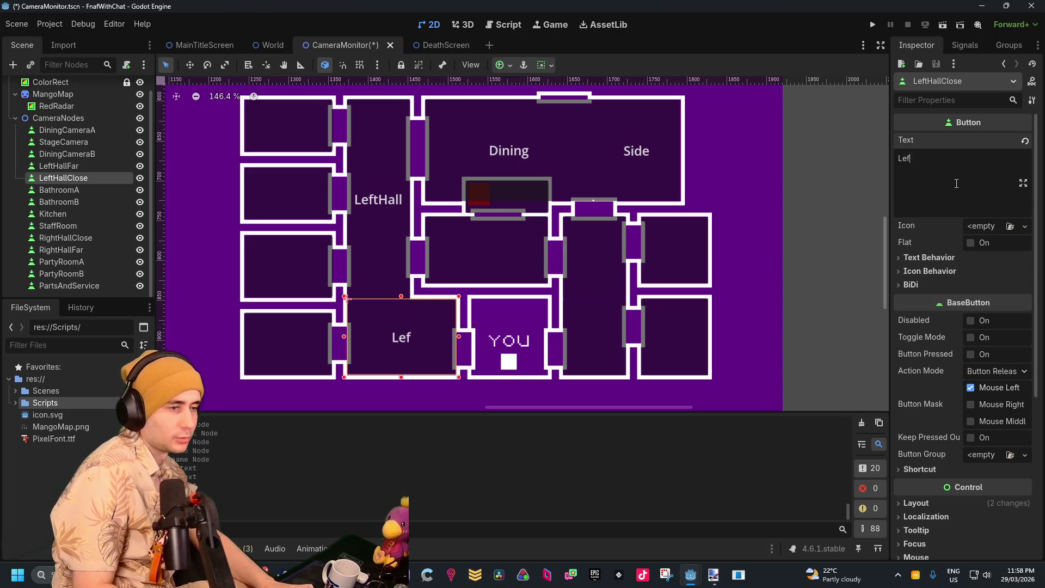
type("tDoor")
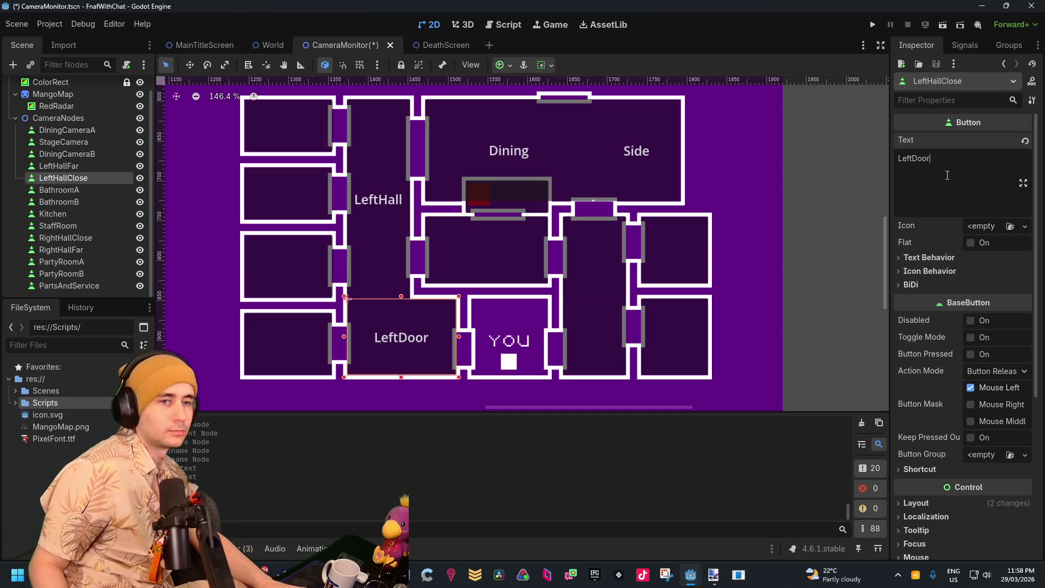
left_click(915, 159)
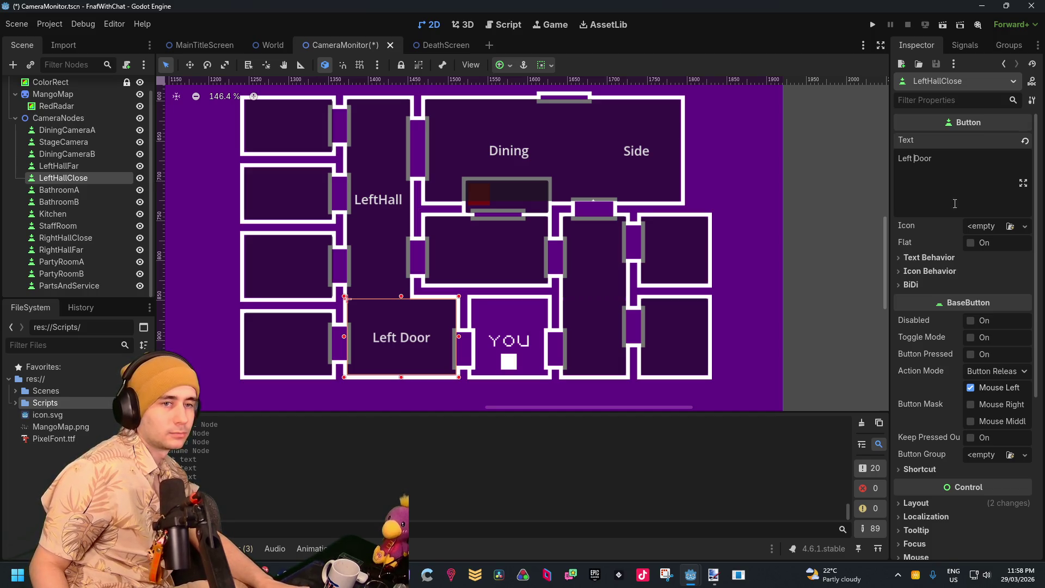
left_click(76, 166)
left_click(912, 159)
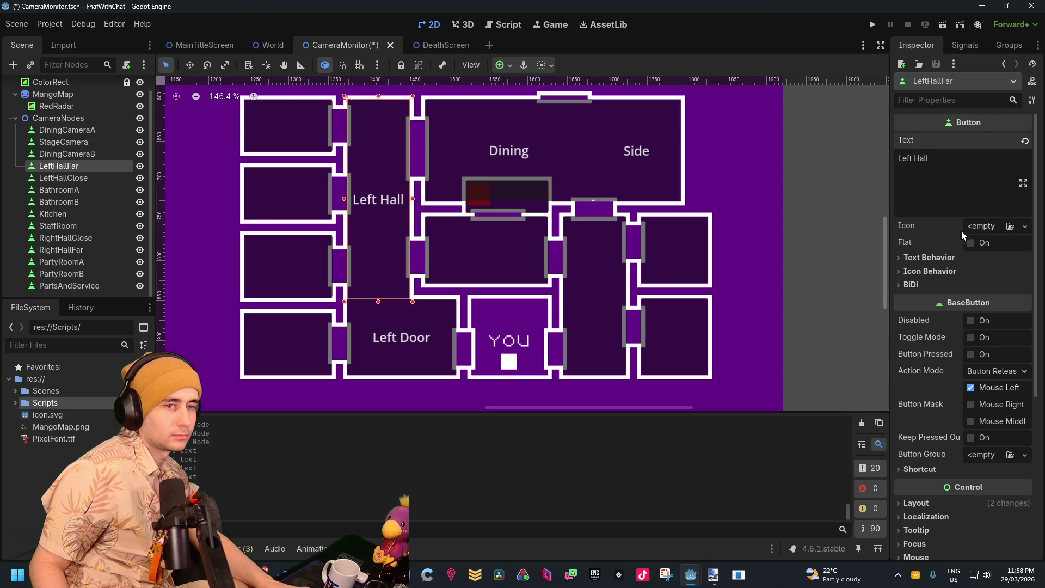
key("BackSpace")
key("Return")
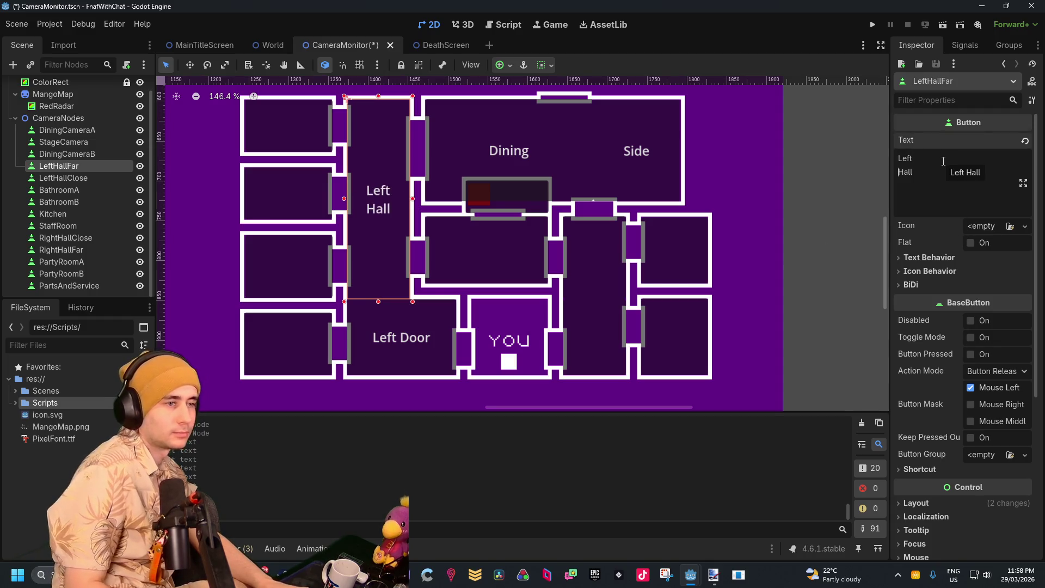
Give the BathroomA and BathroomB buttons their own names as label text
left_click(51, 178)
left_click(52, 190)
left_click(943, 182)
type("Ba")
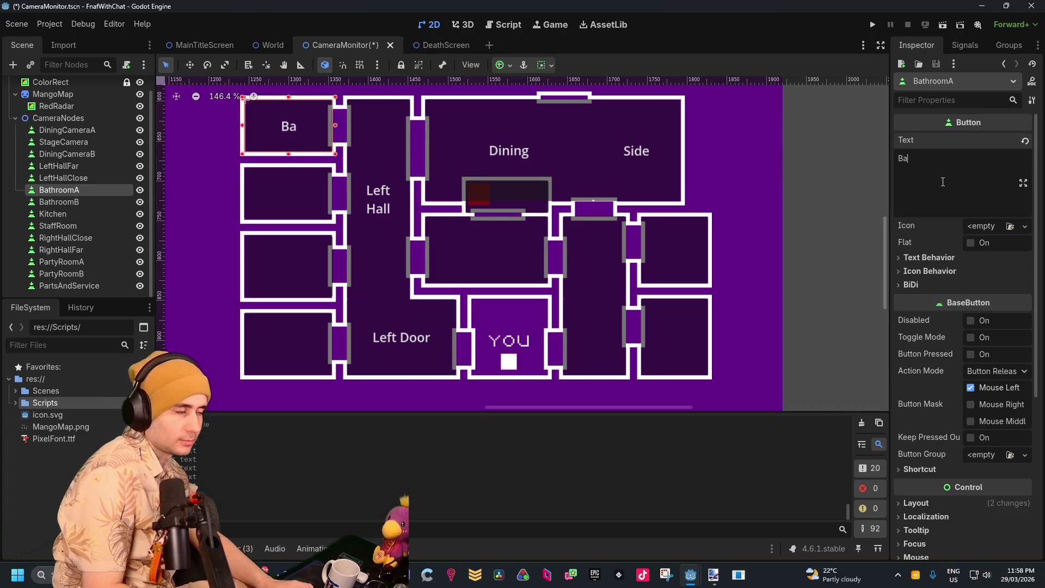
type("thoroo")
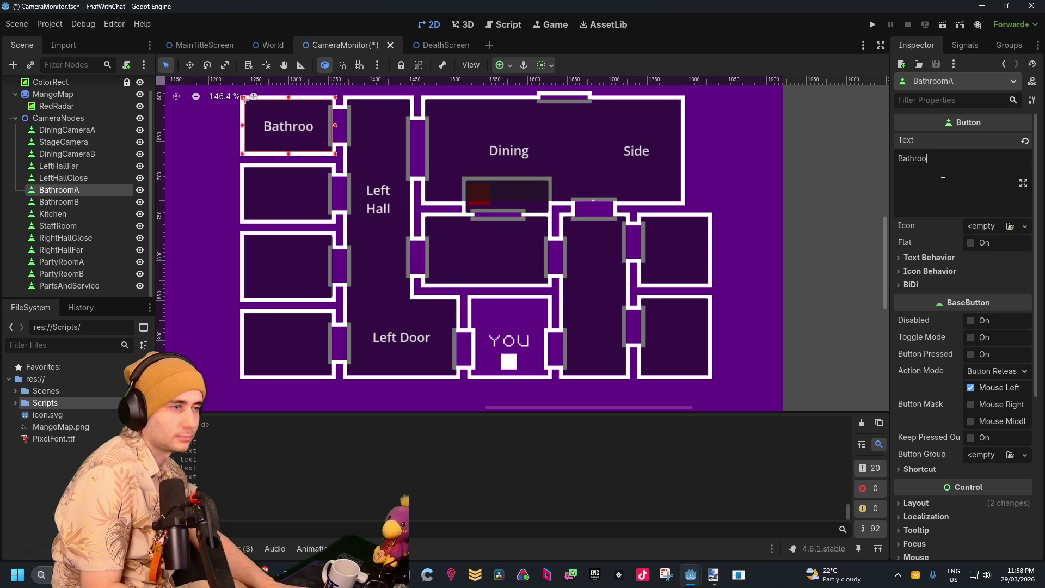
type("mA")
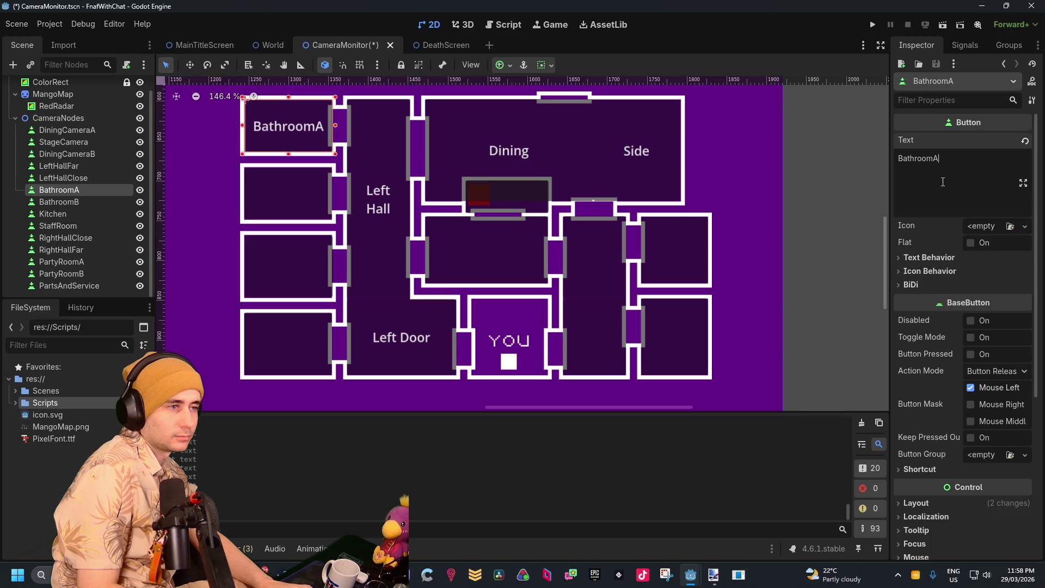
left_click(59, 202)
left_click(973, 164)
type("BathroomB")
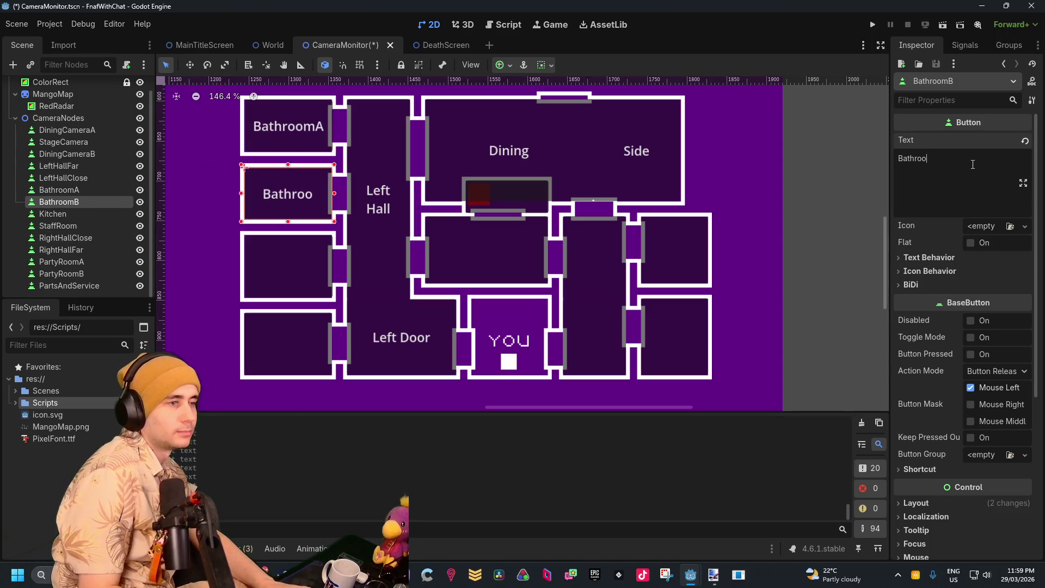
left_click(52, 213)
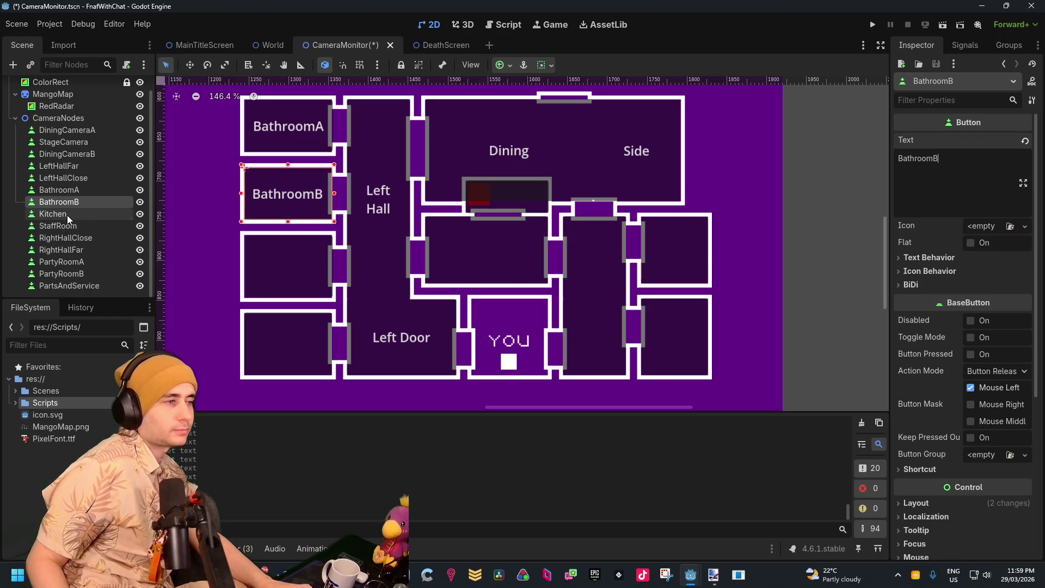
left_click(925, 160)
Label the Kitchen, StaffRoom and RightHallClose buttons 'Kitchen', 'Staff' and 'Right Door'
type("Kitchen")
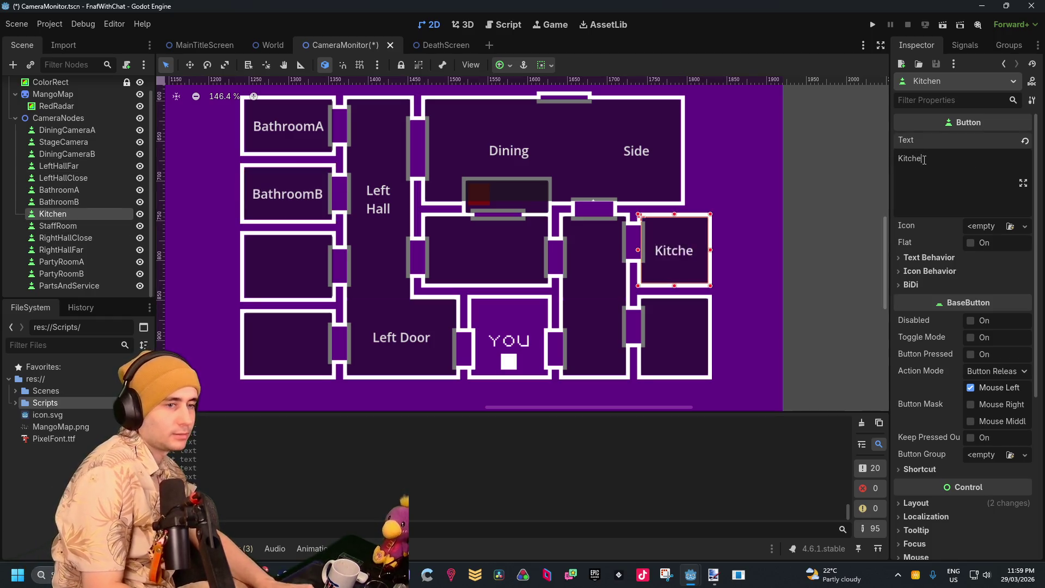
left_click(57, 226)
left_click(968, 173)
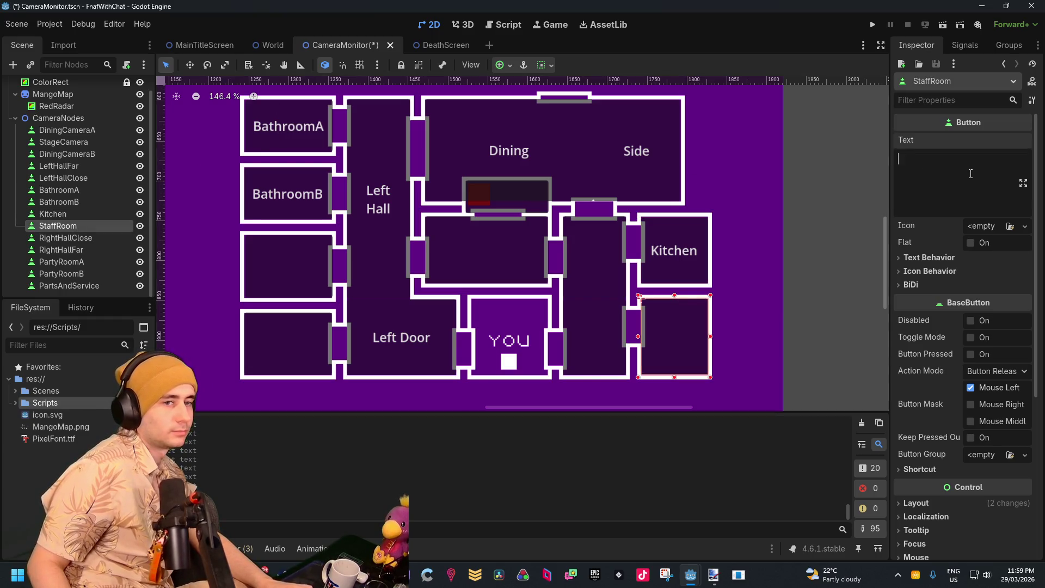
type("Staff")
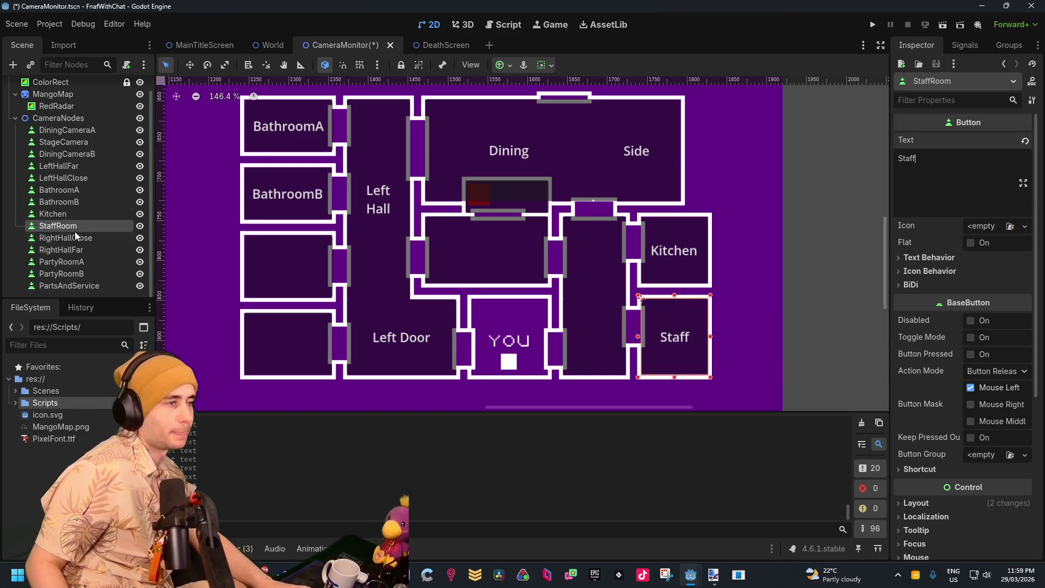
left_click(77, 237)
left_click(996, 173)
type("Right ")
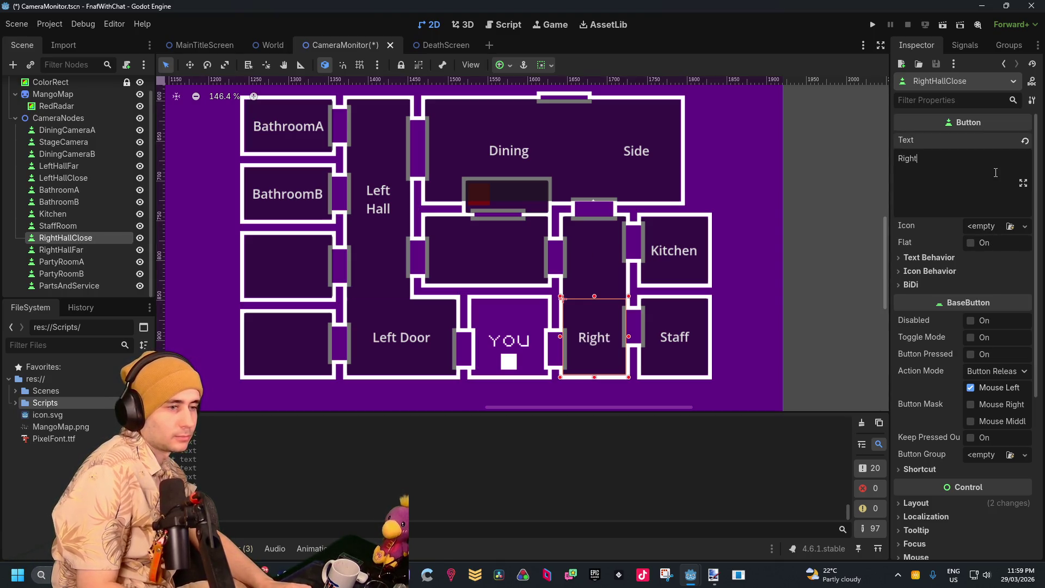
type("Door")
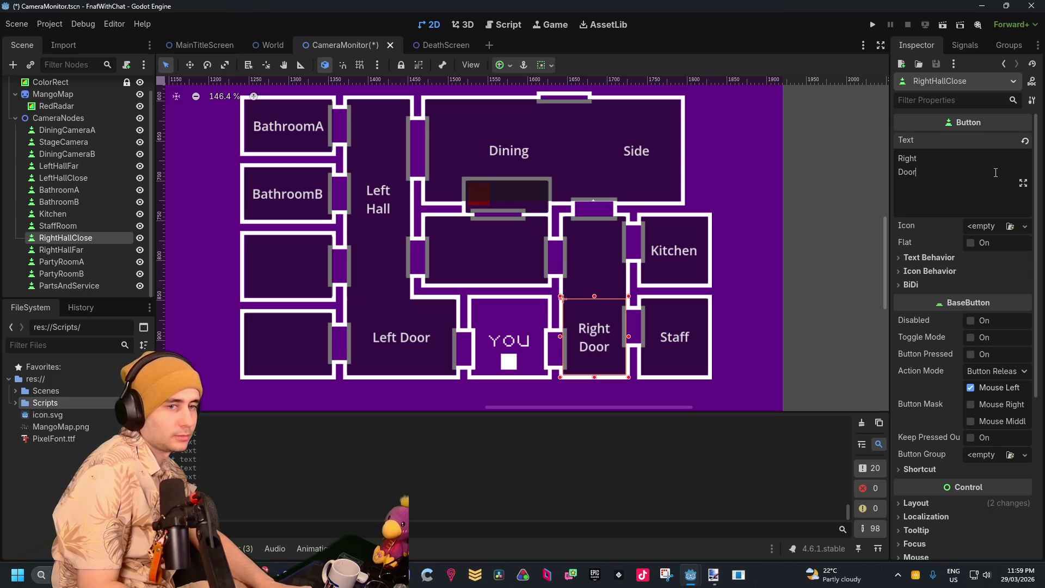
Label RightHallFar 'Right / Hall' and PartyRoomA 'Party Room / A' on two lines
left_click(61, 250)
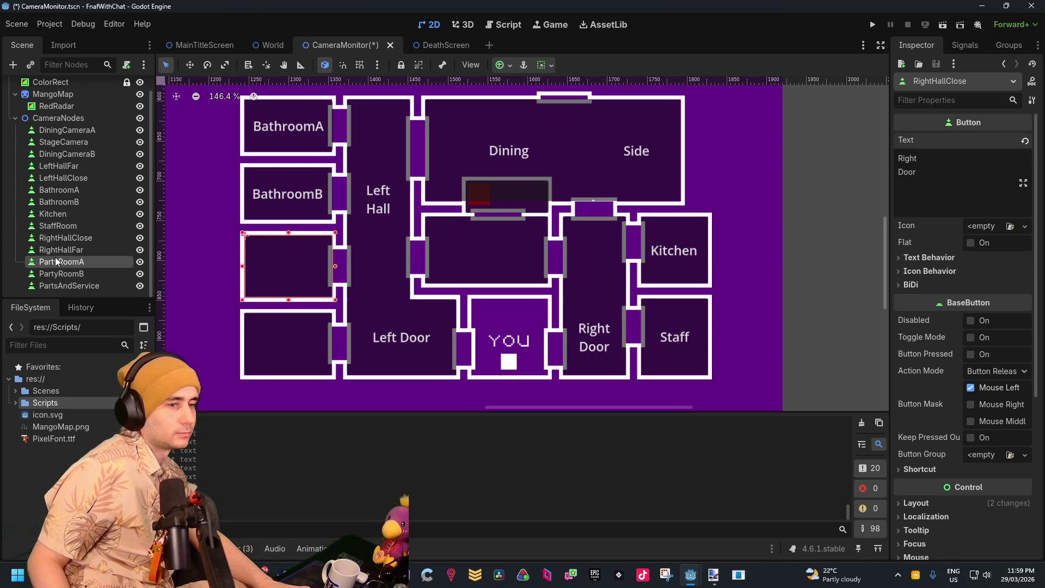
left_click(917, 175)
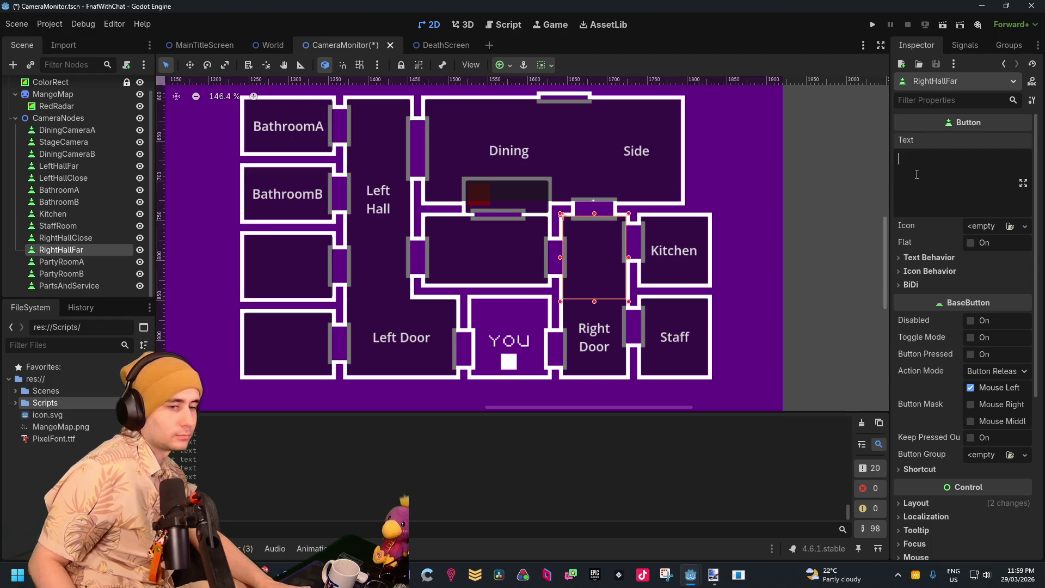
type("Right")
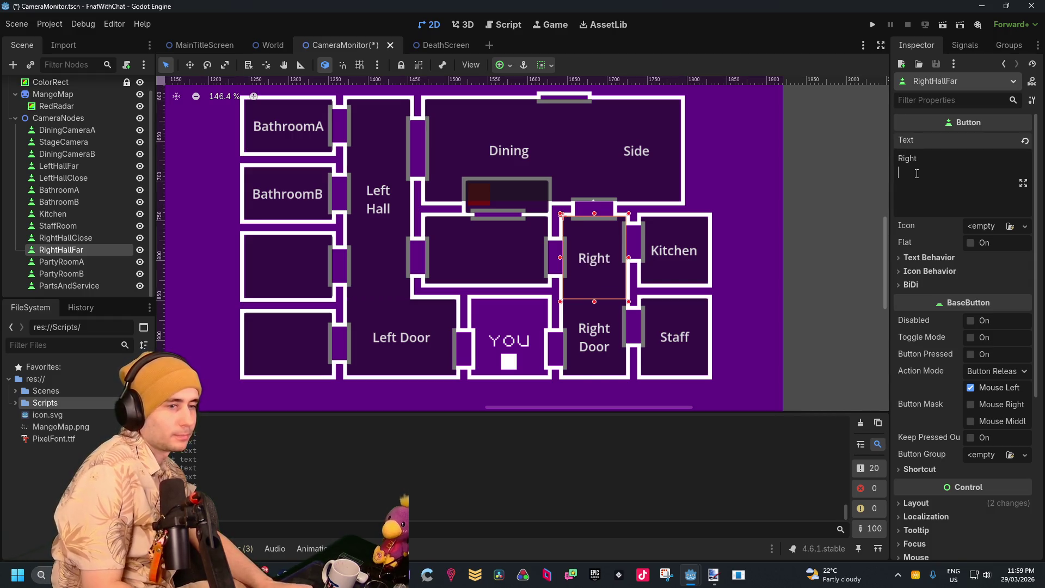
key("Return")
type("Hall")
left_click(61, 261)
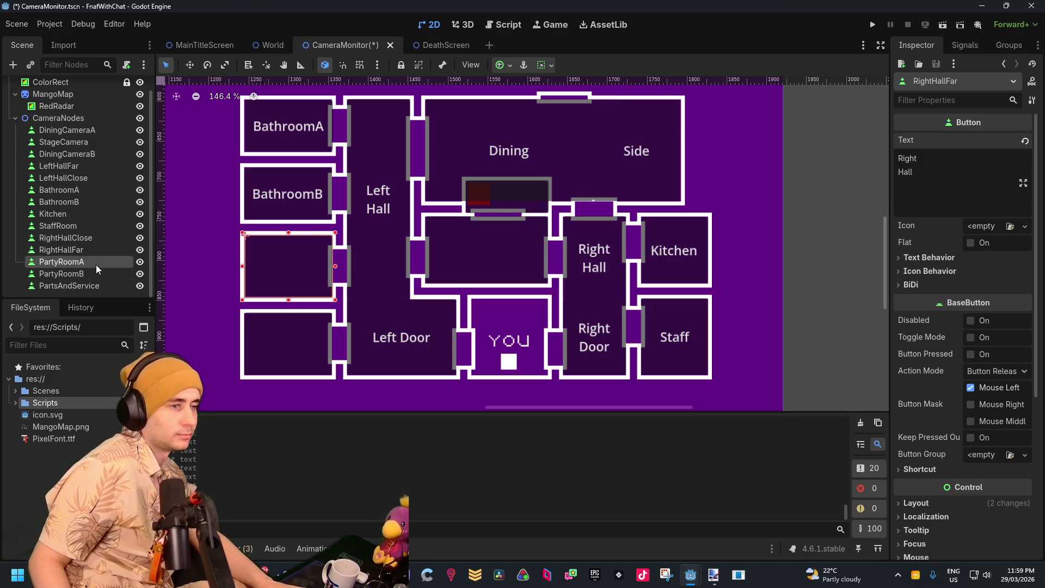
left_click(963, 166)
type("Part")
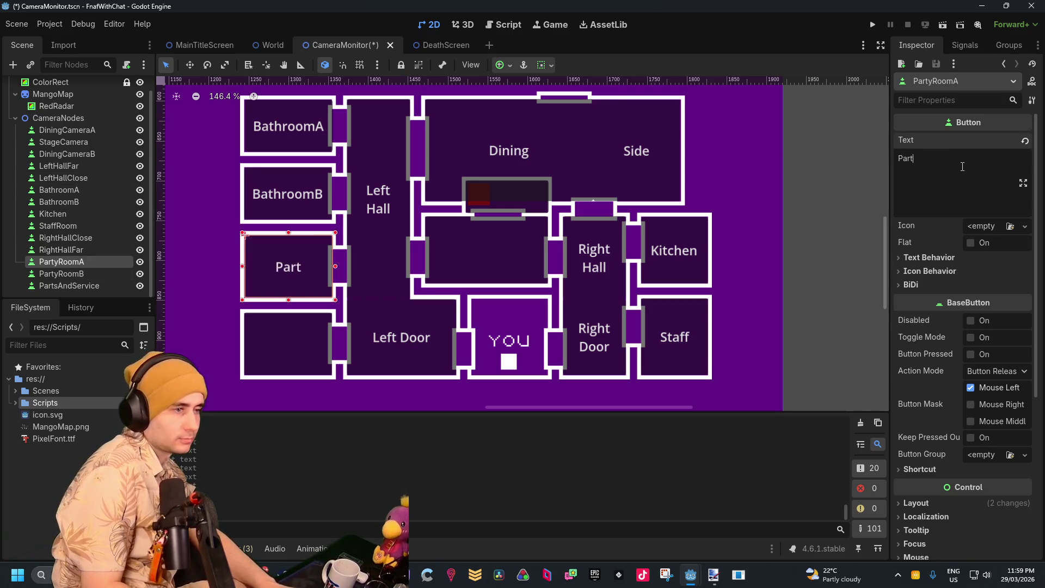
type("y Room")
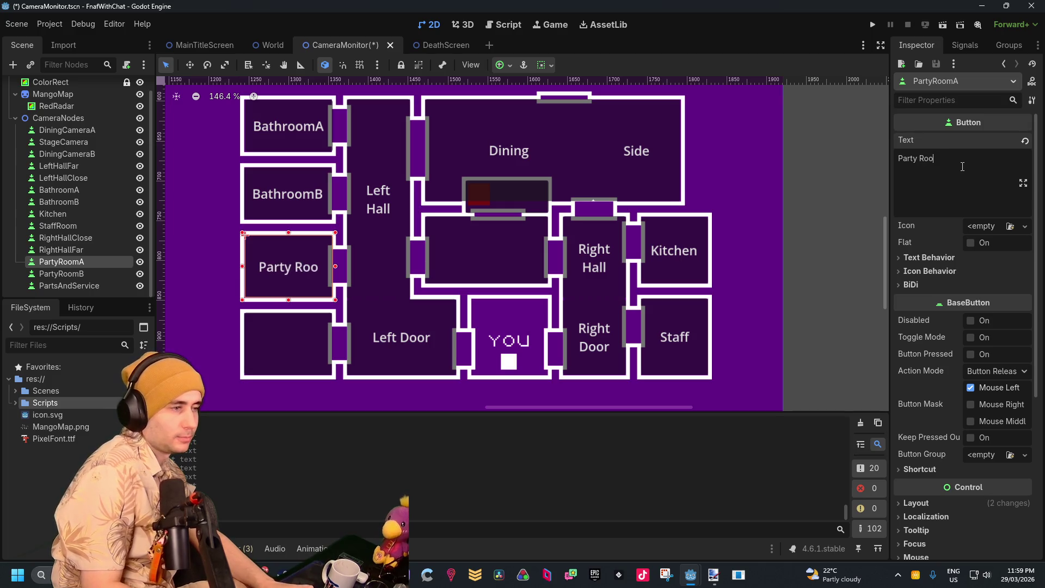
key("Return")
type("A")
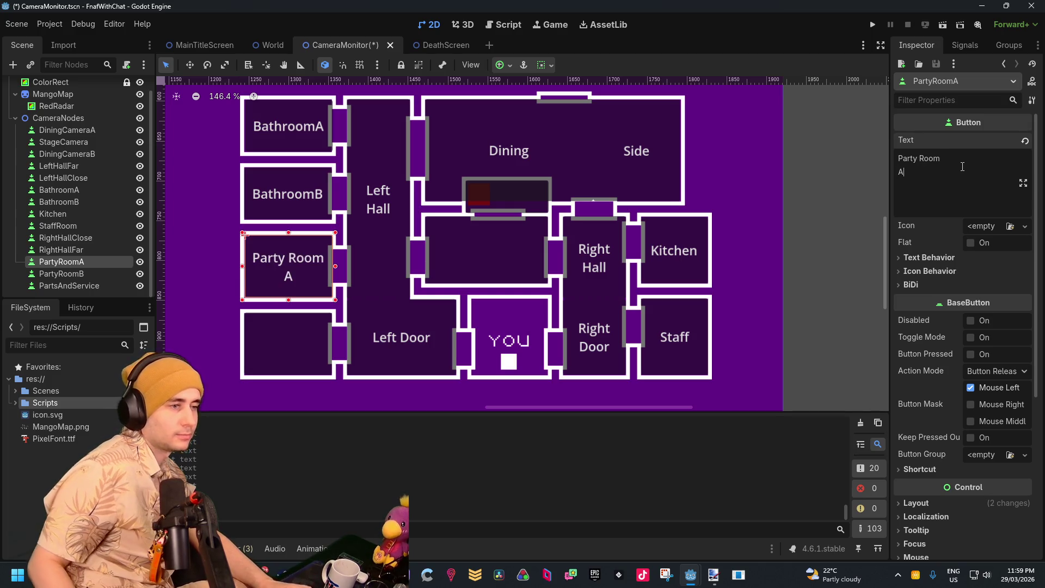
Label PartyRoomB 'Party Room B' and PartsAndService 'Parts & Service'
left_click(52, 274)
left_click(996, 174)
type("Party ")
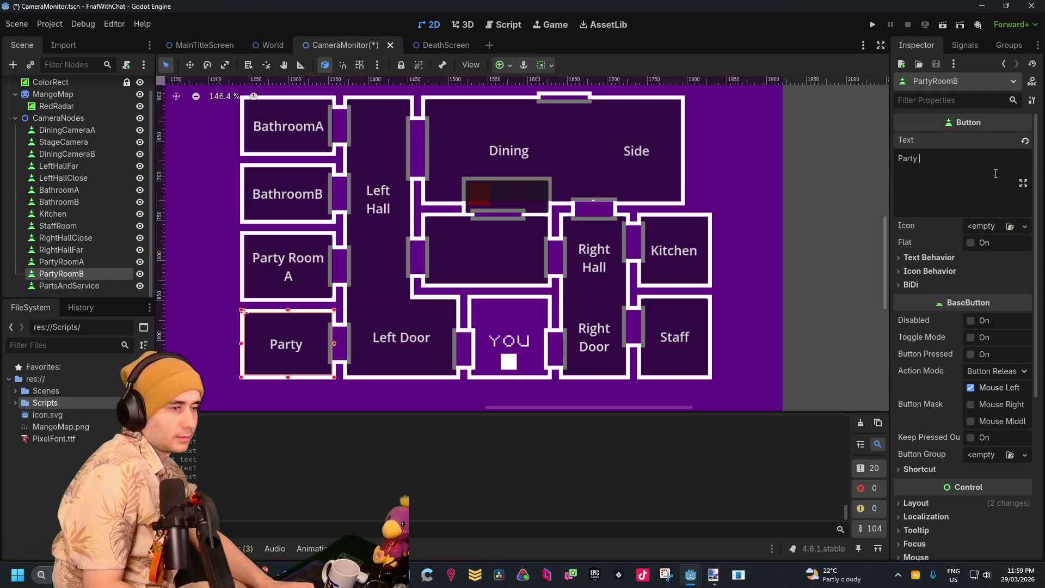
type("Room B")
key("BackSpace")
key("BackSpace")
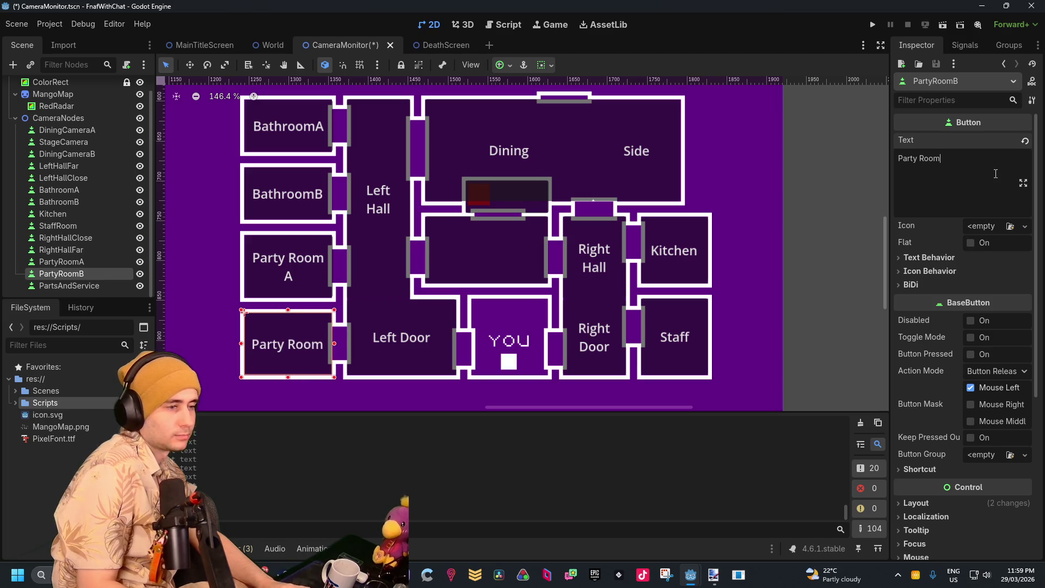
type("b")
key("BackSpace")
type("B")
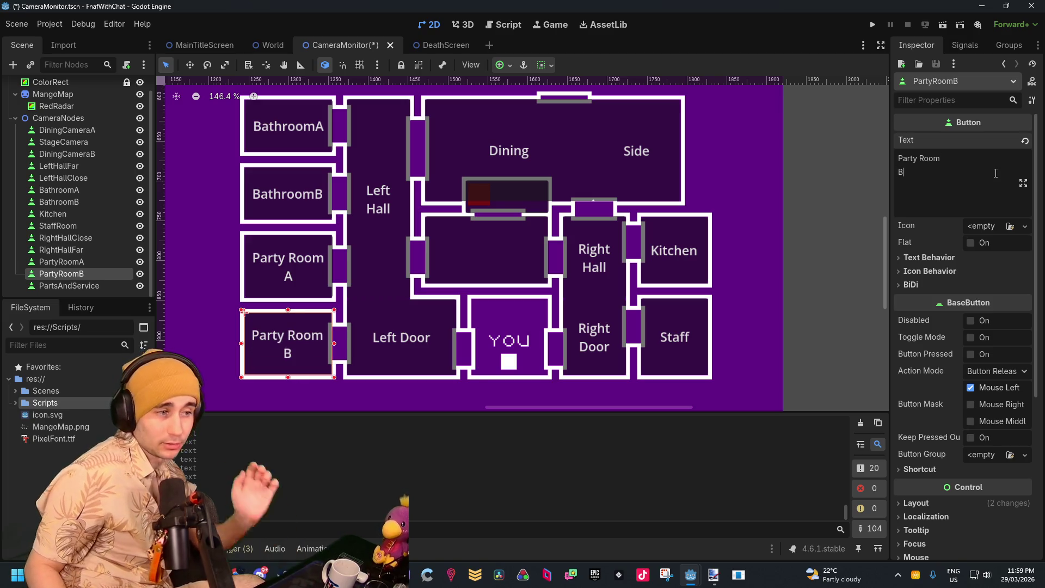
left_click(104, 285)
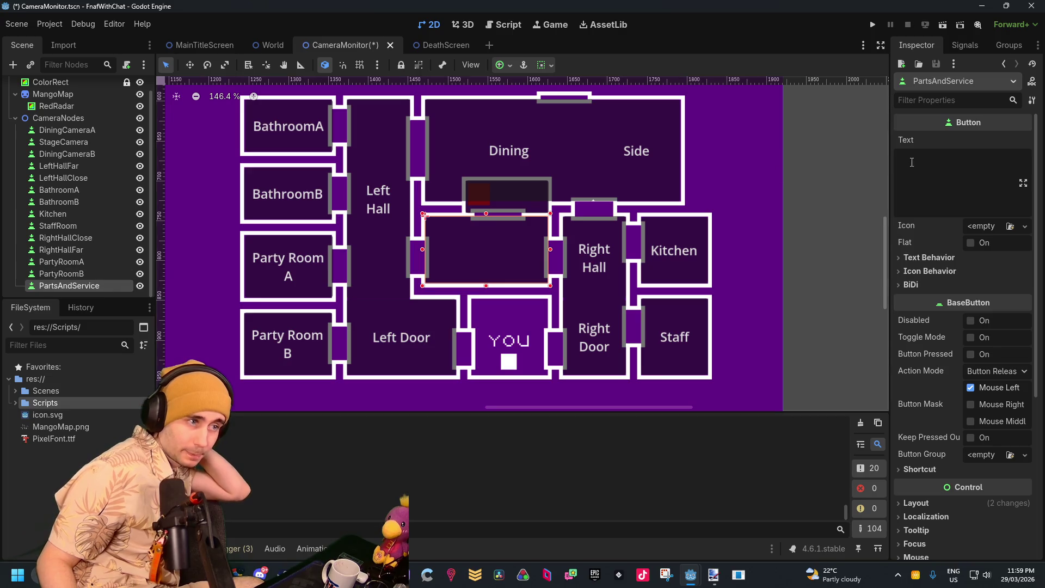
left_click(962, 162)
type("Parts ")
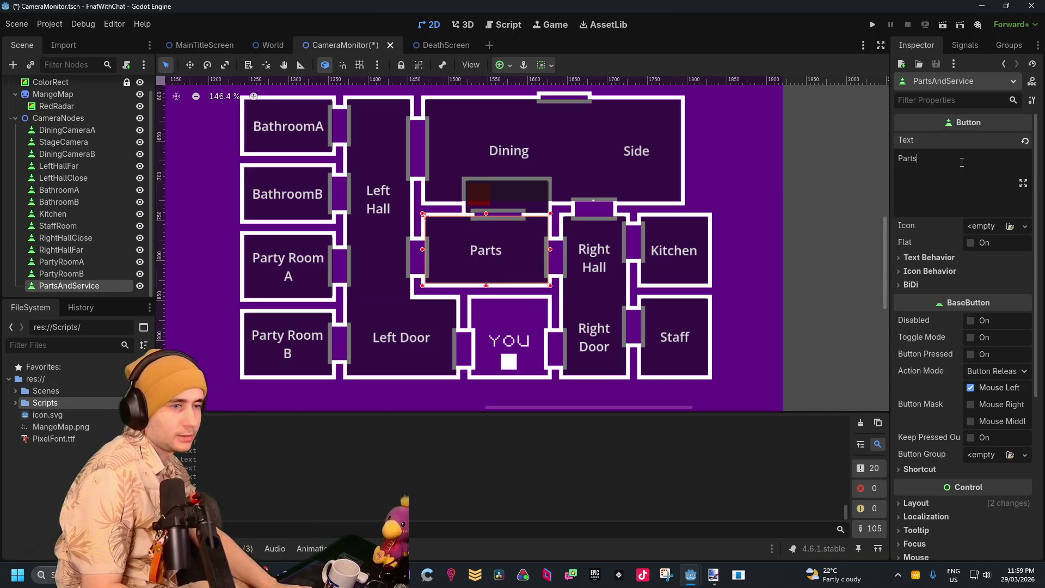
type("& Service")
left_click(554, 145)
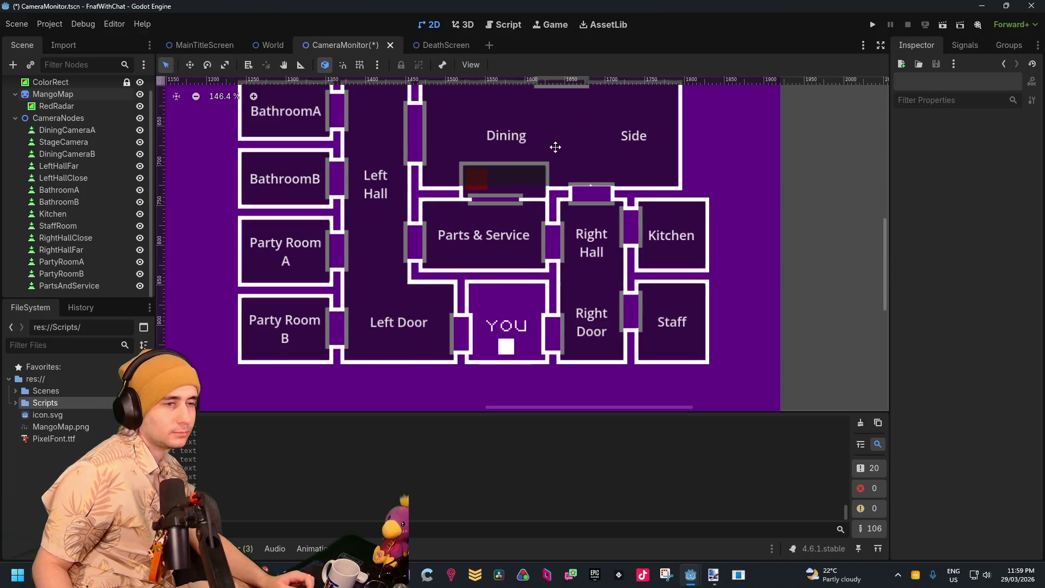
Review the room map of labelled camera buttons, then fold away the CameraNodes children
left_click_drag(553, 145, 582, 276)
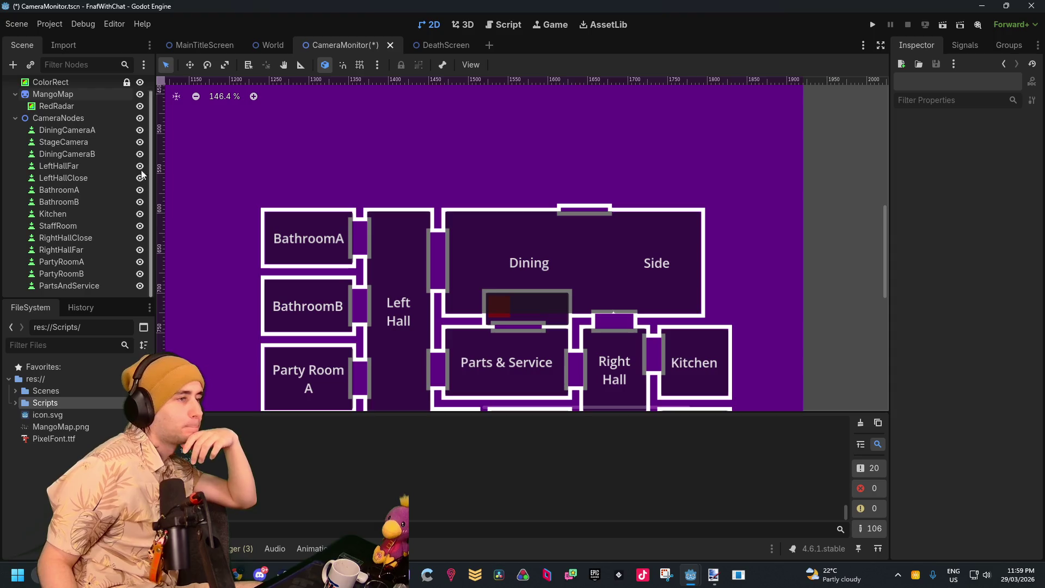
scroll(53, 137, "up", 1)
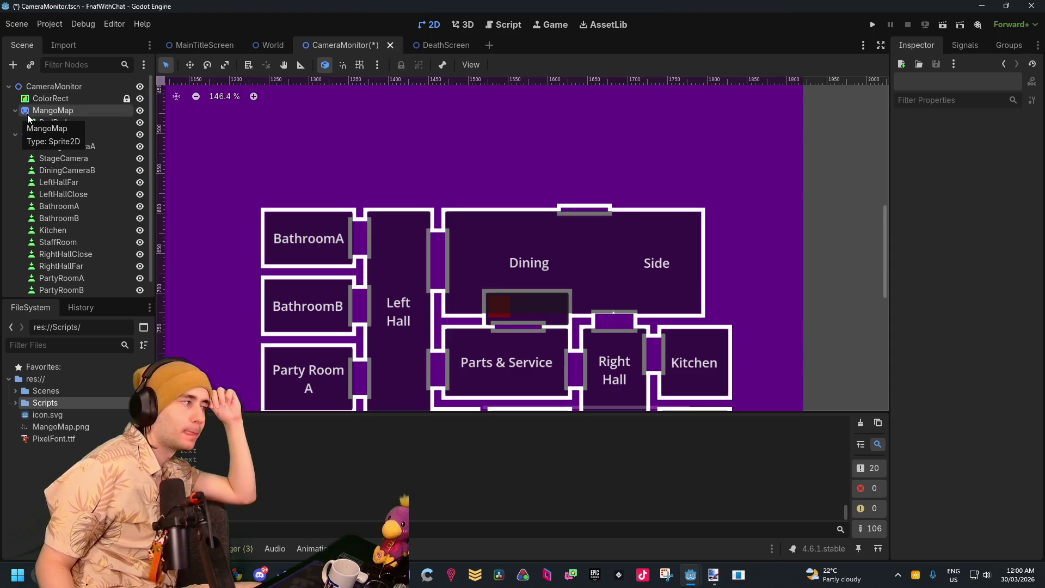
scroll(345, 169, "down", 5)
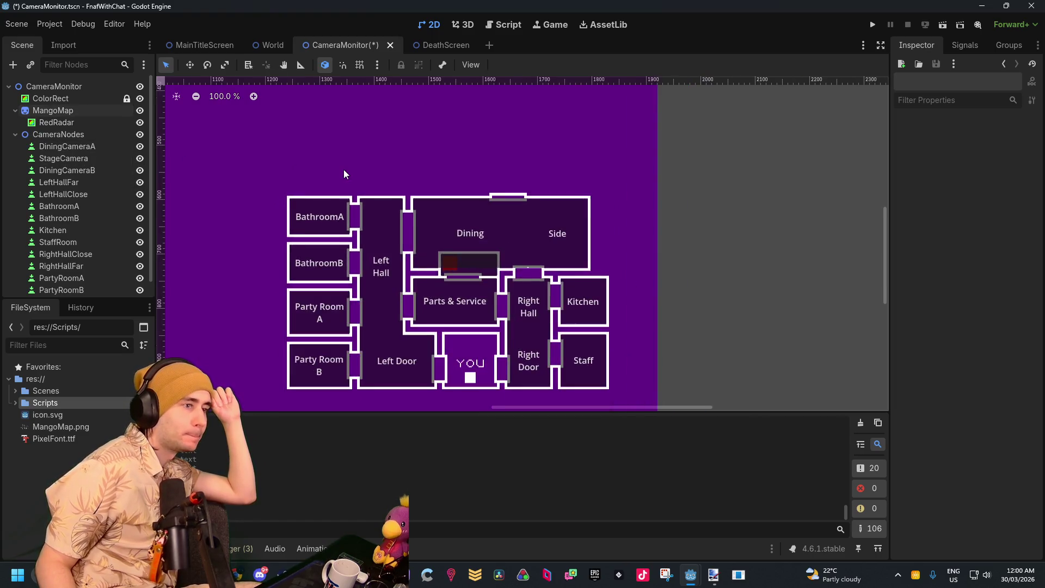
mouse_move(457, 205)
left_mouse_down()
mouse_move(523, 240)
mouse_move(516, 232)
left_mouse_up()
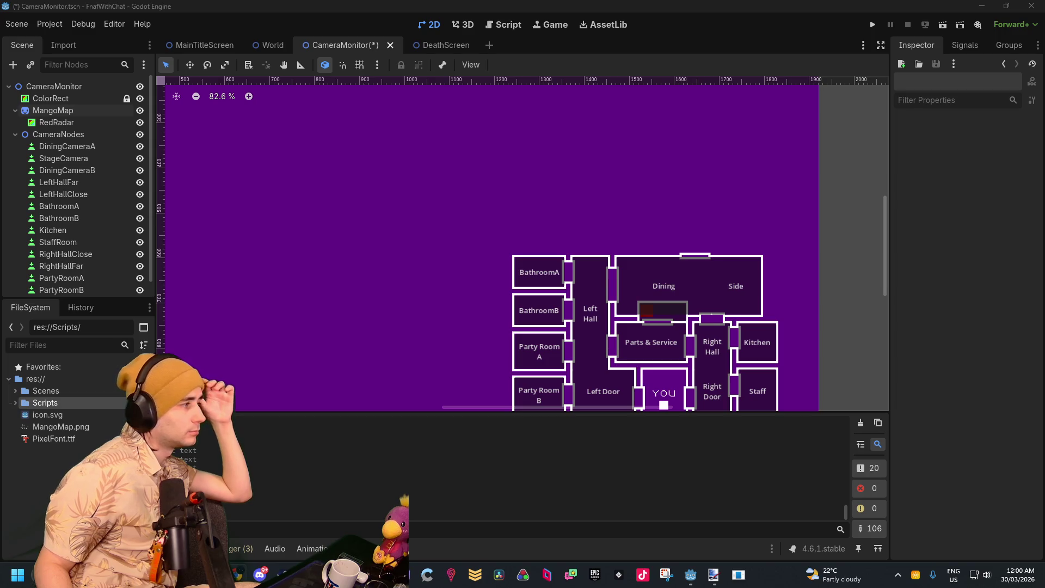
scroll(537, 301, "down", 3)
scroll(402, 210, "up", 5)
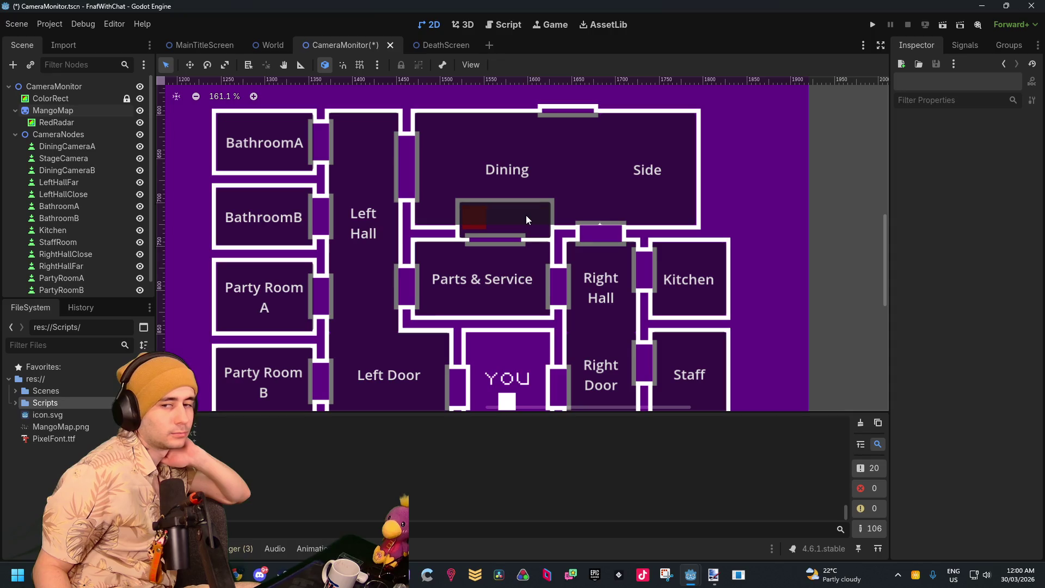
scroll(526, 214, "down", 3)
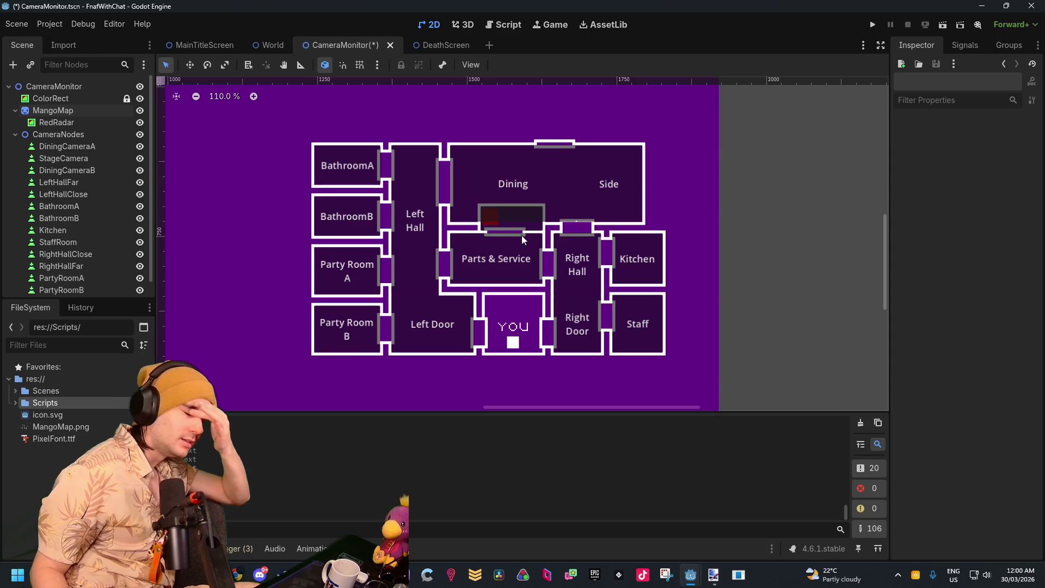
scroll(405, 218, "down", 4)
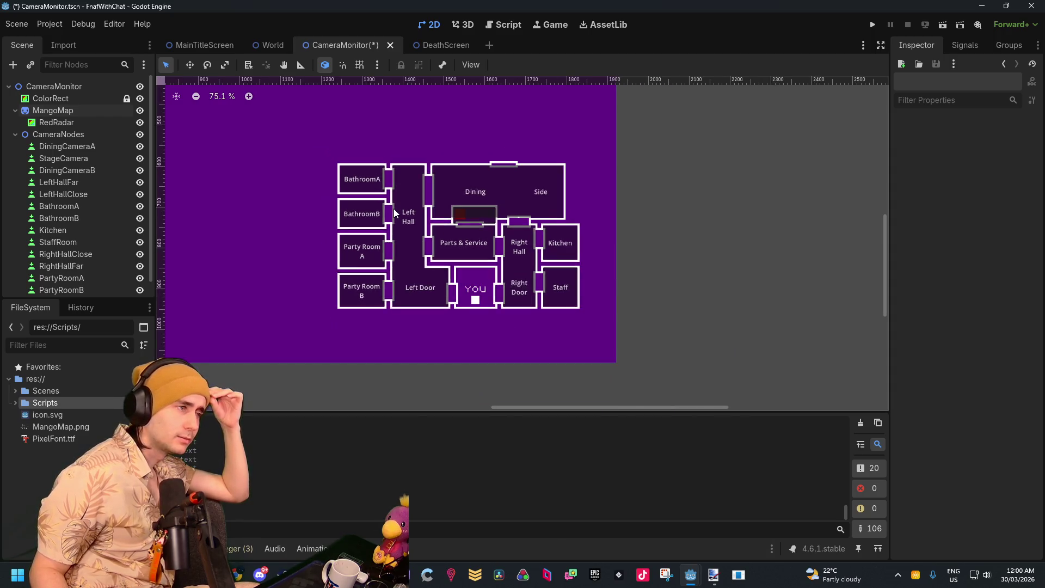
scroll(80, 180, "down", 1)
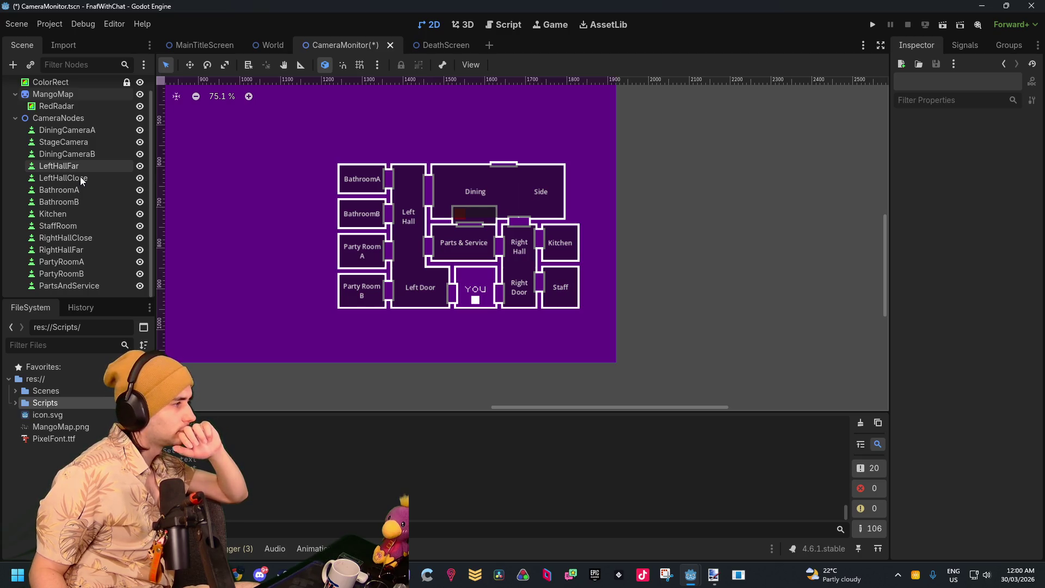
left_click(16, 118)
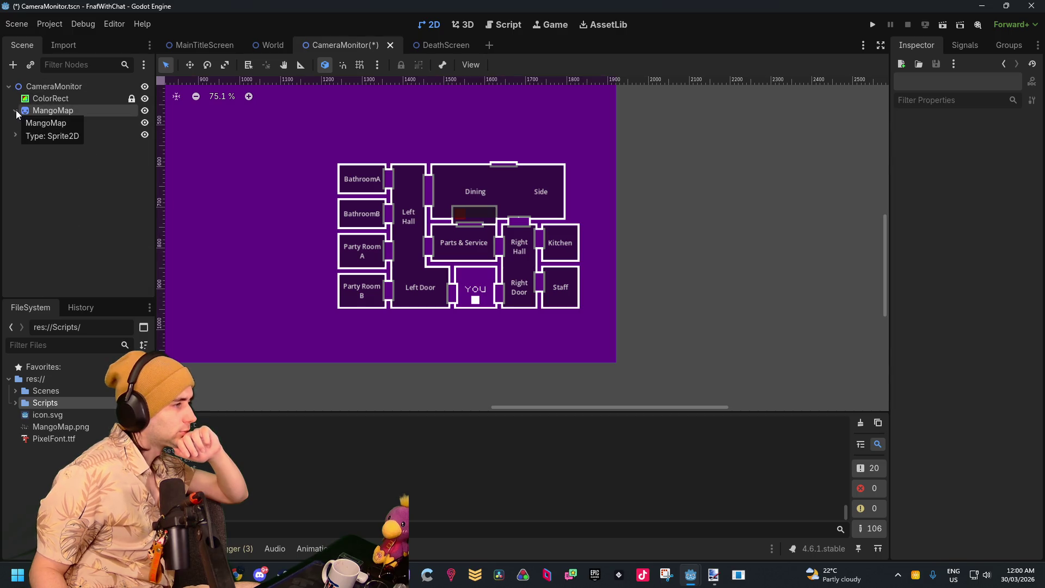
Select RedRadar, reposition the map view, and move CameraNodes above MangoMap in the tree
left_click(33, 123)
scroll(338, 163, "down", 1)
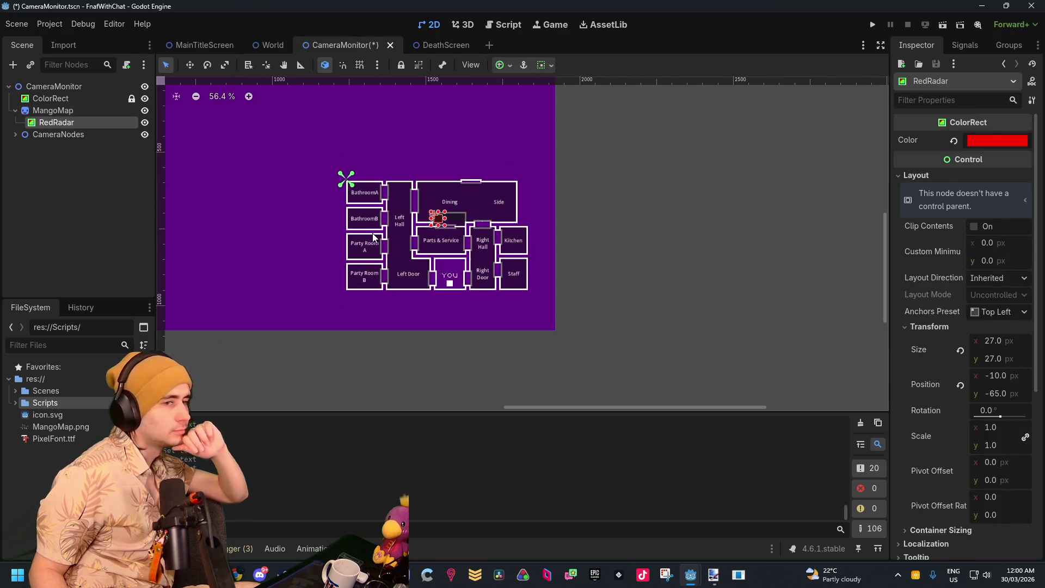
left_click_drag(346, 174, 369, 243)
scroll(395, 291, "up", 1)
scroll(394, 291, "up", 5)
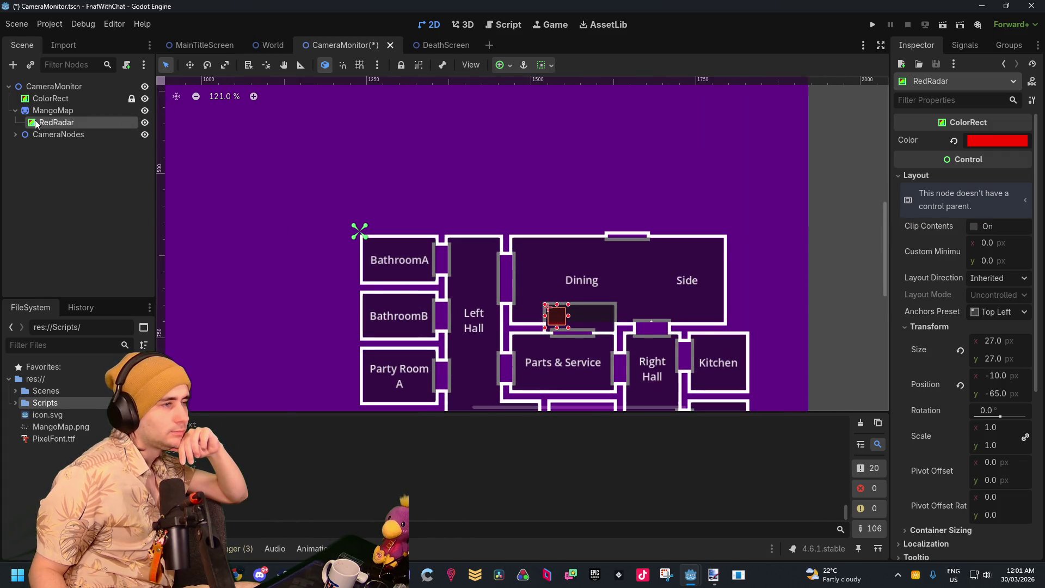
left_click_drag(34, 136, 26, 111)
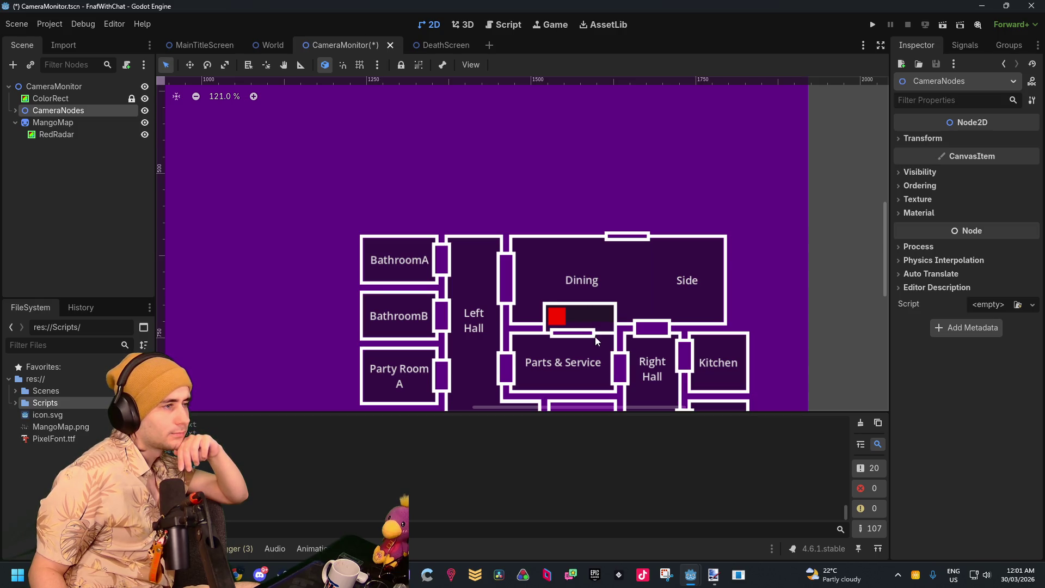
Select the ColorRect background node and scroll around the map view
left_click(49, 151)
left_click(40, 102)
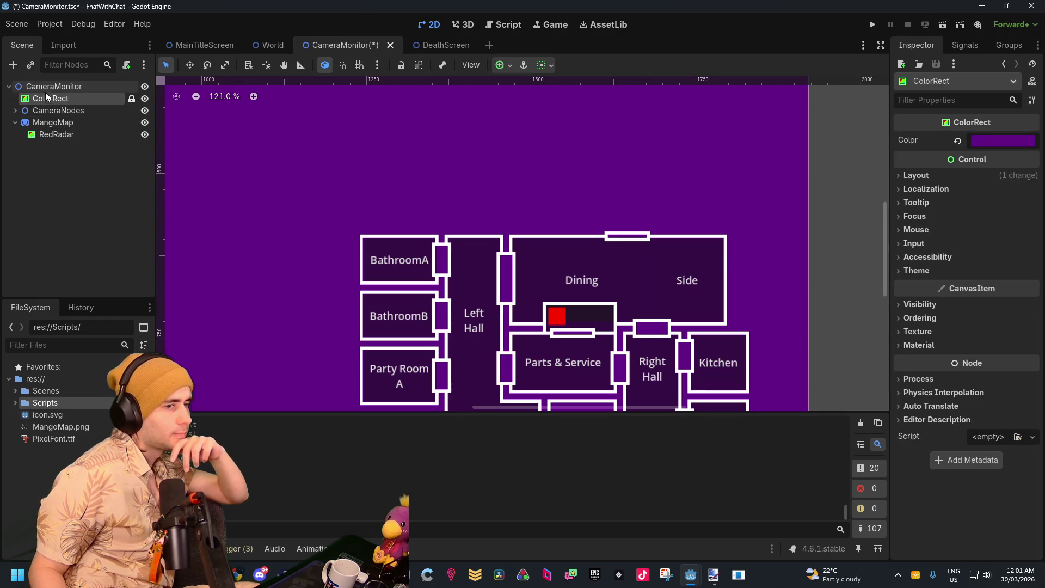
scroll(573, 217, "down", 5)
scroll(676, 228, "right", 3)
scroll(639, 276, "up", 3)
scroll(636, 277, "down", 6)
scroll(489, 223, "up", 2)
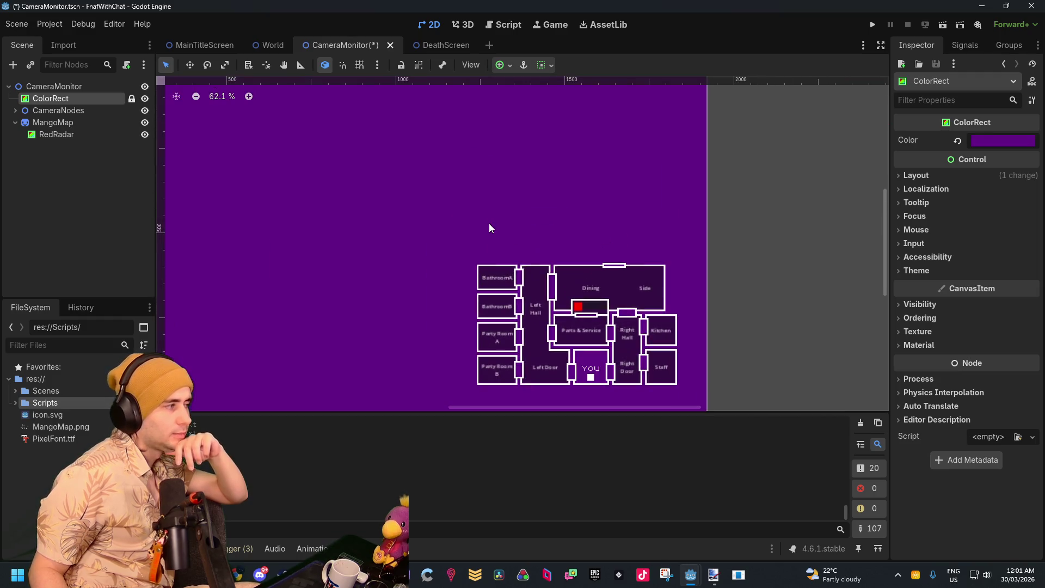
scroll(422, 210, "right", 2)
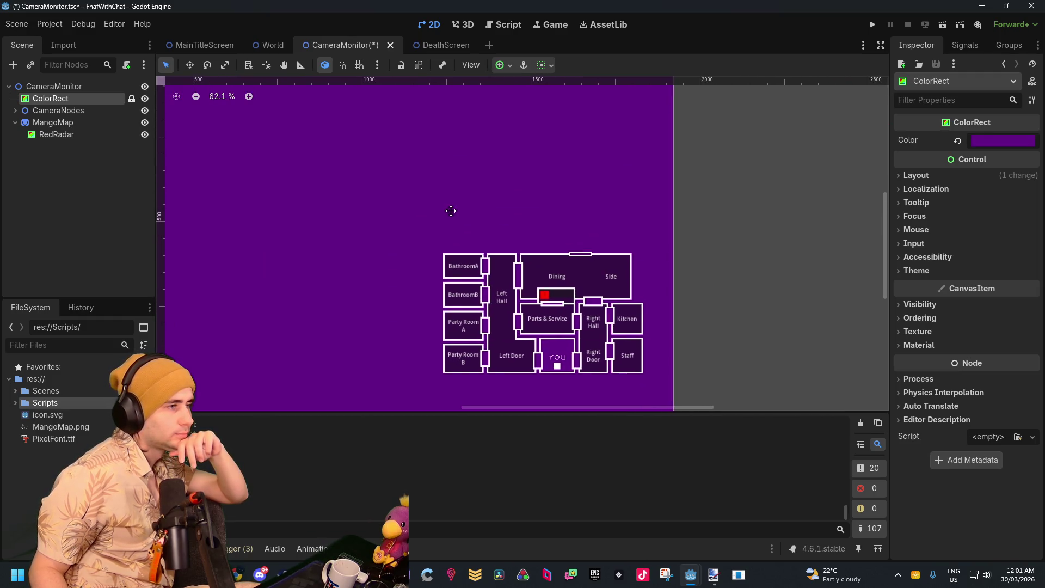
Select the CameraMonitor root node and bring up its context menu
left_click(97, 173)
left_click(54, 89)
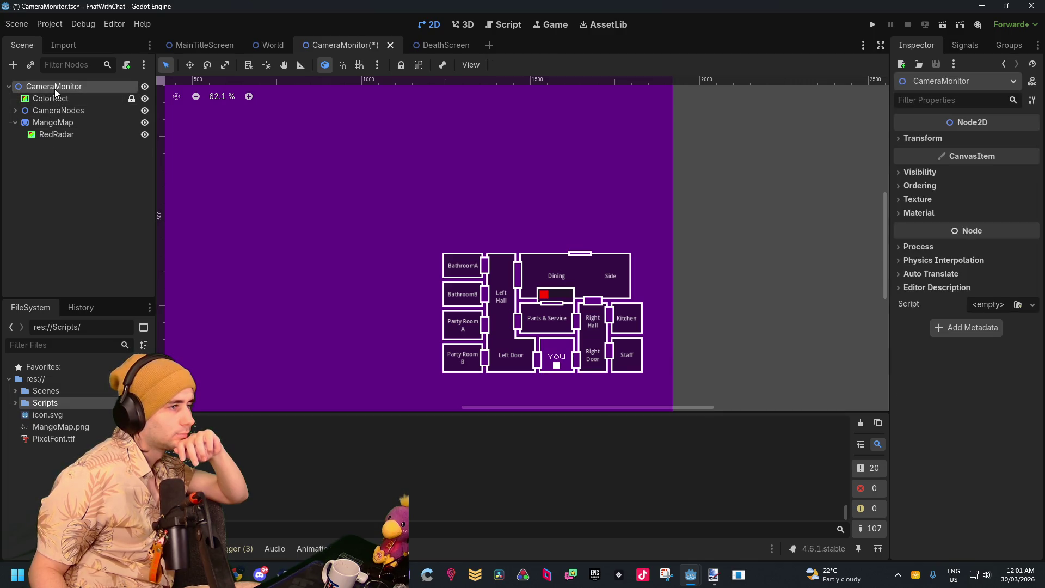
right_click(54, 90)
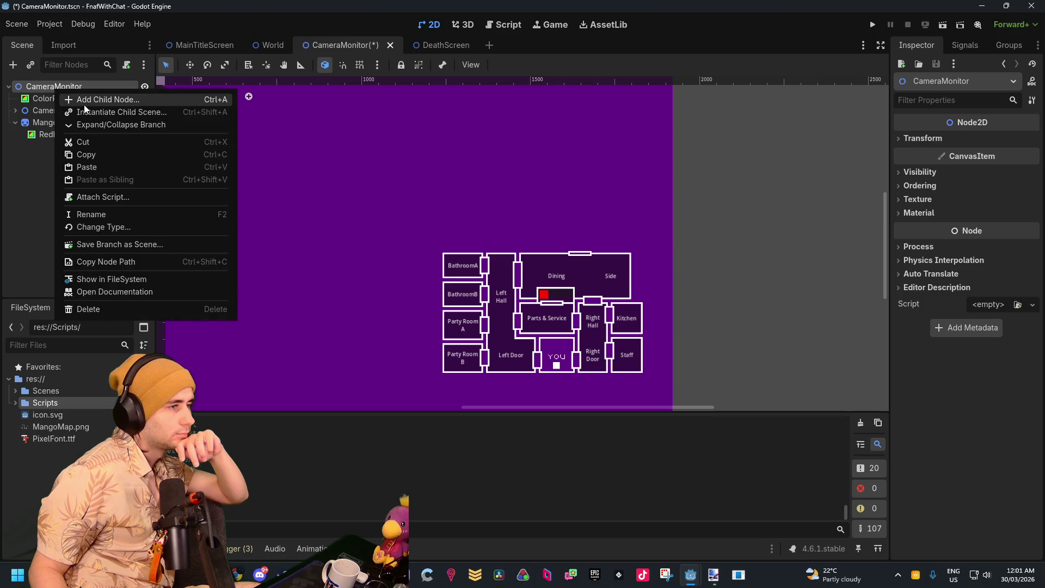
Add a Sprite2D child under CameraMonitor by searching 'spr', then open its Texture choices
left_click(92, 102)
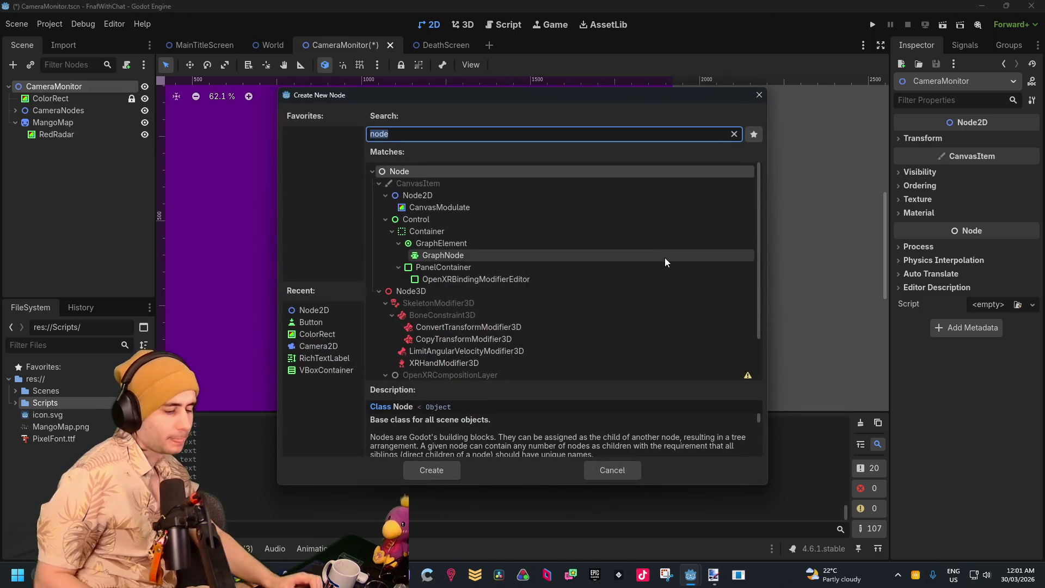
type("nod")
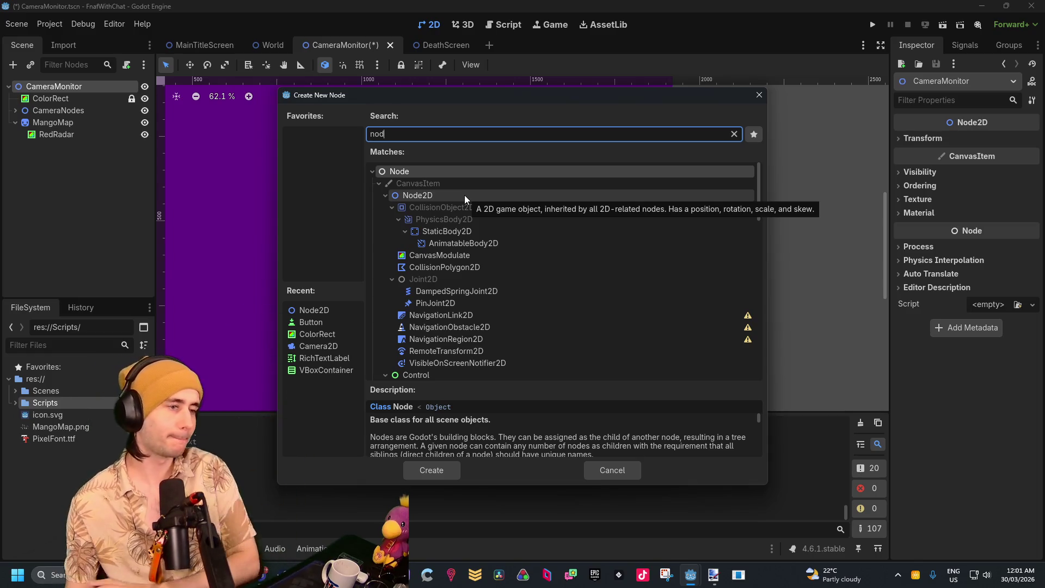
scroll(458, 250, "down", 1)
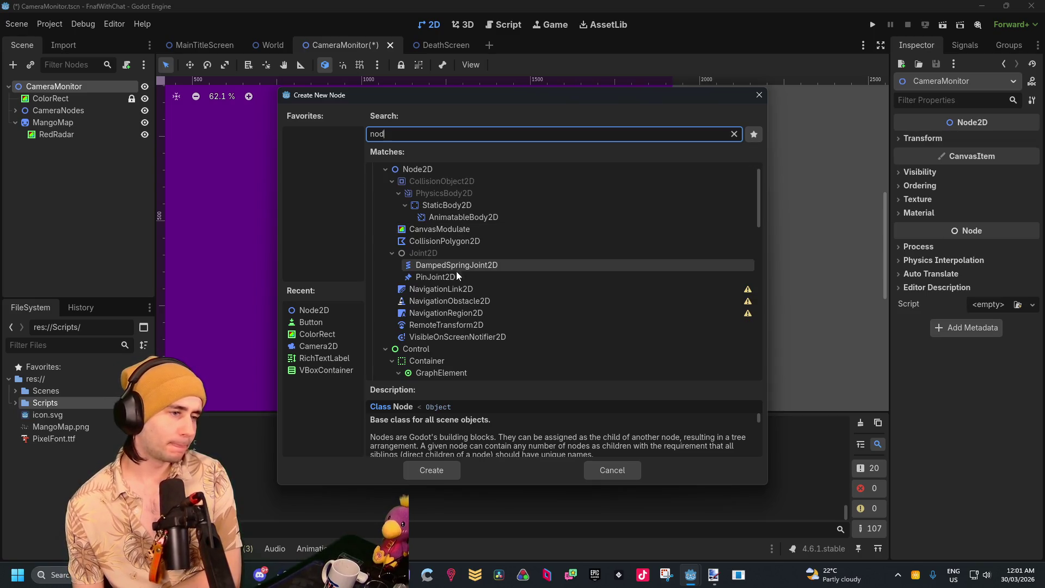
scroll(482, 316, "down", 2)
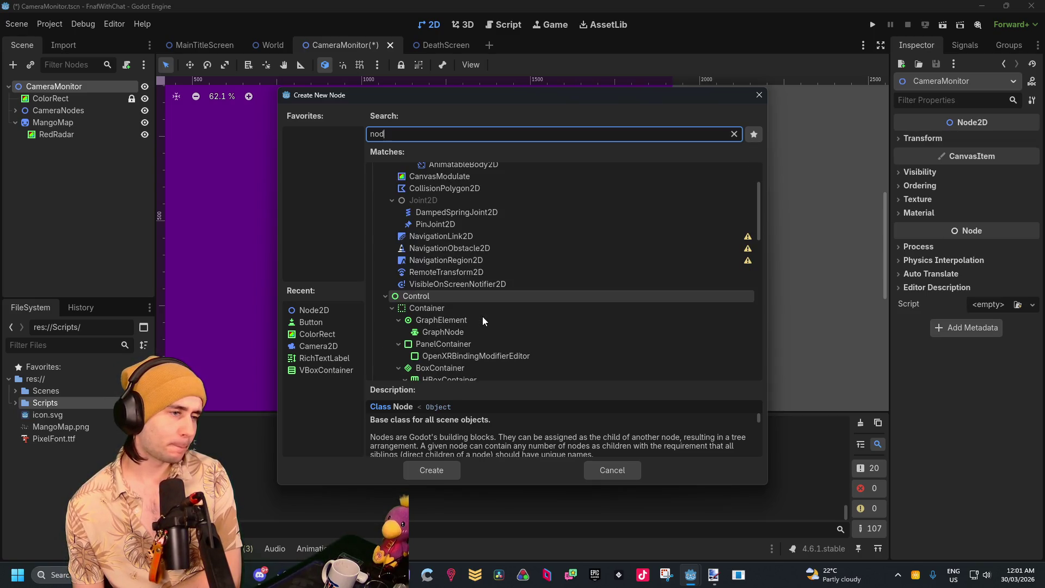
scroll(482, 320, "down", 4)
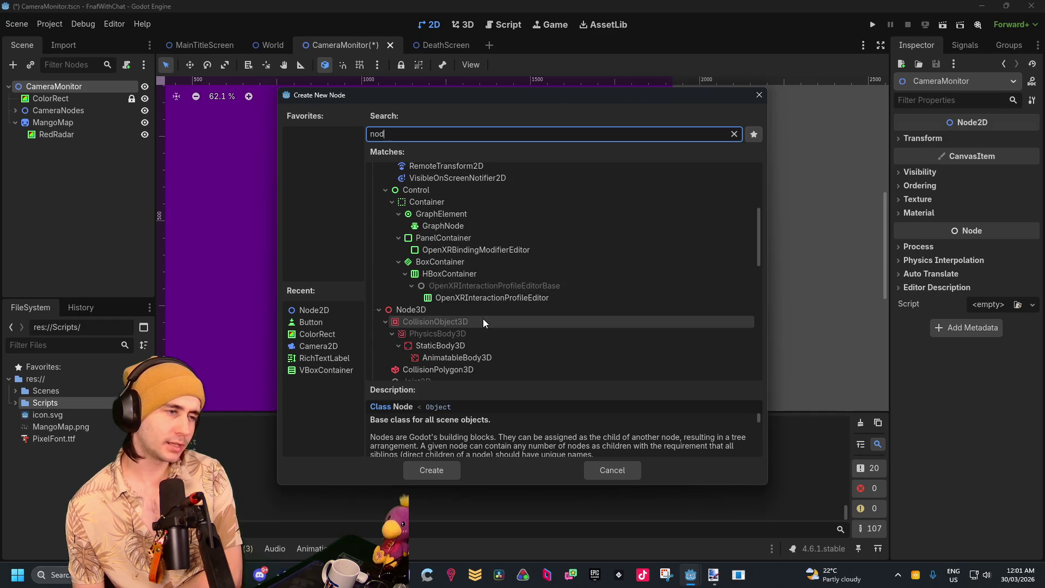
scroll(482, 318, "up", 7)
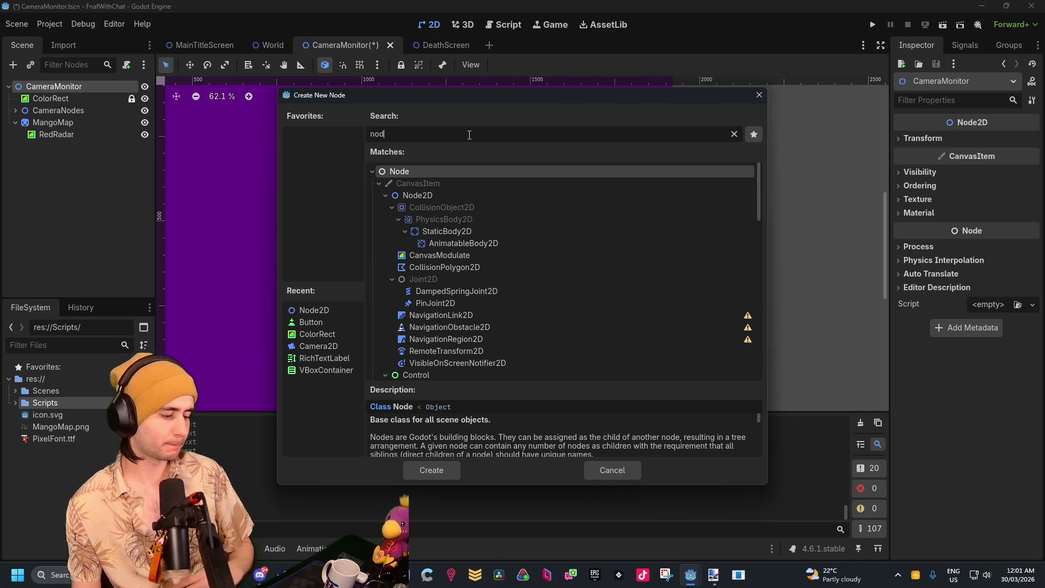
key("BackSpace")
key("BackSpace")
key("BackSpace")
type("spr")
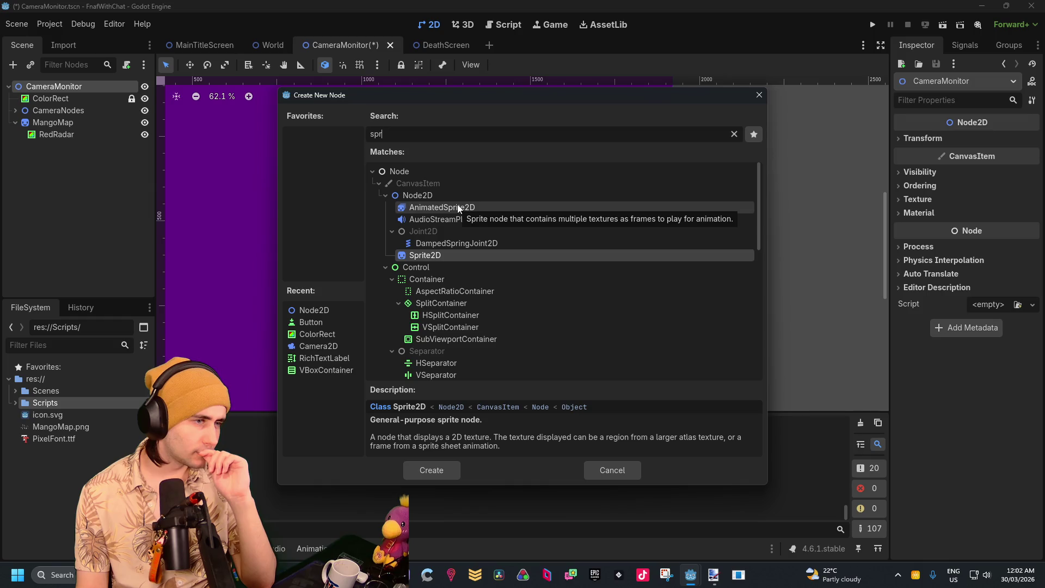
double_click(449, 256)
left_click(999, 142)
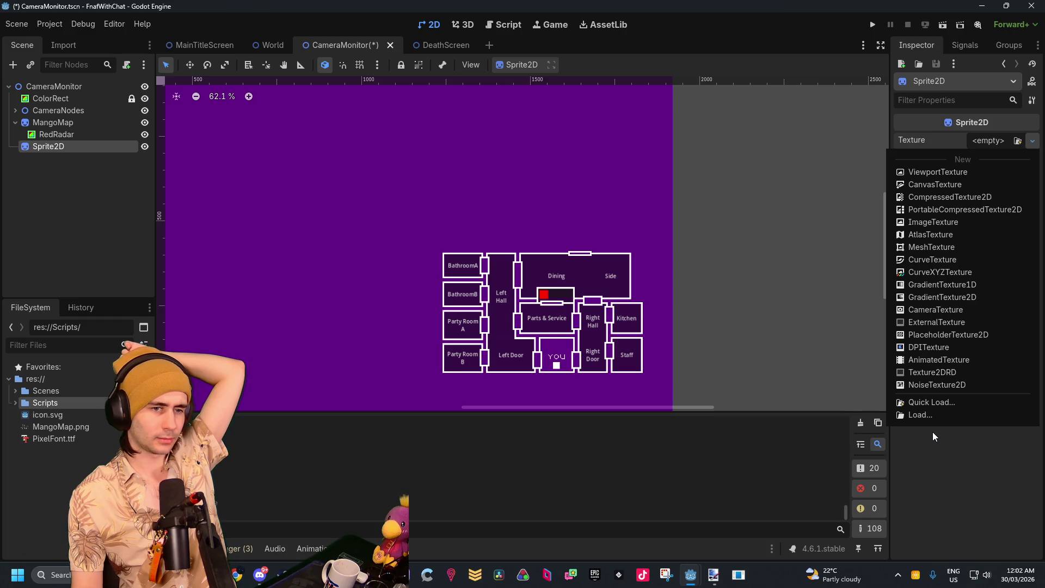
Give the Sprite2D a New ImageTexture and inspect its resource preview
left_click(939, 224)
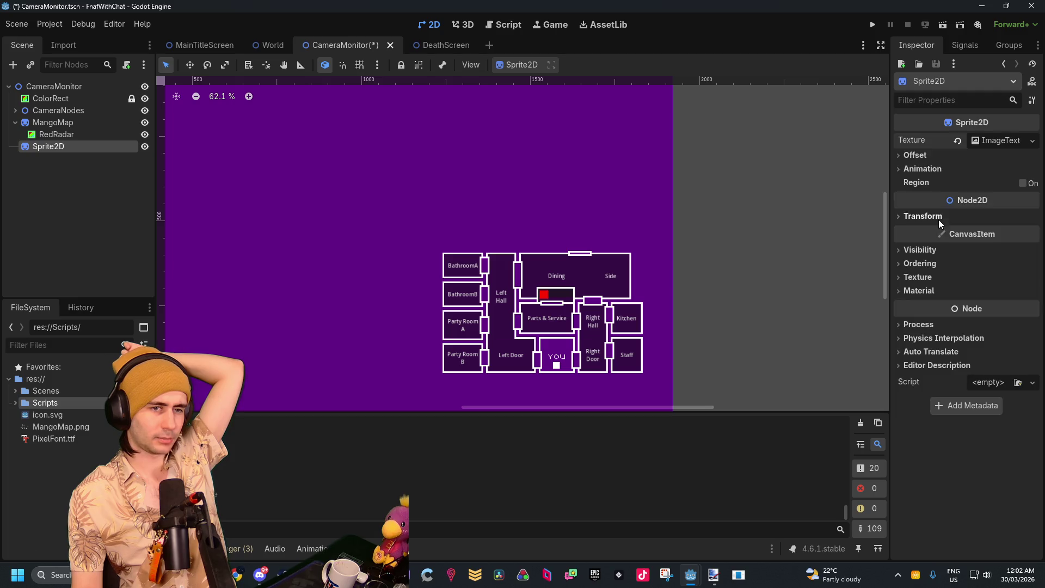
left_click(986, 142)
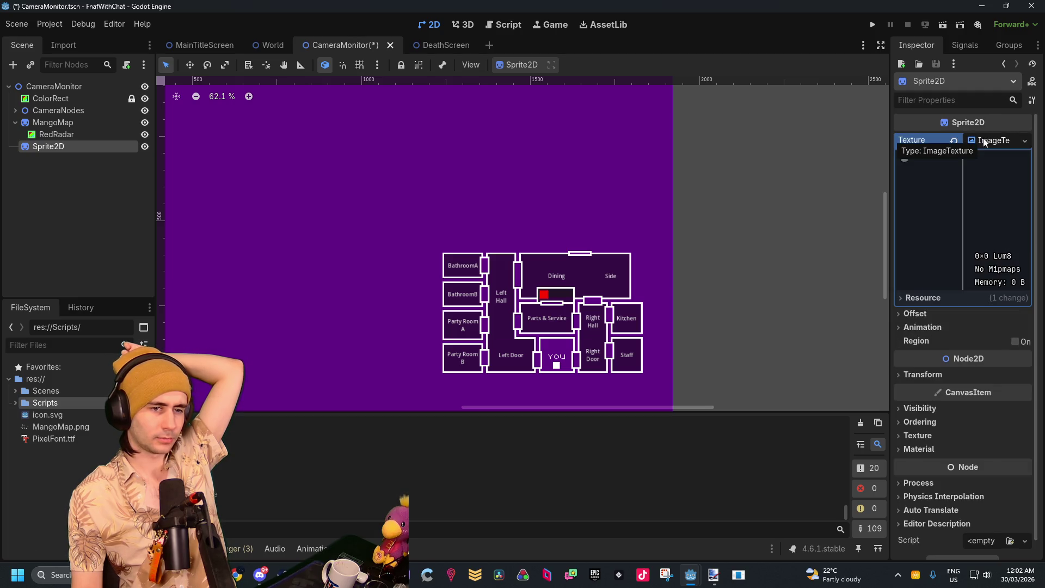
left_click(985, 141)
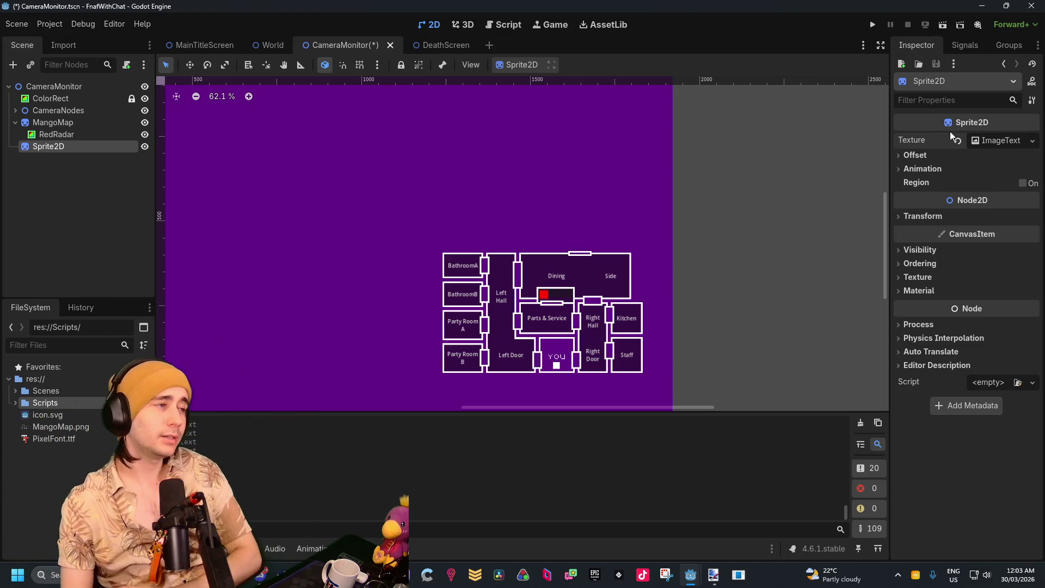
left_click(991, 139)
left_click(990, 139)
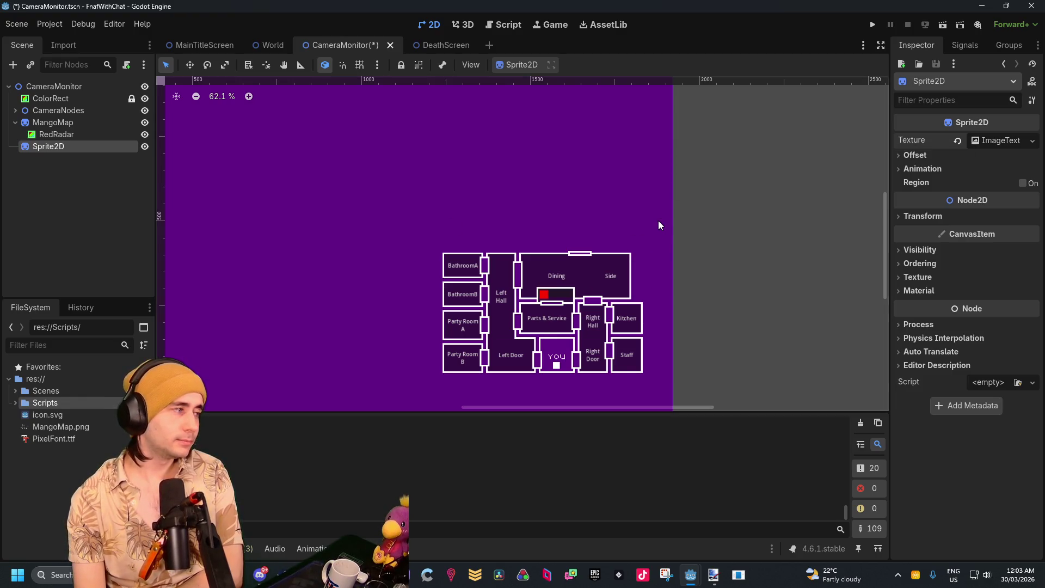
left_click(916, 156)
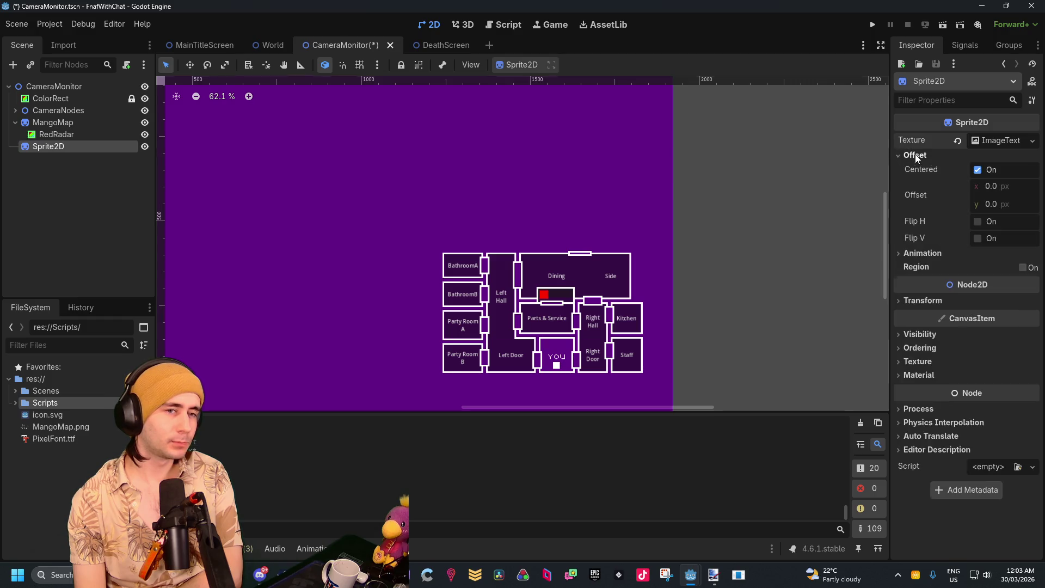
left_click(988, 141)
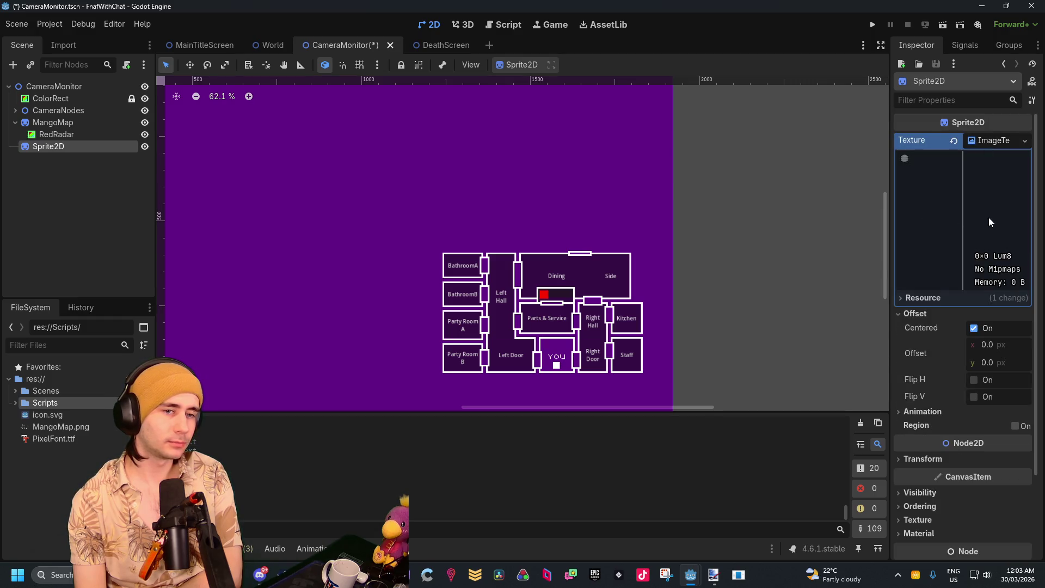
left_click(1002, 141)
left_click(1002, 141)
left_click(1002, 140)
Reassign a fresh ImageTexture, resize the sprite to about 824×407, and drag icon.svg into the scene
left_click(958, 142)
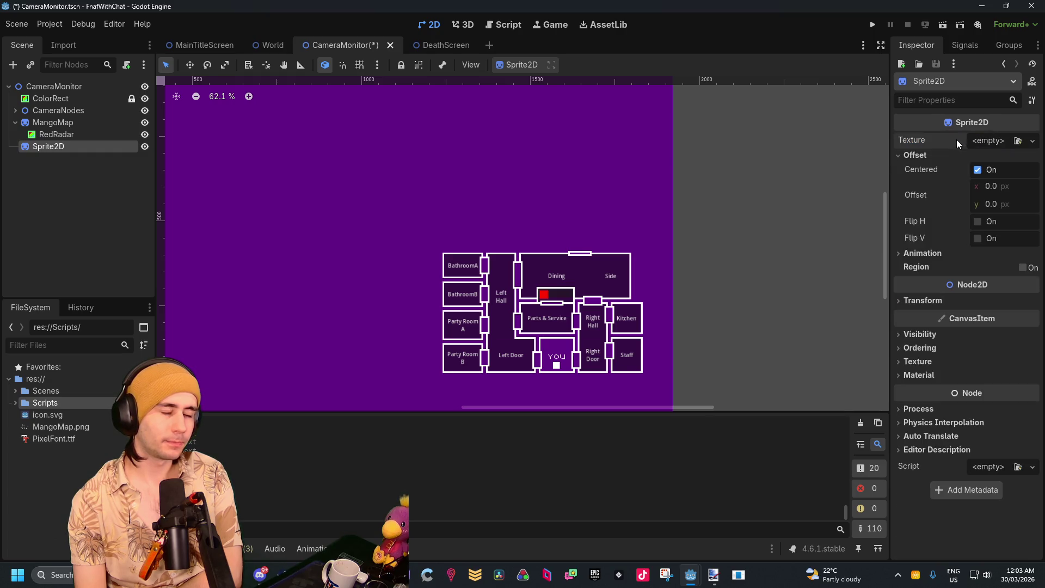
left_click(997, 141)
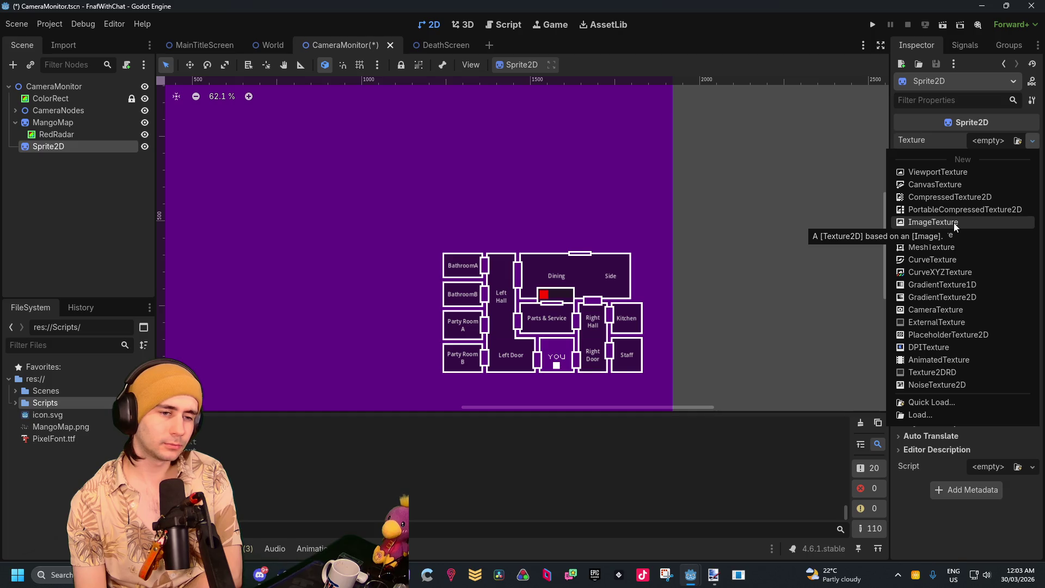
left_click(955, 223)
scroll(689, 210, "down", 2)
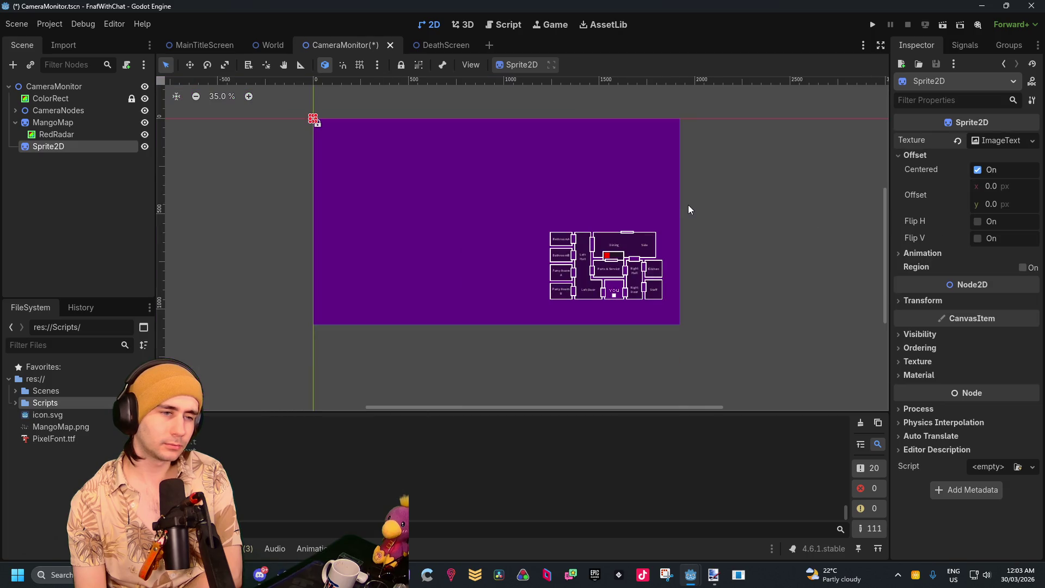
scroll(327, 140, "up", 3)
mouse_move(317, 110)
left_mouse_down()
mouse_move(408, 170)
mouse_move(654, 278)
left_mouse_up()
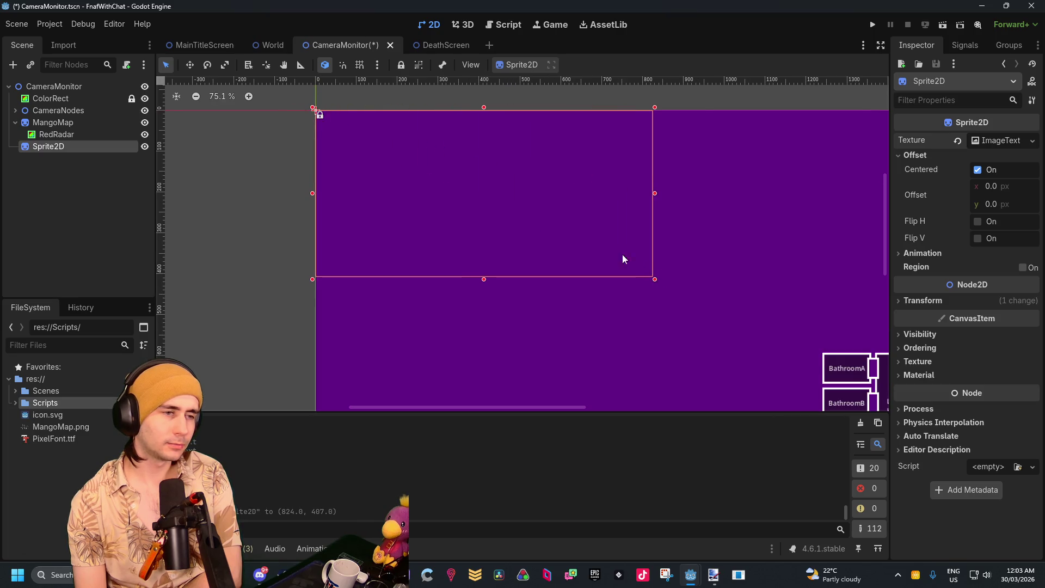
left_click(1001, 141)
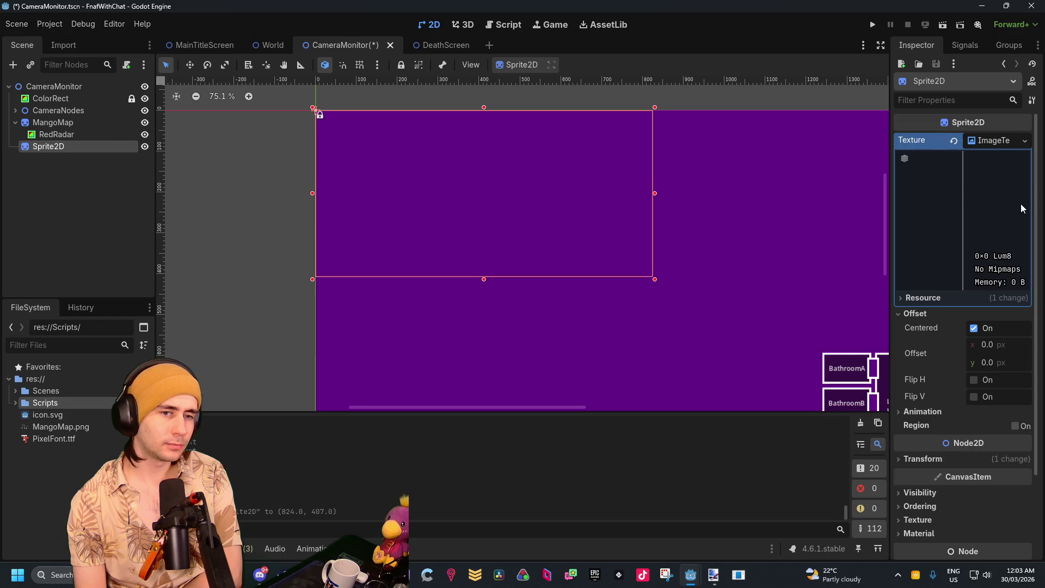
mouse_move(43, 415)
left_mouse_down()
mouse_move(463, 197)
mouse_move(961, 215)
mouse_move(452, 184)
left_mouse_up()
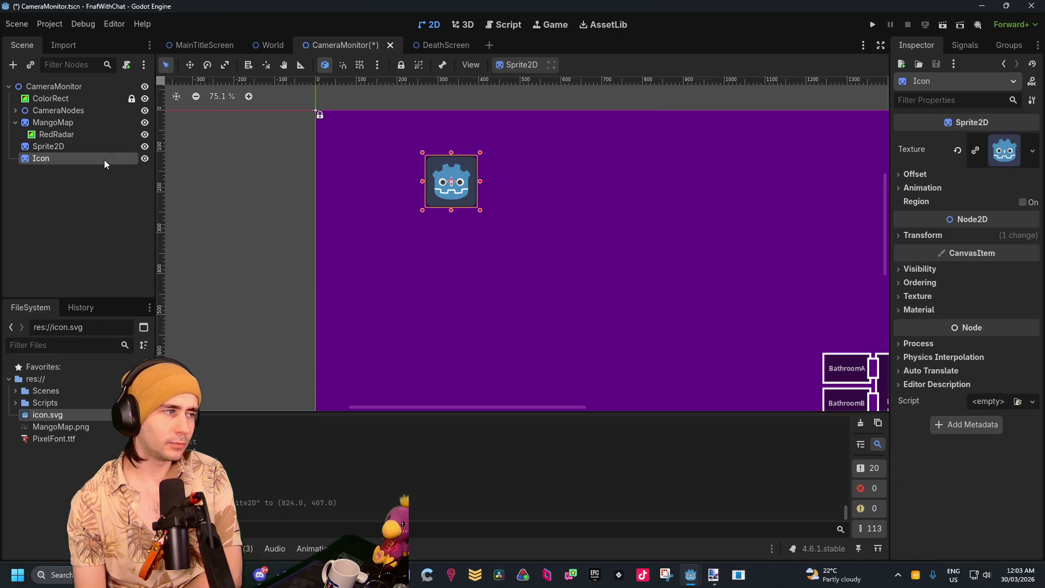
Clear the Icon sprite's texture, leaving it empty
left_click(958, 150)
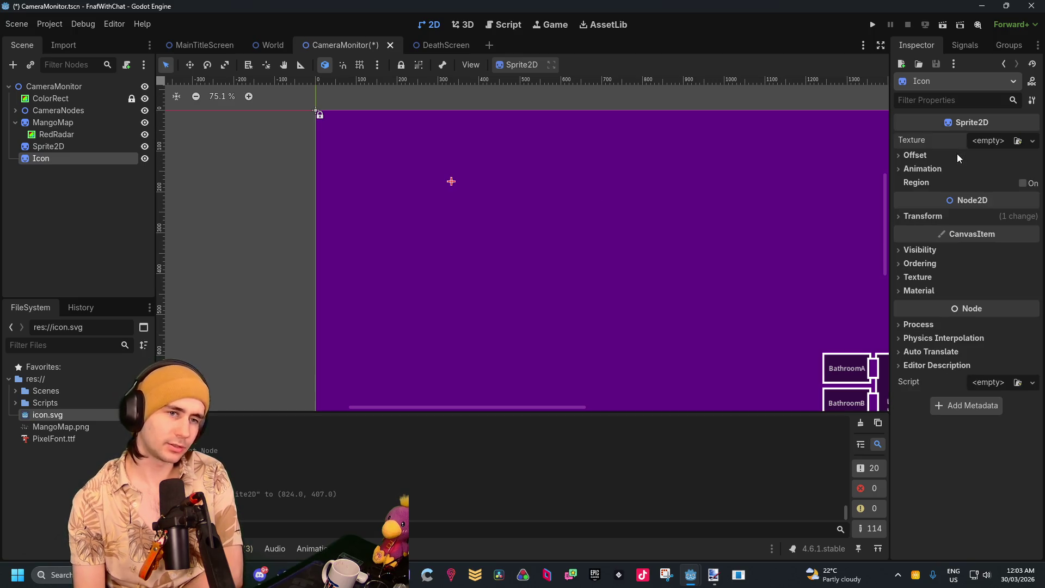
left_click(1004, 148)
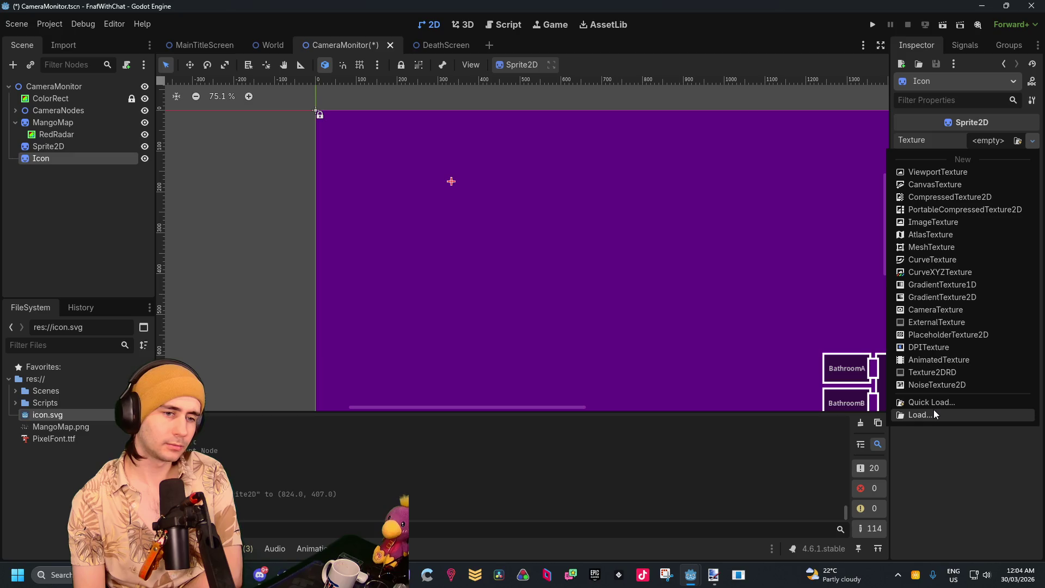
left_click(944, 147)
scroll(518, 217, "down", 4)
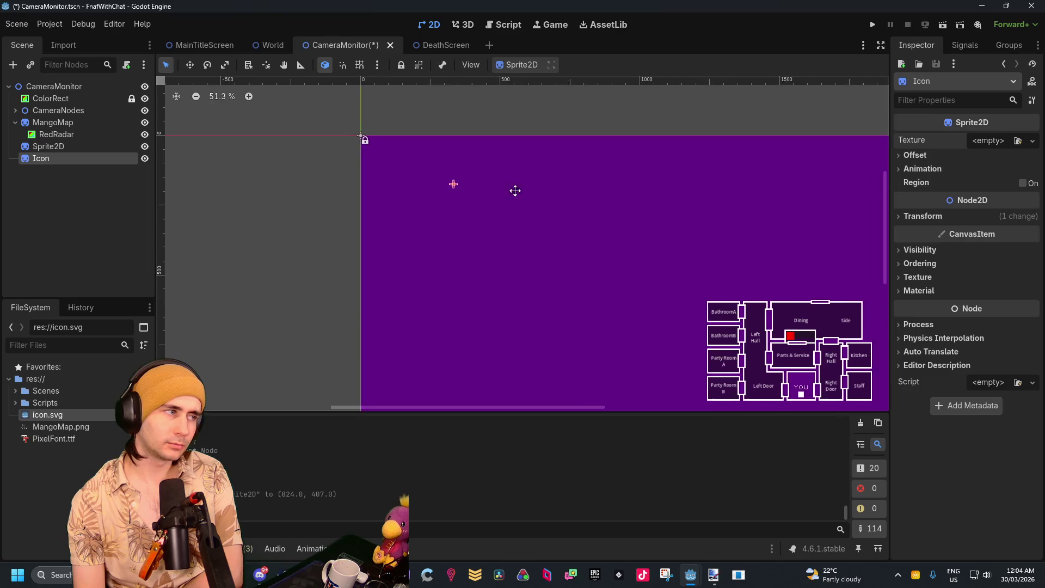
Delete the Icon node from the scene and confirm
left_click(48, 146)
left_click(48, 158)
left_click(57, 150)
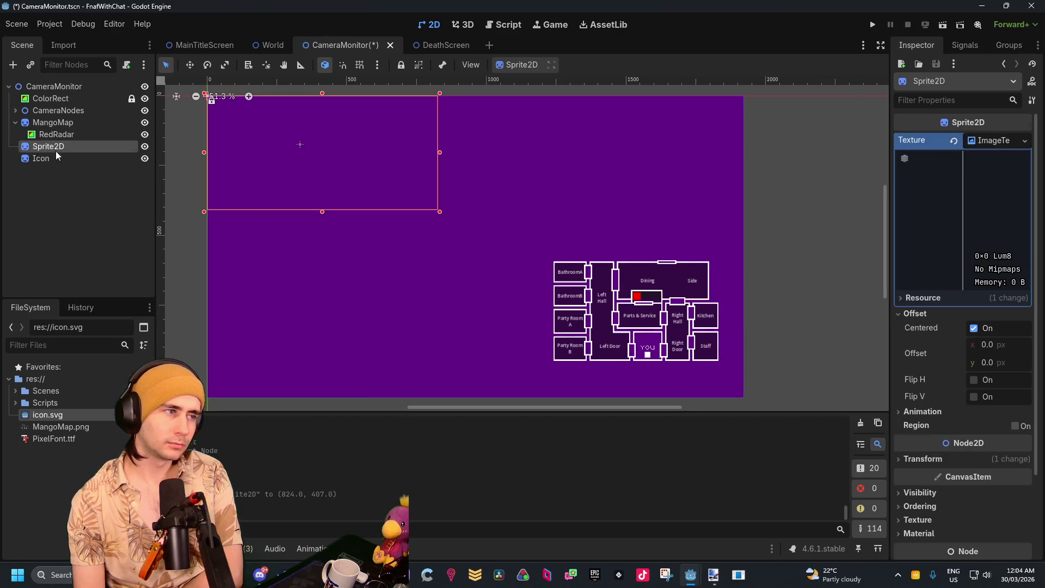
left_click(70, 159)
right_click(70, 160)
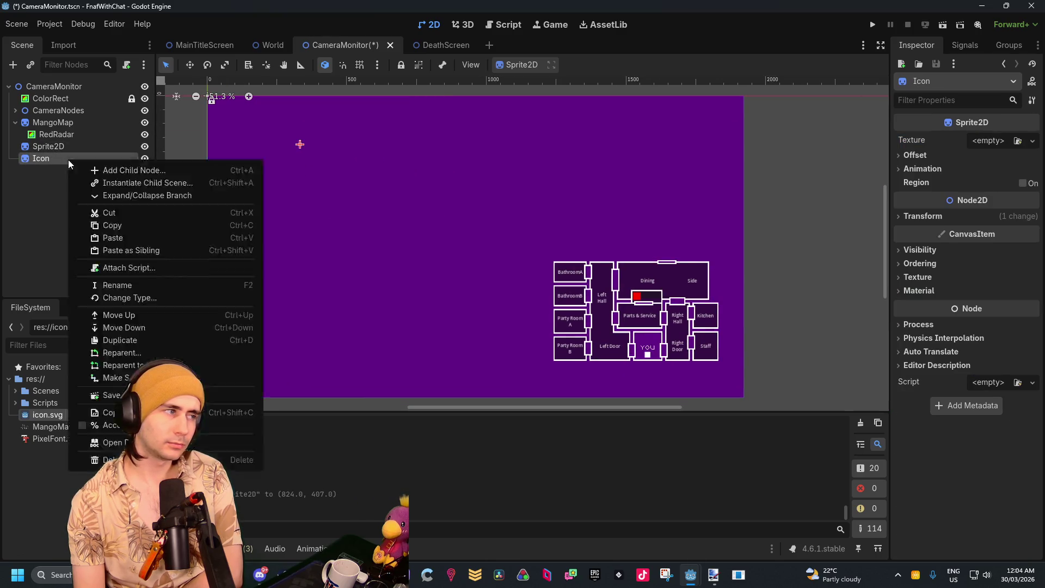
left_click(111, 461)
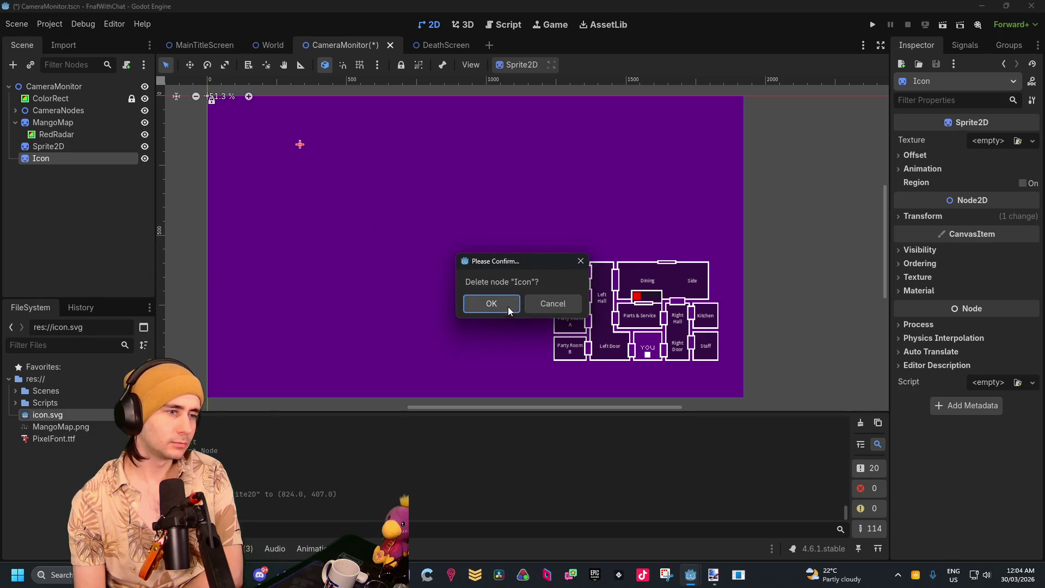
left_click(492, 306)
Stretch the Sprite2D's box to span the full 1920×1080 purple canvas
left_click(315, 157)
mouse_move(443, 212)
left_mouse_down()
mouse_move(736, 384)
mouse_move(744, 401)
left_mouse_up()
scroll(760, 386, "up", 8)
scroll(645, 275, "up", 3)
left_click_drag(536, 274, 578, 296)
scroll(593, 293, "down", 6)
scroll(583, 275, "down", 8)
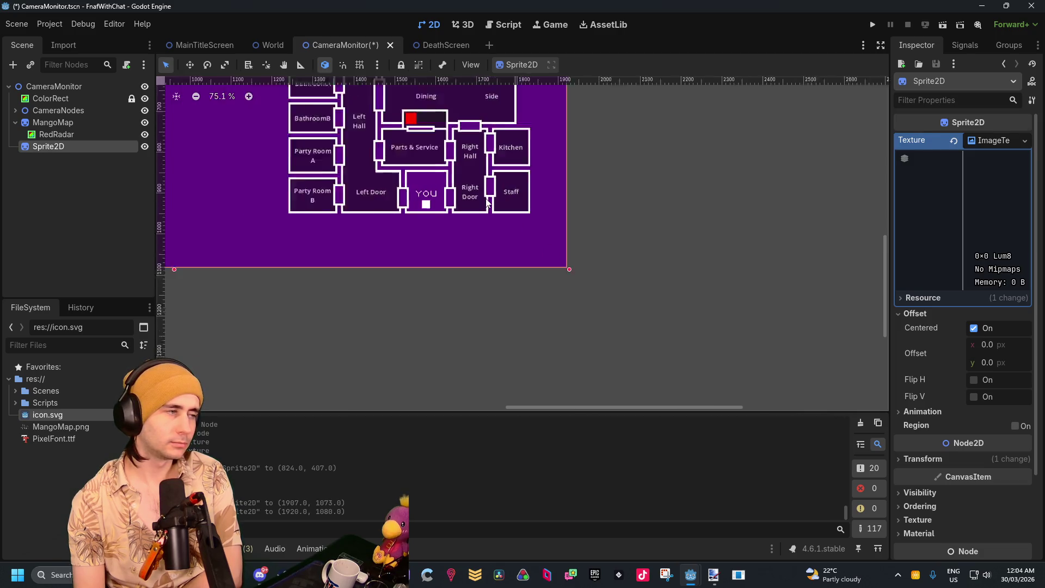
left_click(954, 141)
left_click(997, 140)
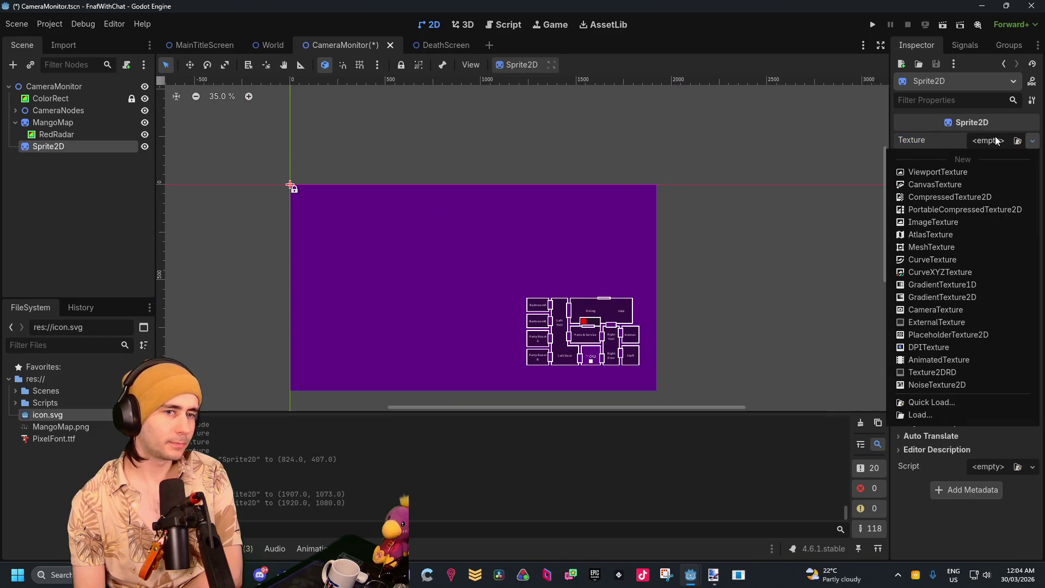
left_click(995, 141)
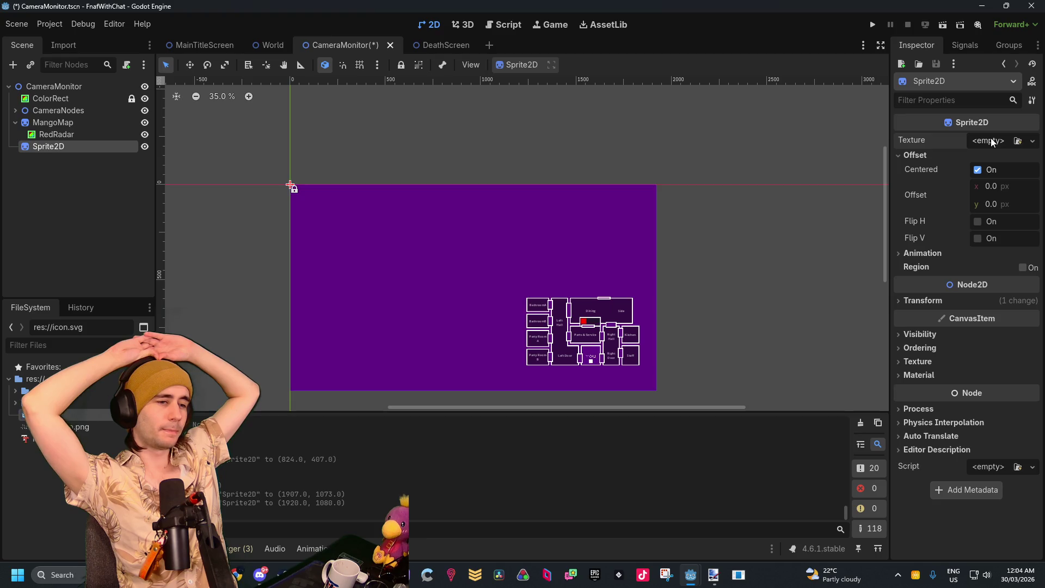
scroll(626, 361, "up", 5)
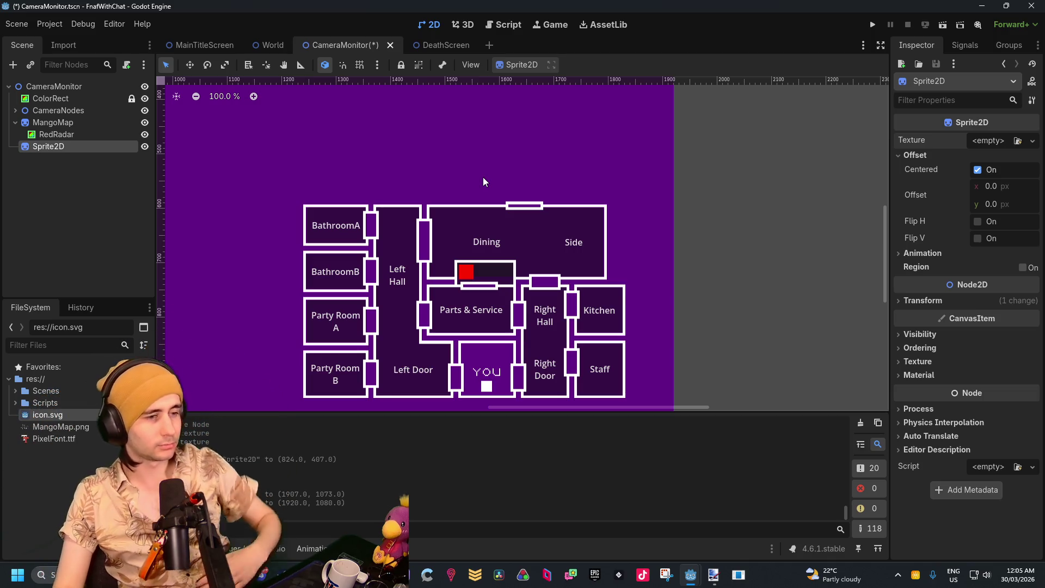
scroll(593, 201, "down", 2)
scroll(592, 200, "down", 1)
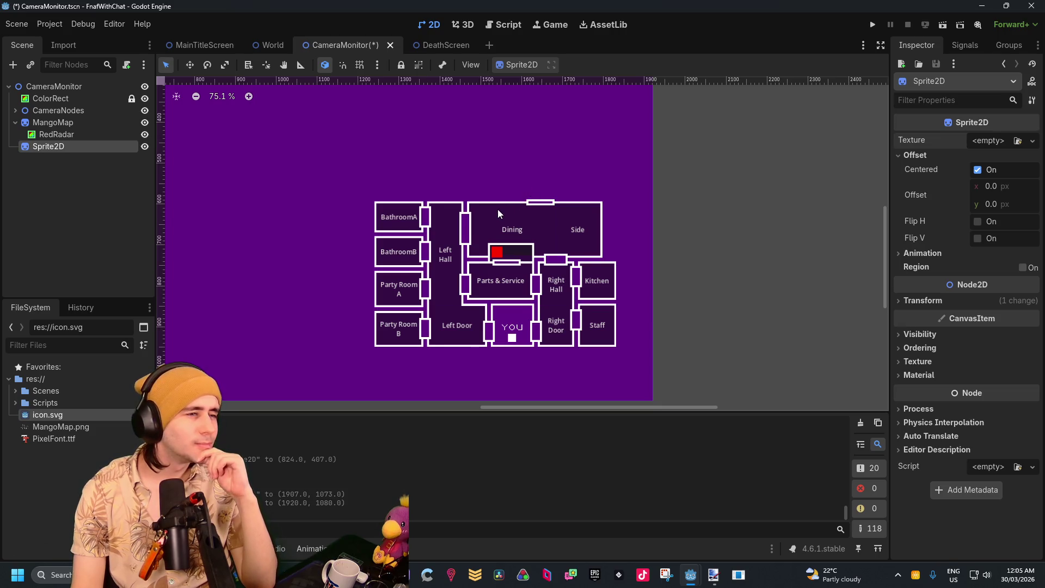
scroll(579, 145, "down", 1)
scroll(574, 171, "down", 1)
left_click(533, 65)
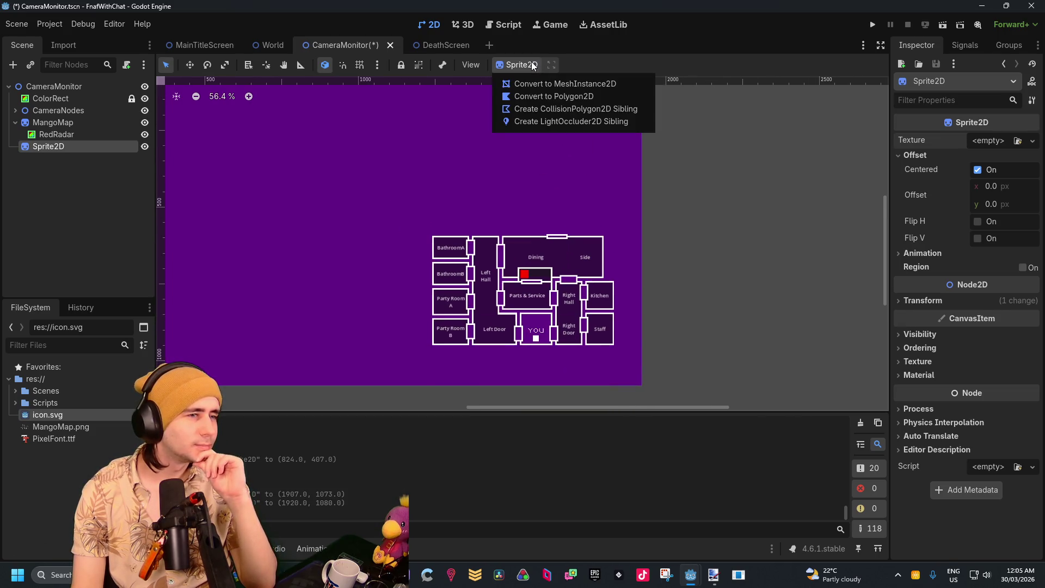
scroll(426, 214, "down", 4)
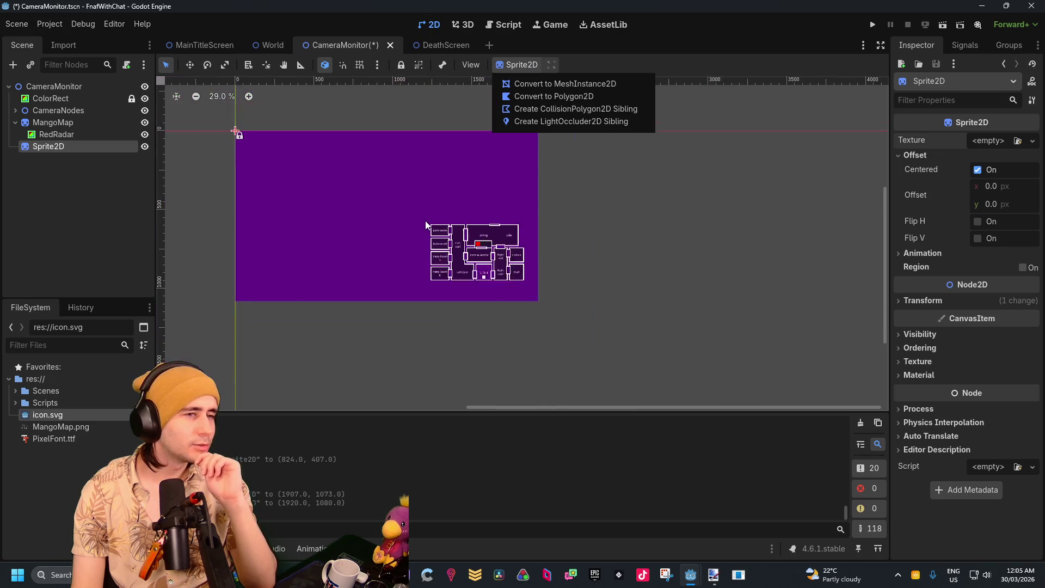
left_click(355, 111)
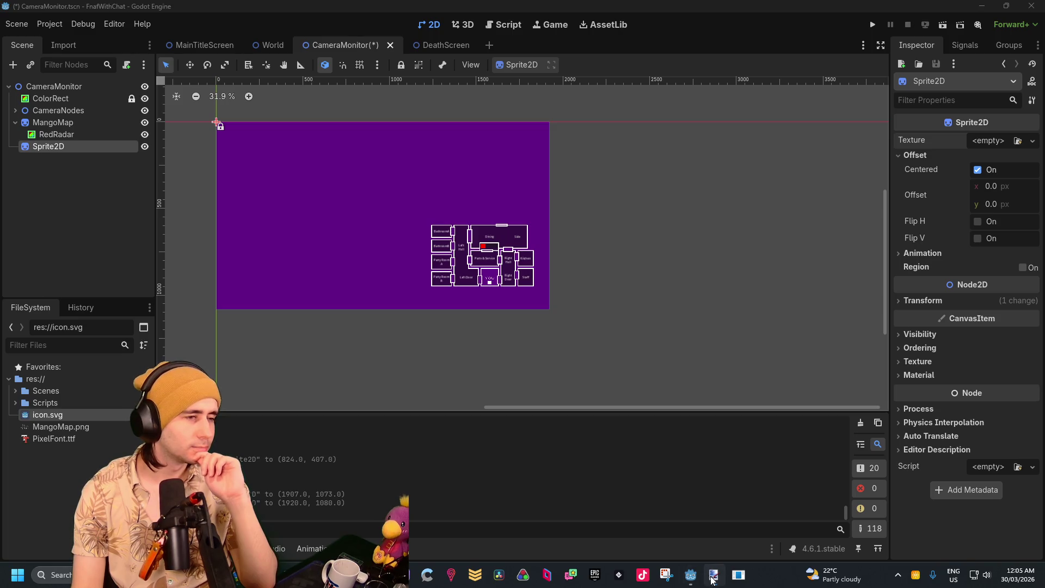
Switch to Paint.NET and undo, then redo, the last text step
key("alt+Tab")
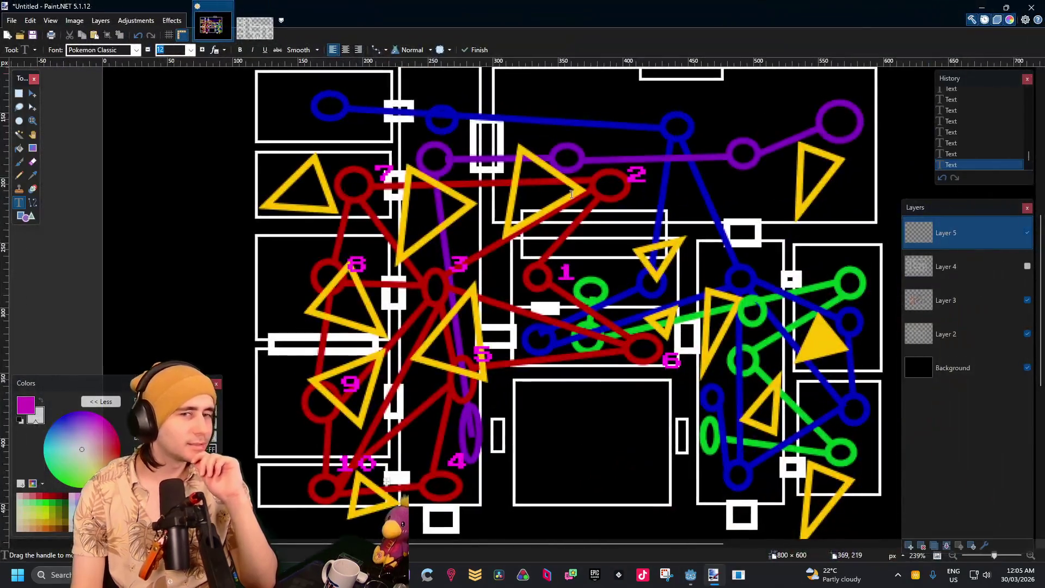
left_click(11, 20)
left_click(10, 21)
key("ctrl+z")
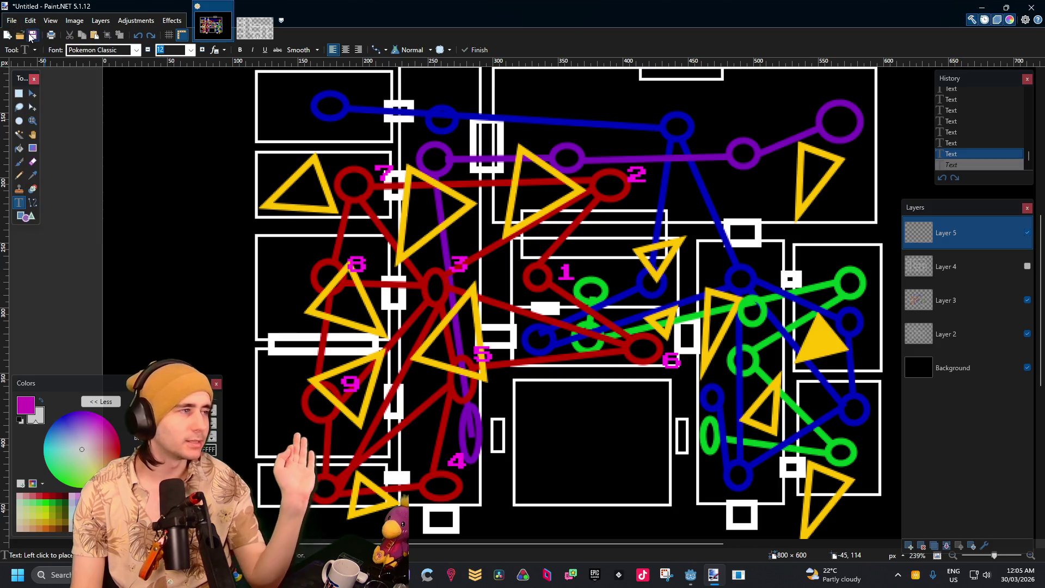
left_click(30, 21)
left_click(38, 48)
Create a new blank 1920×1080 image, then start another new image
left_click(12, 22)
left_click(29, 35)
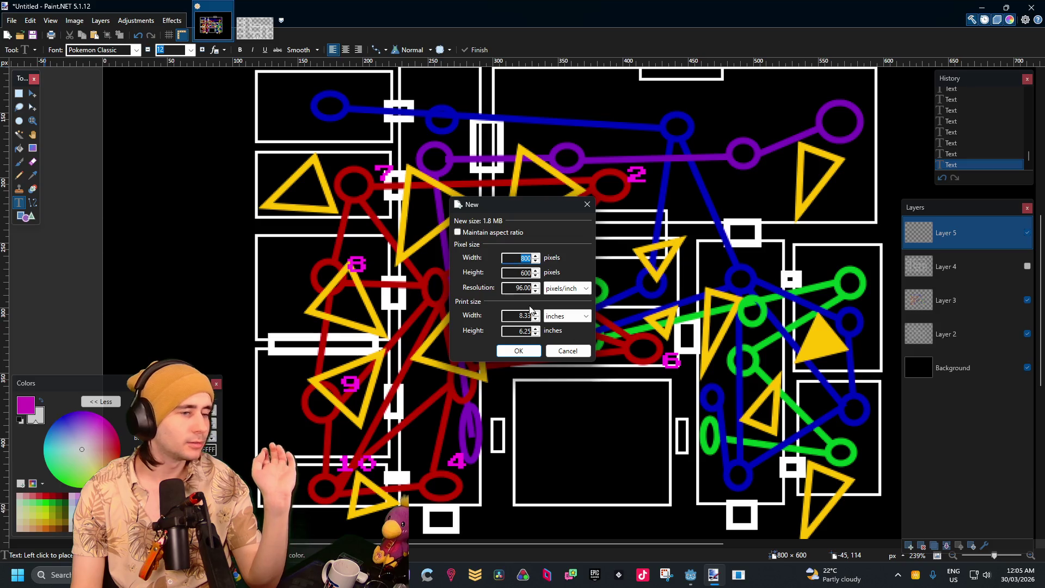
key("BackSpace")
key("Tab")
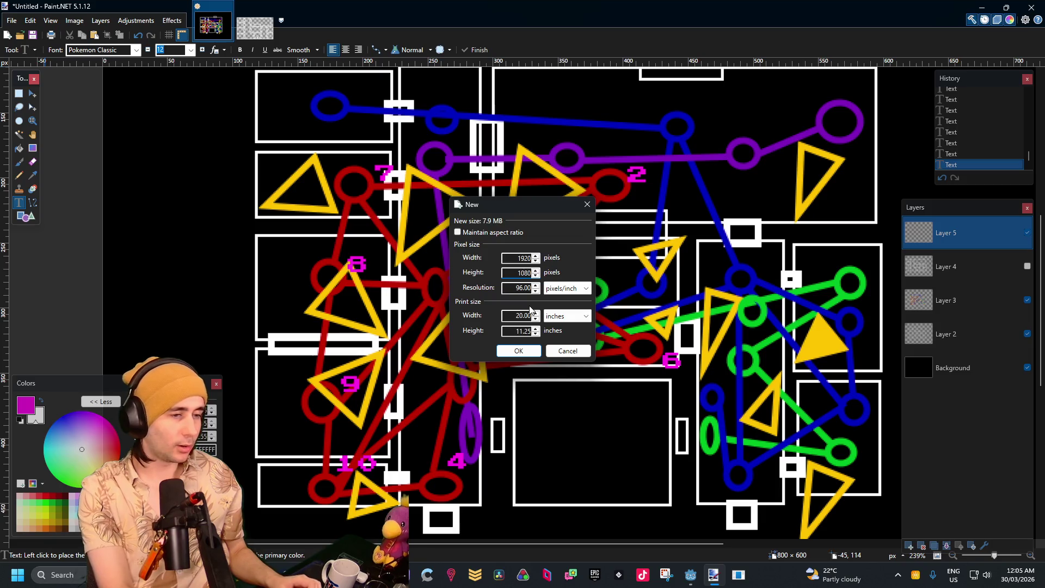
key("Return")
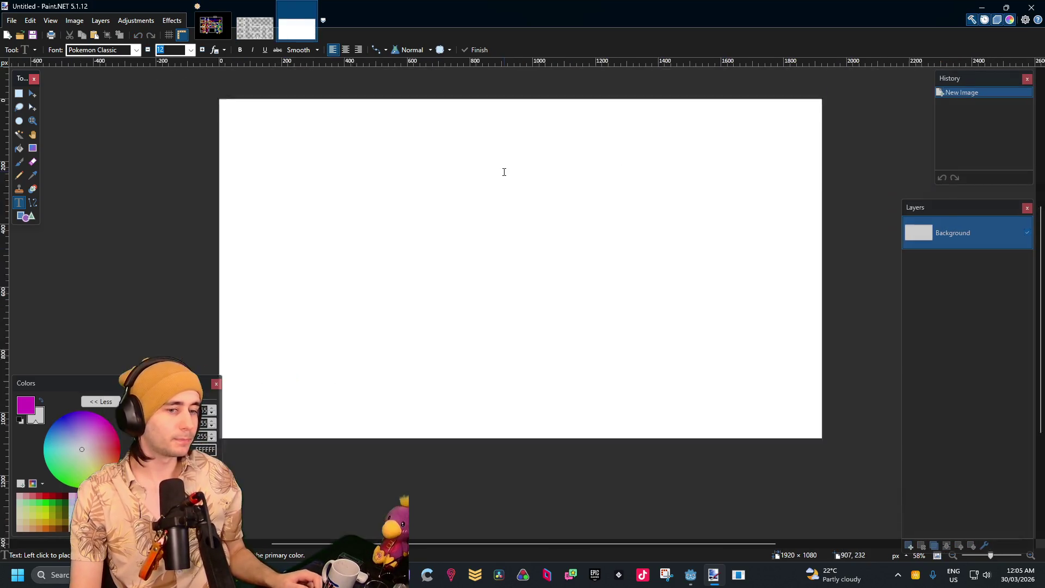
scroll(490, 163, "down", 3)
left_click(14, 22)
left_click(28, 35)
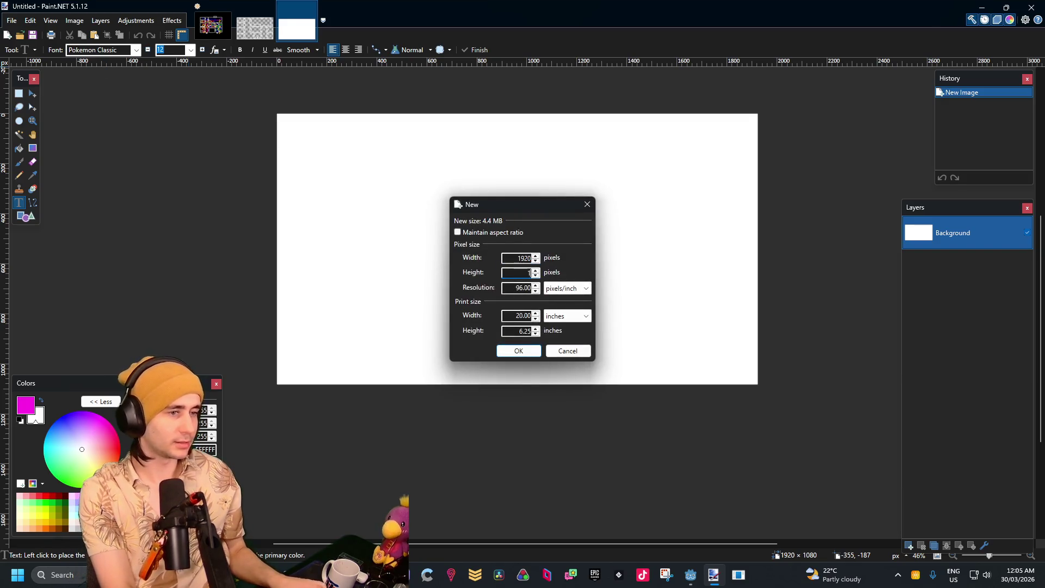
Confirm the second 1920×1080 image, close the duplicate tab, and make brown the secondary colour
type("1080")
key("Return")
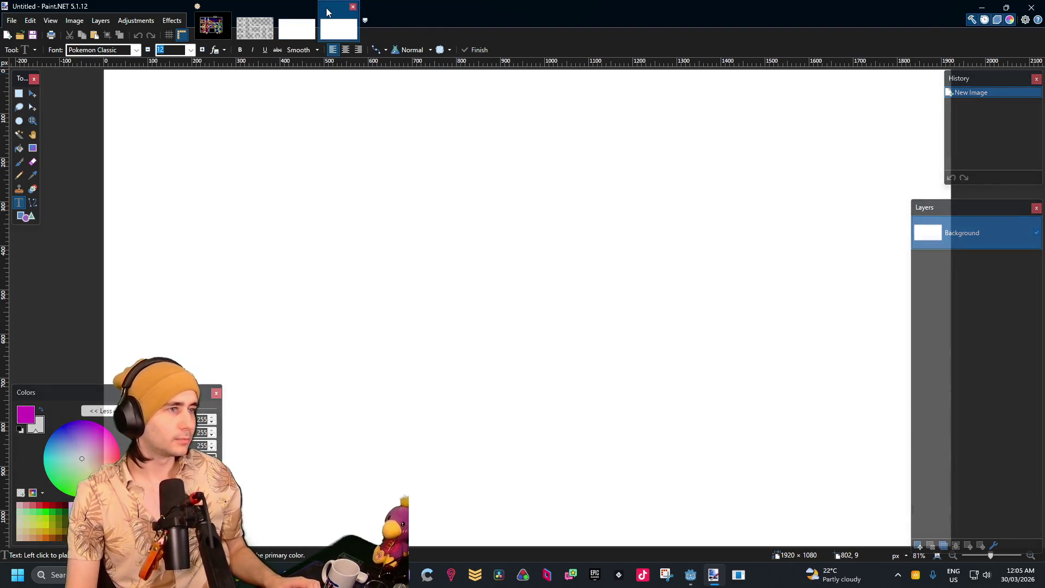
left_click(311, 7)
scroll(526, 200, "down", 4)
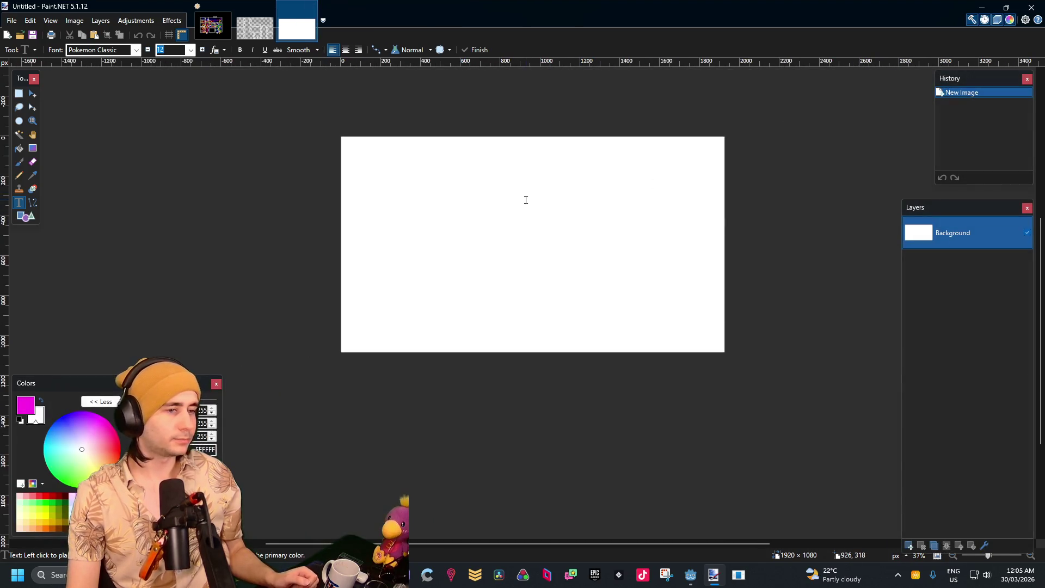
scroll(686, 212, "up", 3)
scroll(583, 289, "down", 3)
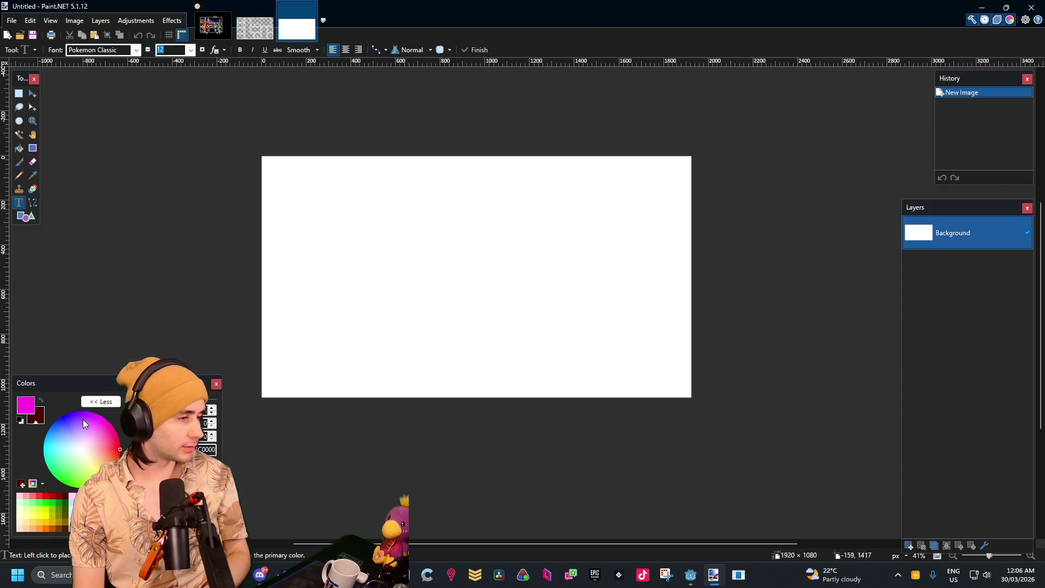
right_click(60, 527)
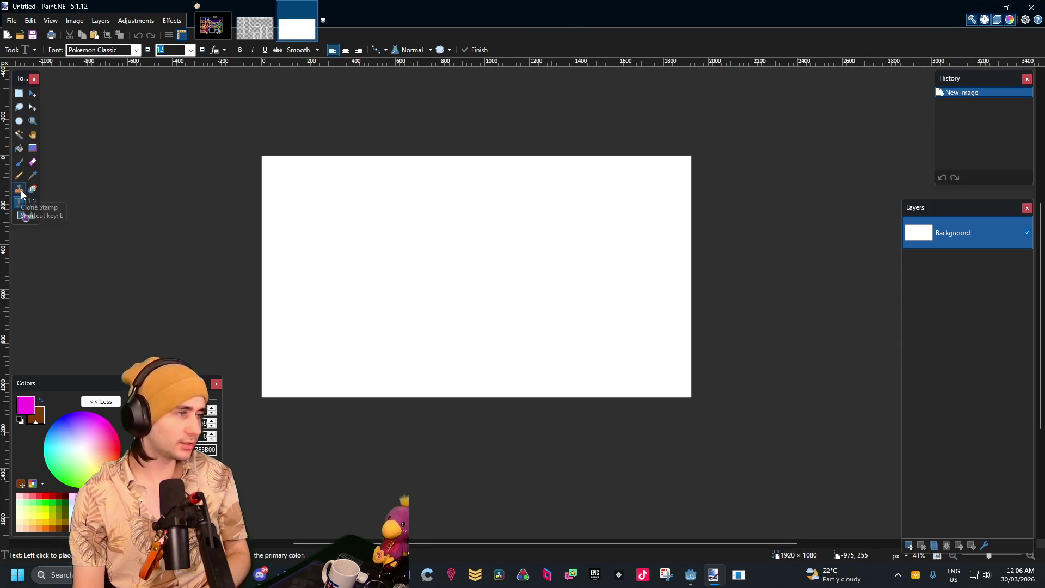
Make brown primary and draw a solid brown rectangle band along the bottom, width 65
left_click(41, 401)
left_click(26, 216)
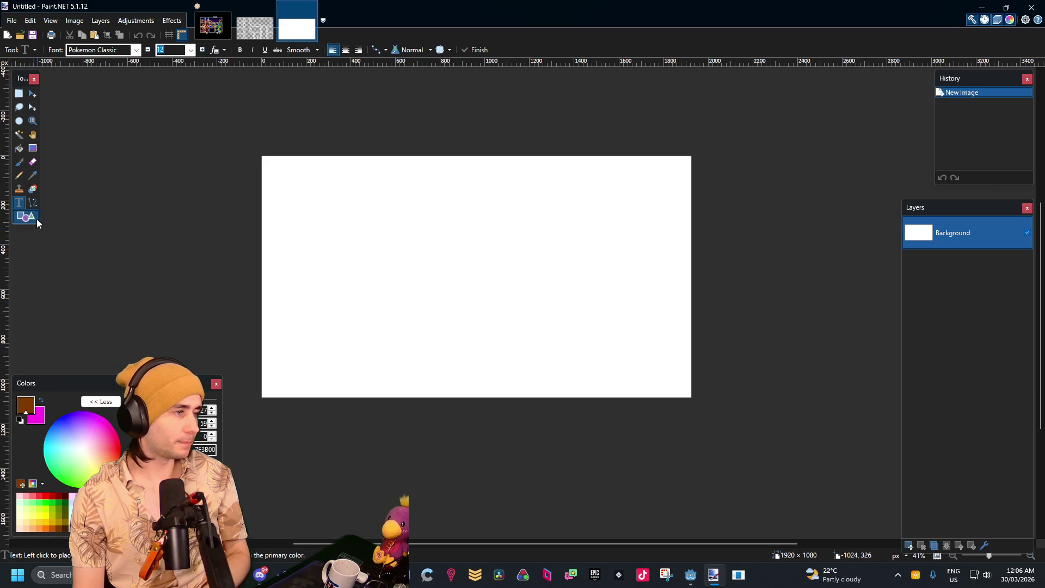
left_click_drag(710, 355, 151, 512)
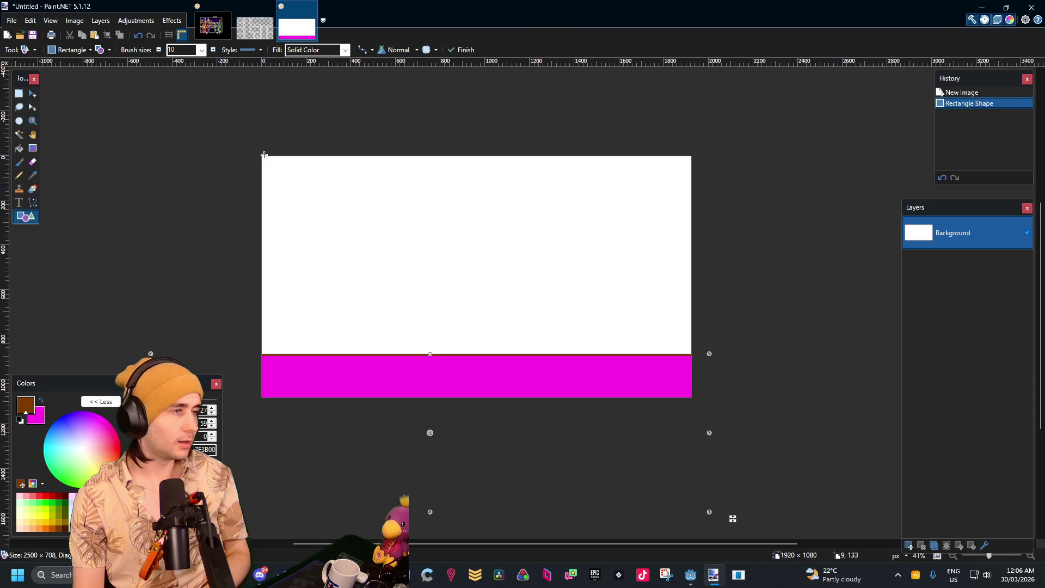
double_click(189, 50)
type("75")
key("BackSpace")
key("BackSpace")
type("65")
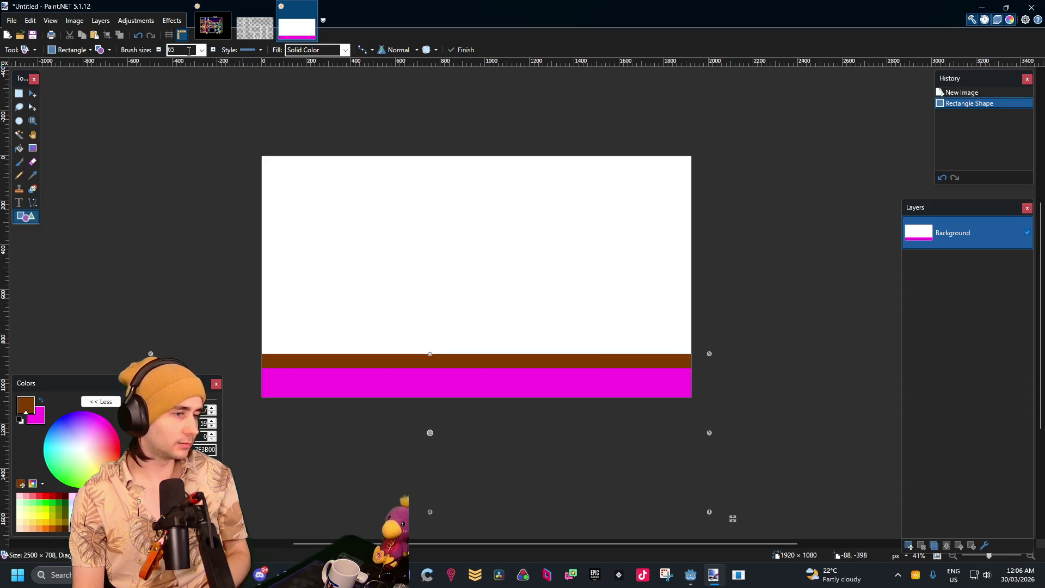
left_click(106, 50)
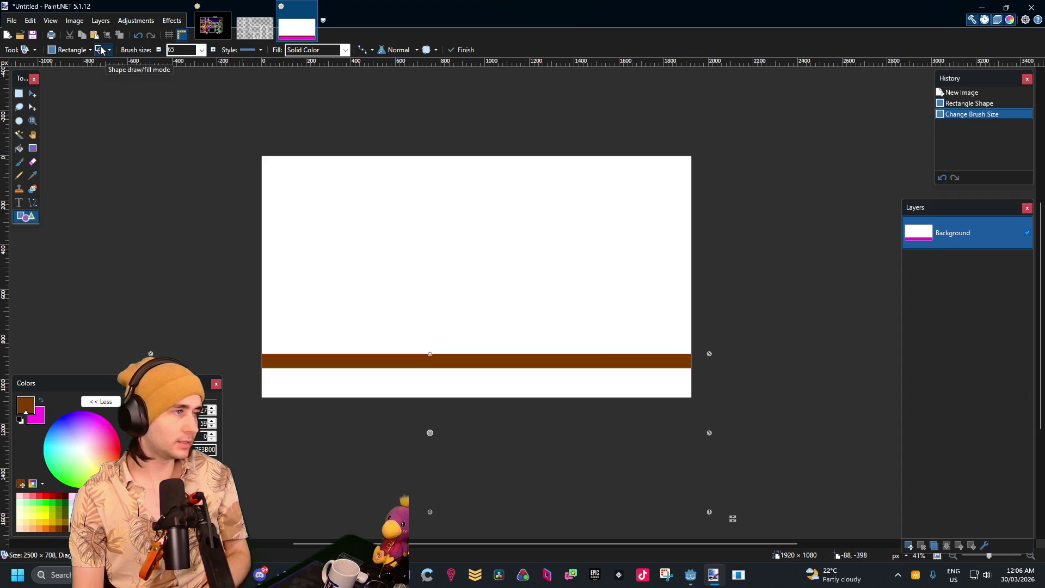
left_click(106, 50)
left_click(507, 236)
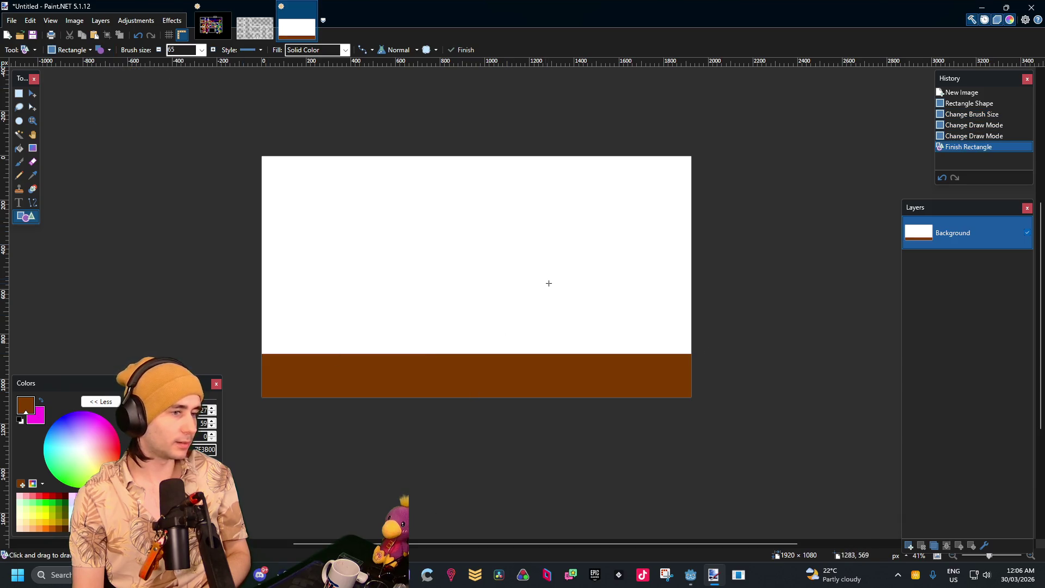
Draw solid brown rectangles along the canvas's left and right edges
mouse_move(297, 363)
left_mouse_down()
mouse_move(245, 103)
mouse_move(224, 53)
left_mouse_up()
left_click_drag(638, 372, 726, 217)
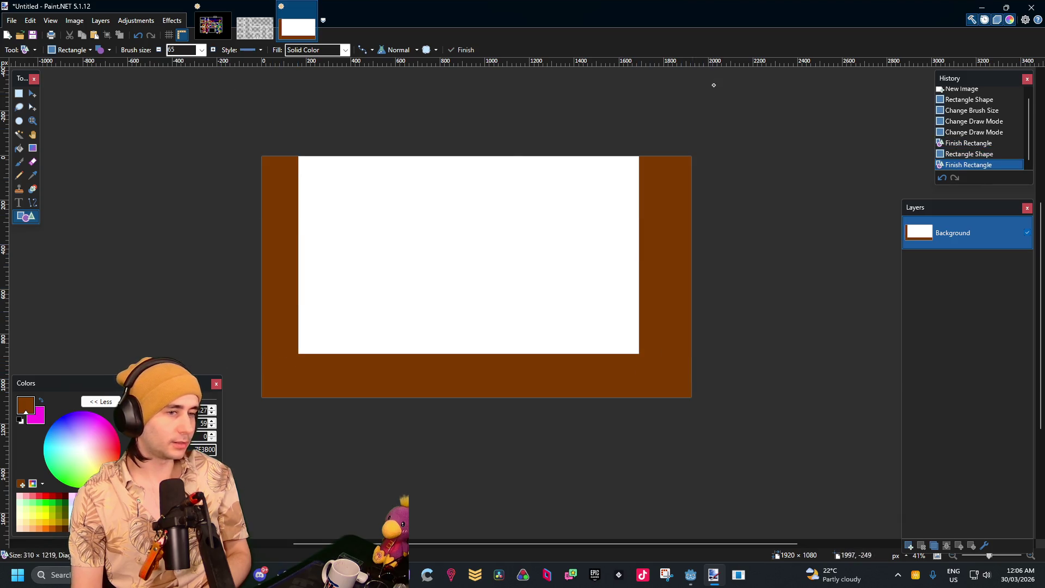
mouse_move(109, 454)
left_mouse_down()
mouse_move(111, 442)
mouse_move(108, 457)
left_mouse_up()
key("Return")
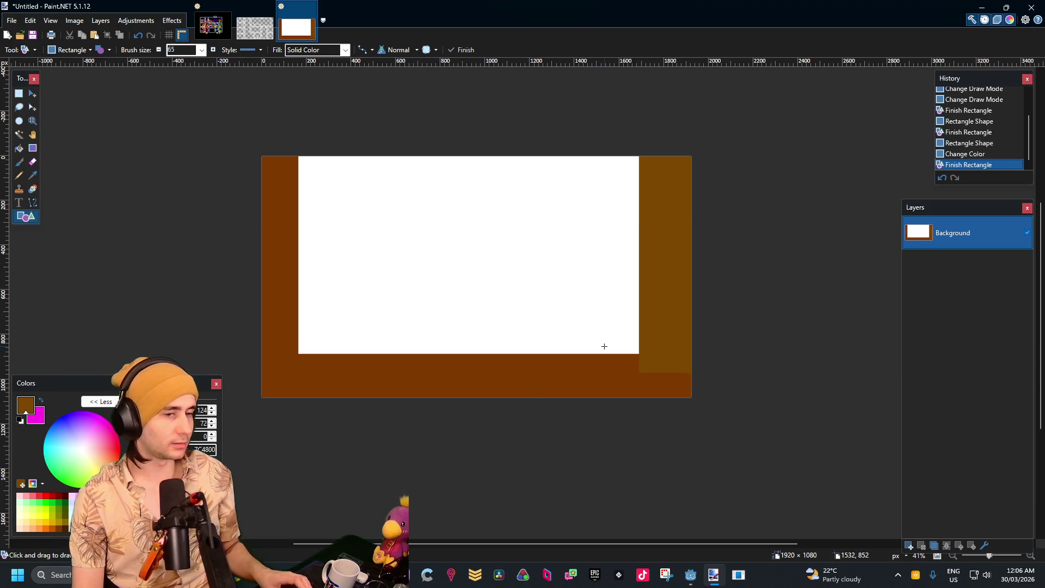
key("ctrl+z")
key("ctrl+z")
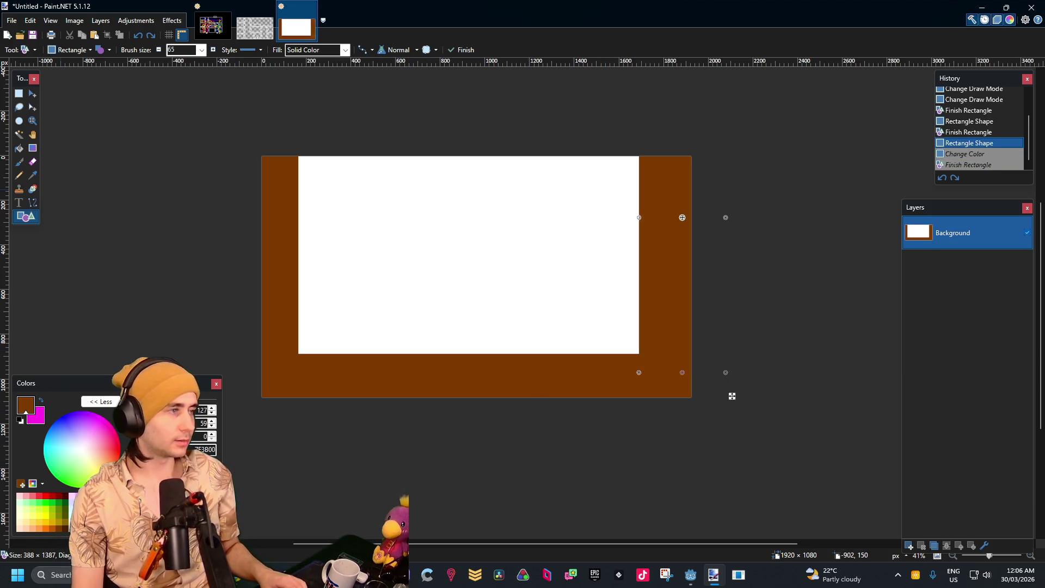
left_click(18, 94)
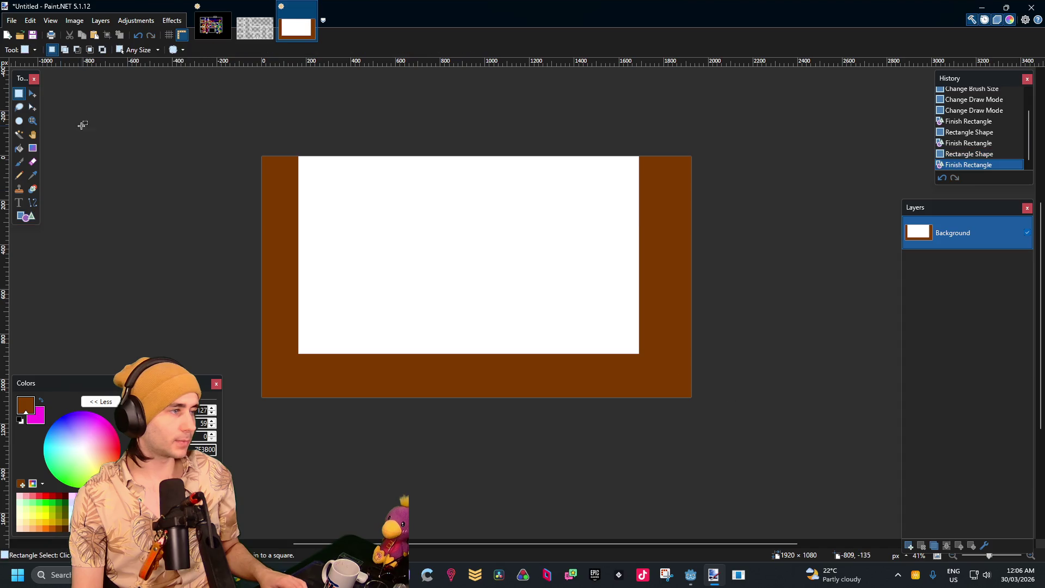
Draw thick dark-red lines forming the left curtain
left_click(33, 202)
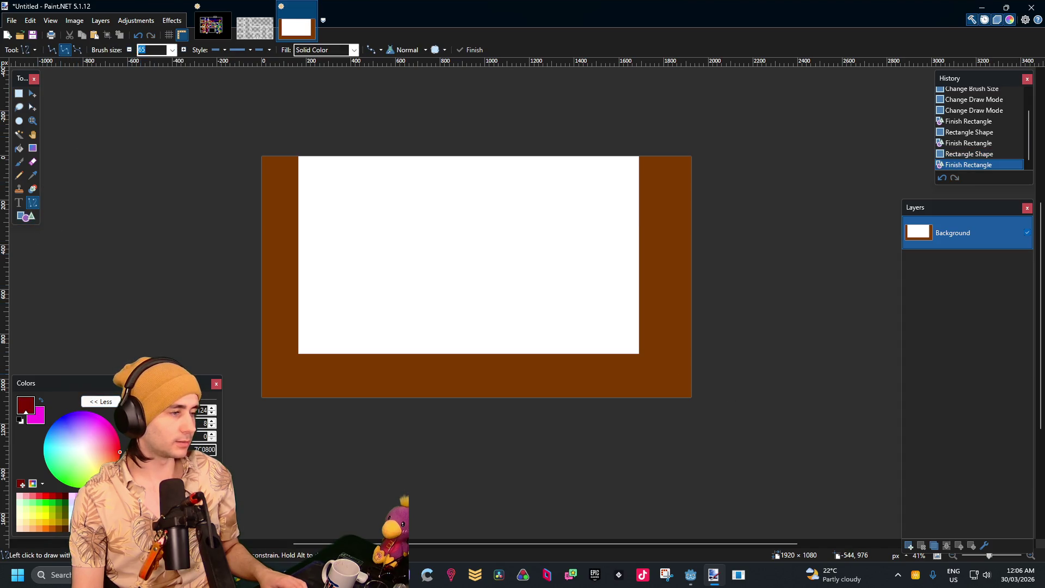
mouse_move(305, 154)
left_mouse_down()
mouse_move(370, 298)
mouse_move(289, 339)
mouse_move(300, 362)
left_mouse_up()
left_click_drag(297, 155, 317, 357)
mouse_move(331, 144)
left_mouse_down()
mouse_move(270, 367)
mouse_move(284, 368)
left_mouse_up()
left_click_drag(322, 154, 304, 262)
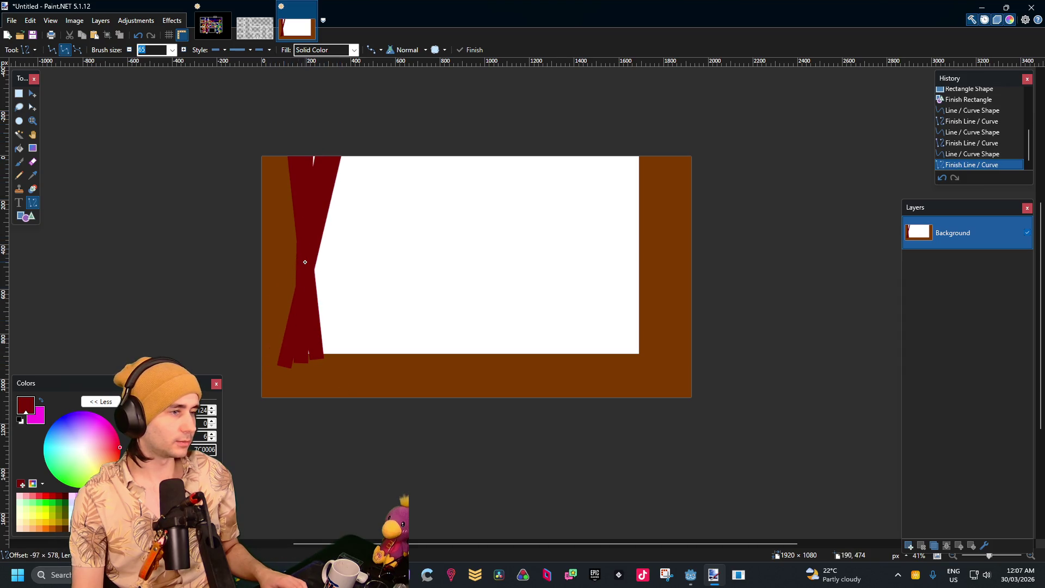
left_click_drag(307, 107, 314, 202)
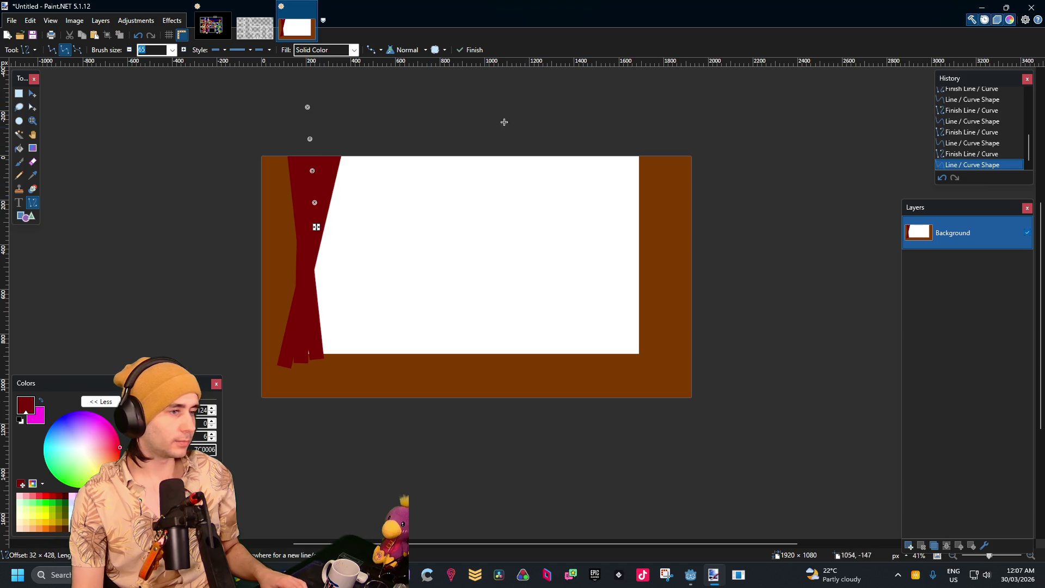
Draw thick dark-red lines forming the right curtain, filling its white gaps
mouse_move(604, 123)
left_mouse_down()
mouse_move(654, 385)
mouse_move(647, 367)
left_mouse_up()
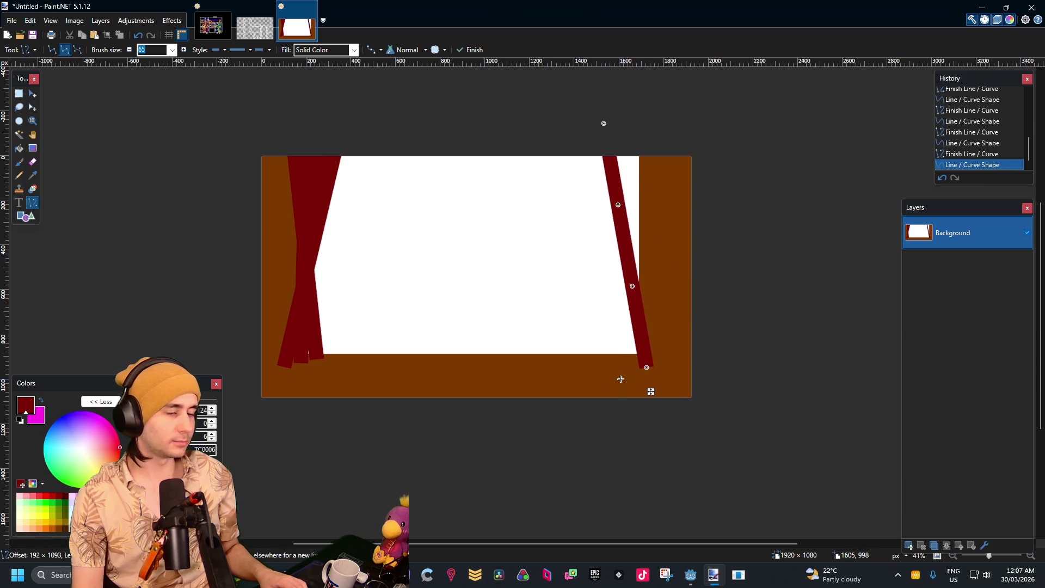
mouse_move(672, 118)
left_mouse_down()
mouse_move(603, 327)
mouse_move(614, 386)
left_mouse_up()
left_click_drag(613, 116, 636, 367)
mouse_move(639, 135)
left_mouse_down()
mouse_move(620, 338)
mouse_move(629, 360)
left_mouse_up()
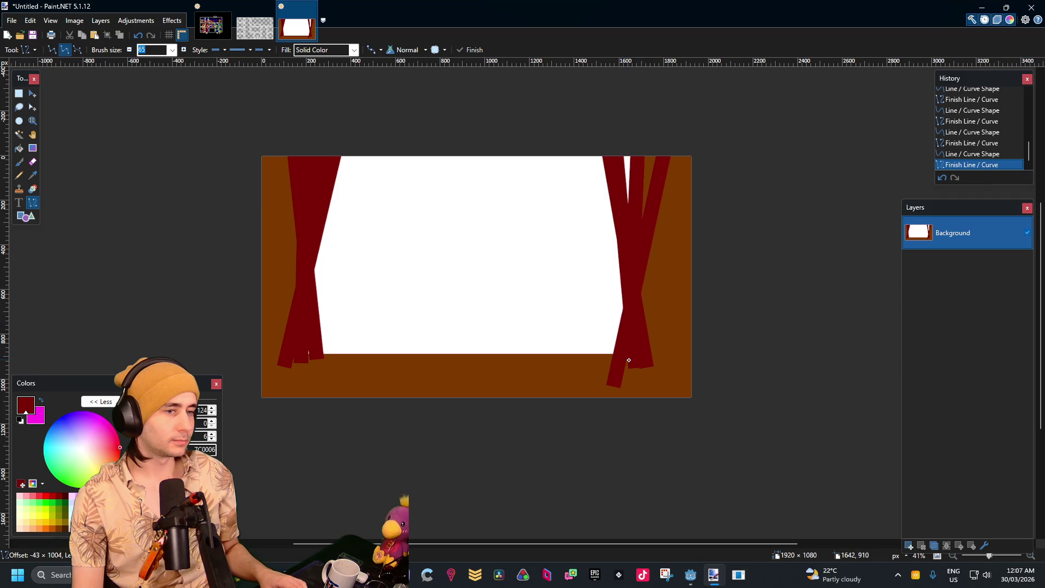
left_click_drag(664, 135, 630, 266)
left_click_drag(626, 125, 631, 247)
key("Return")
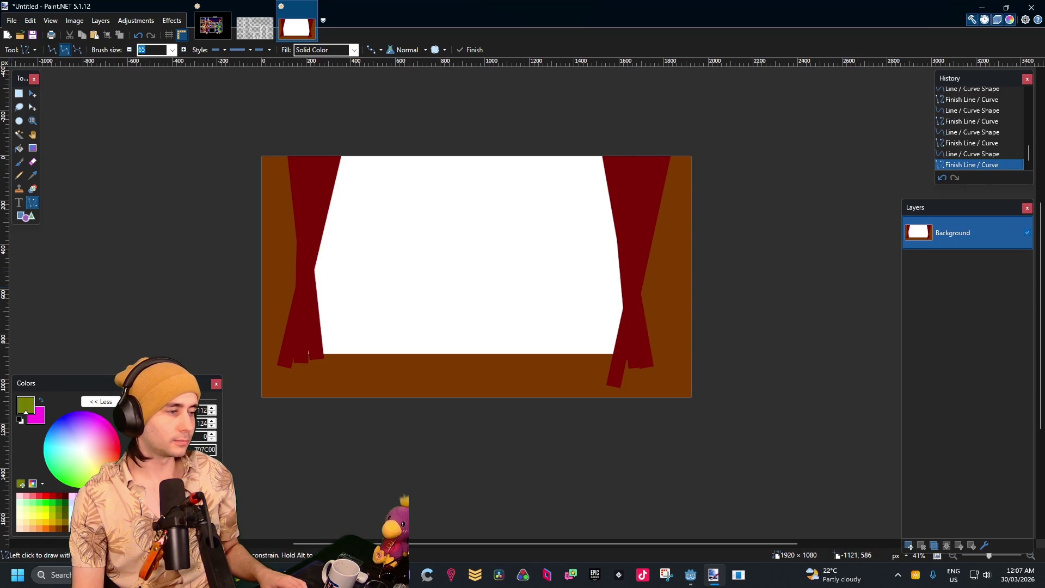
Draw an olive tie-back band across each curtain at mid-height
left_click_drag(292, 267, 319, 275)
left_click_drag(614, 274, 654, 289)
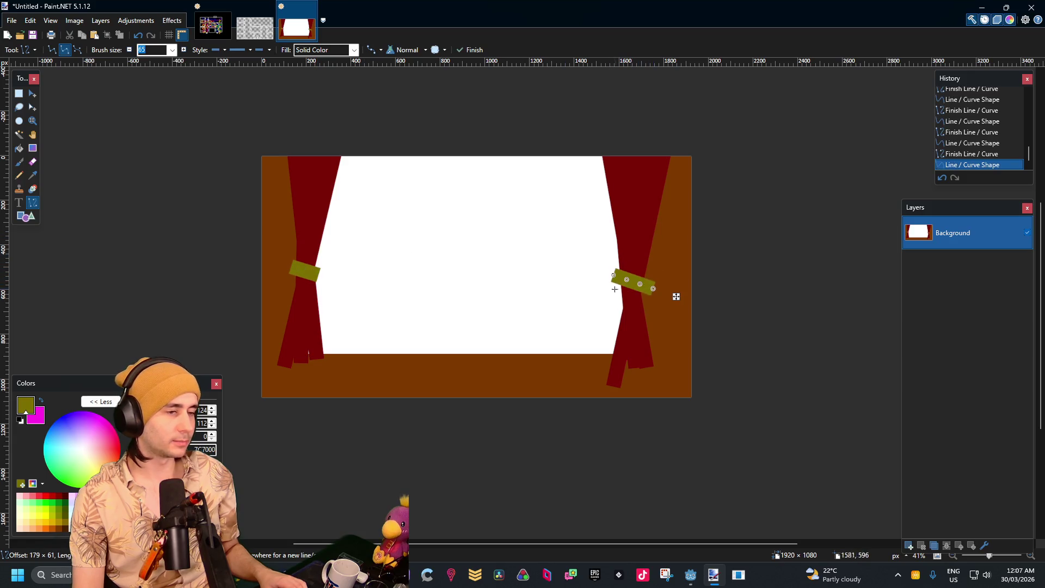
key("Return")
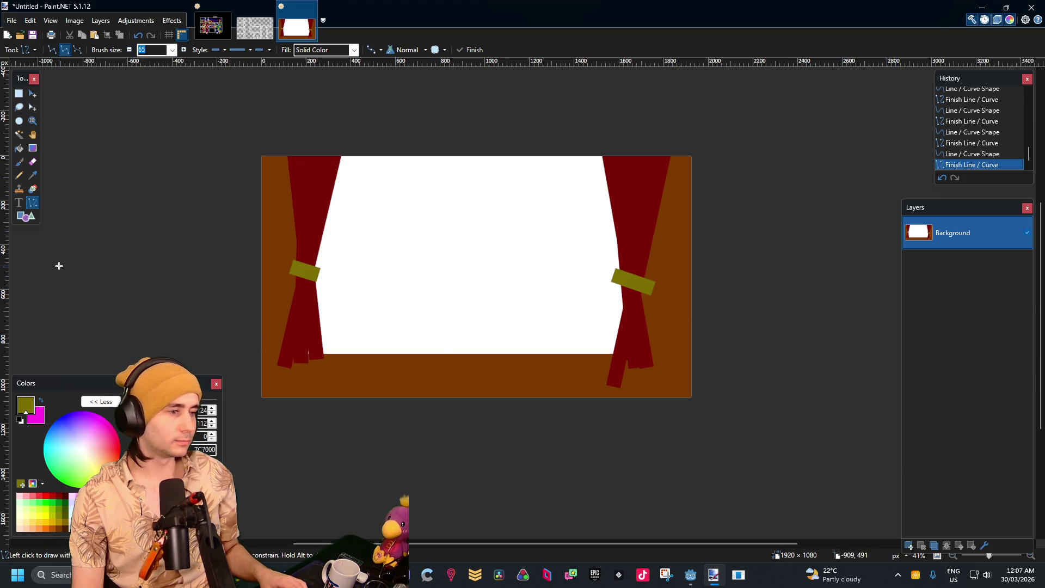
Magic Wand-select the white area between the curtains, widening tolerance to include edges and the thin column
left_click(19, 135)
left_click(490, 271)
scroll(326, 345, "up", 5)
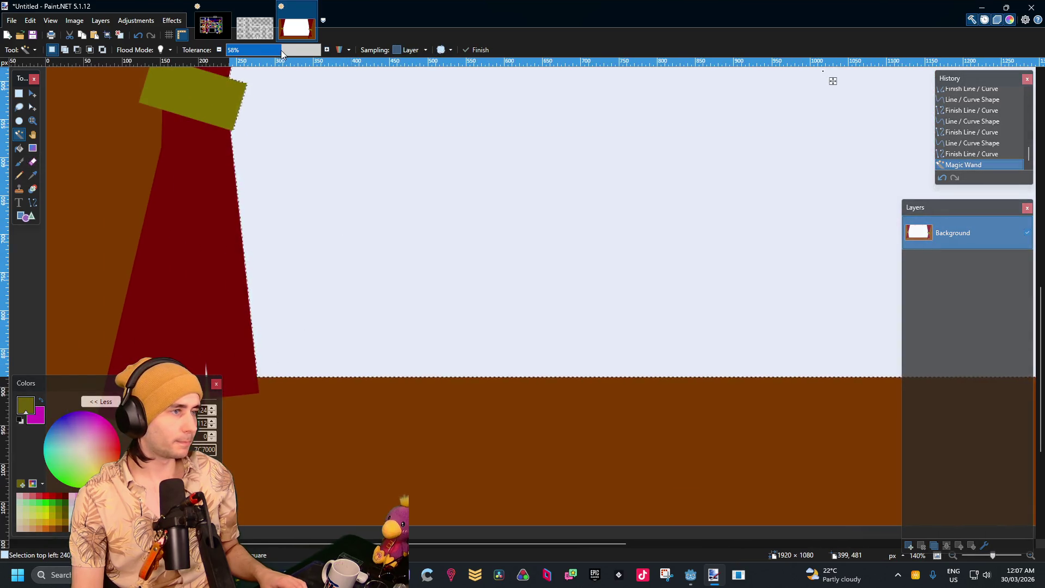
left_click_drag(291, 55, 300, 57)
scroll(238, 335, "down", 3)
scroll(218, 358, "up", 4)
scroll(218, 358, "up", 10)
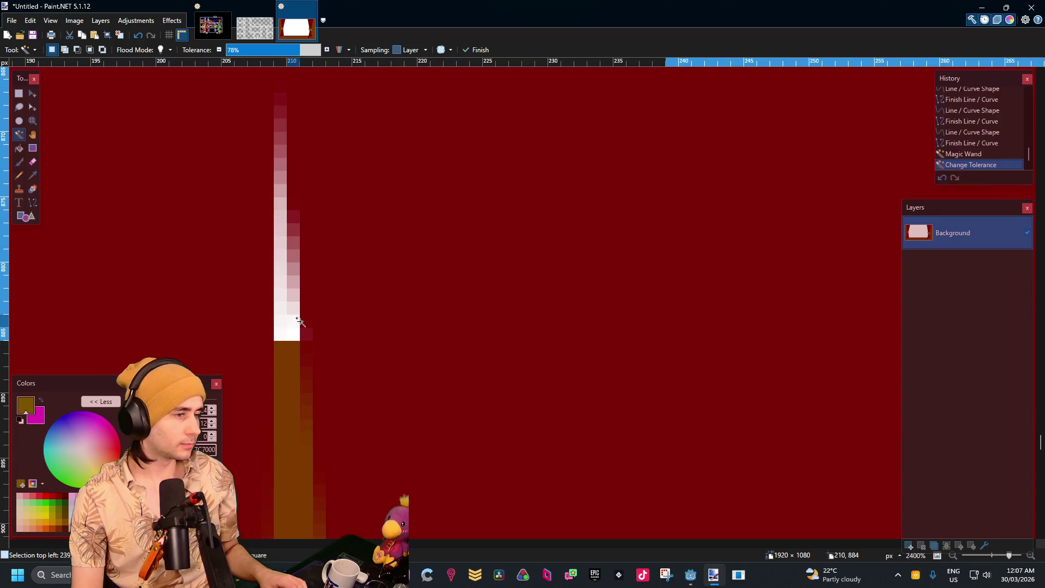
left_click(294, 335)
scroll(280, 333, "down", 10)
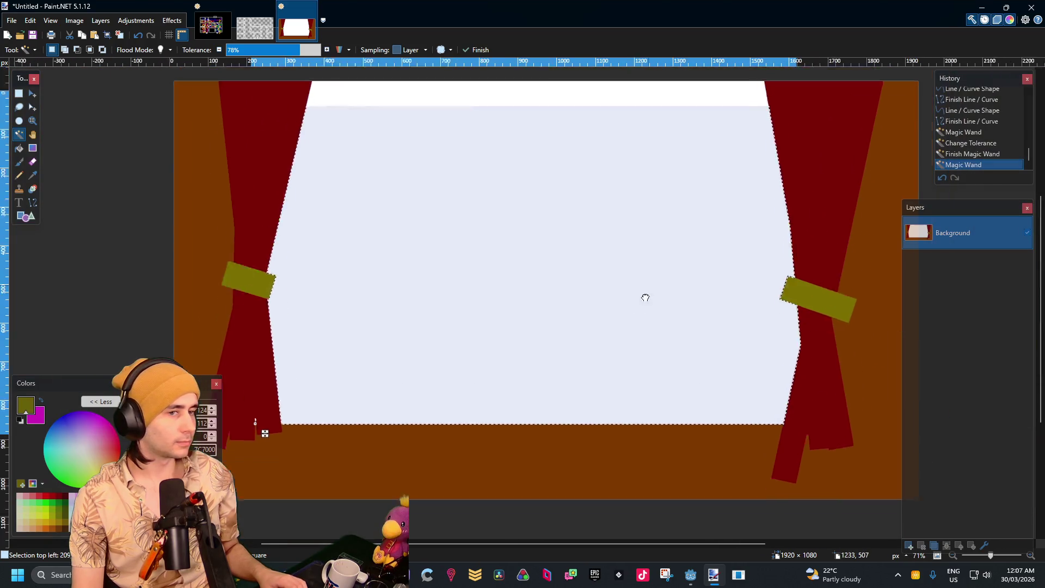
left_click_drag(646, 298, 602, 366)
scroll(623, 338, "down", 1)
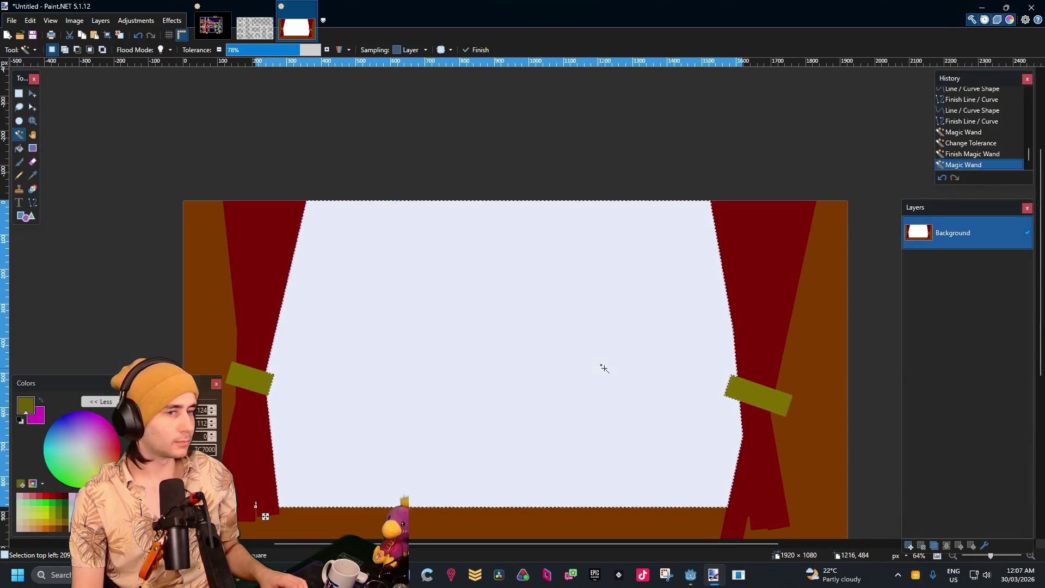
Fill the selected backdrop solid black with the Gradient tool after resetting colours, then deselect
key("Delete")
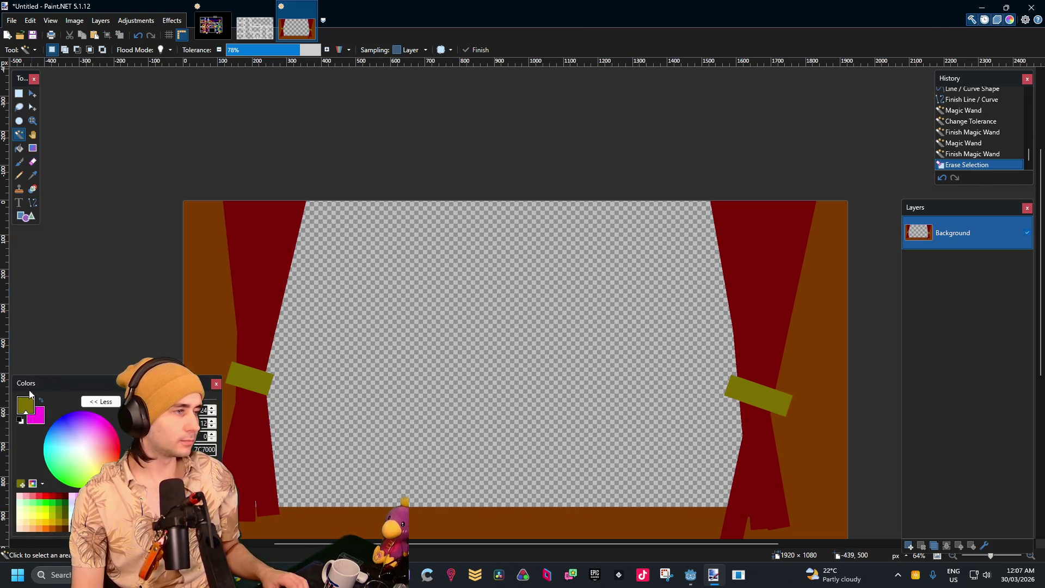
key("ctrl+z")
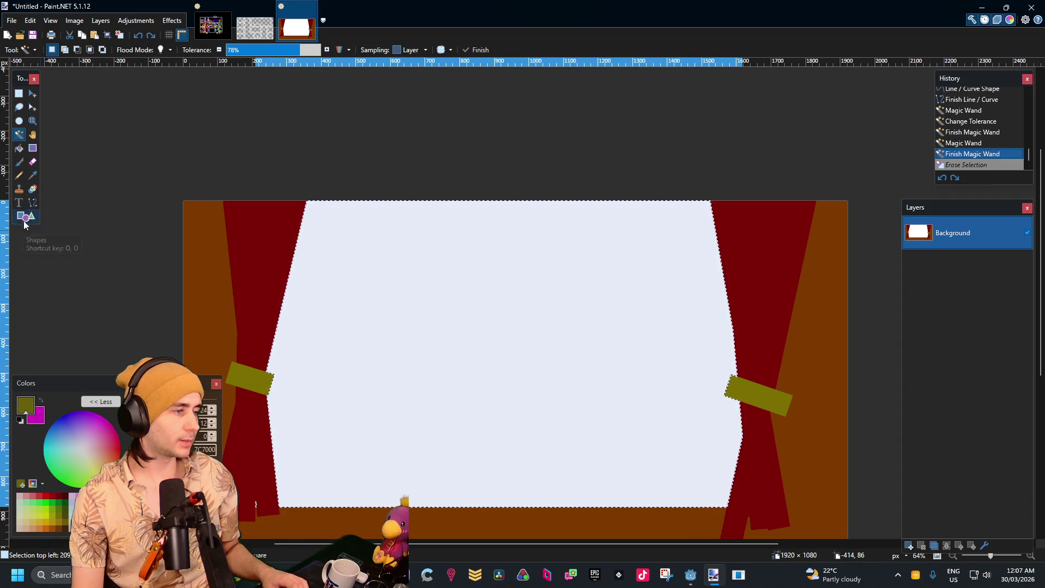
left_click(20, 420)
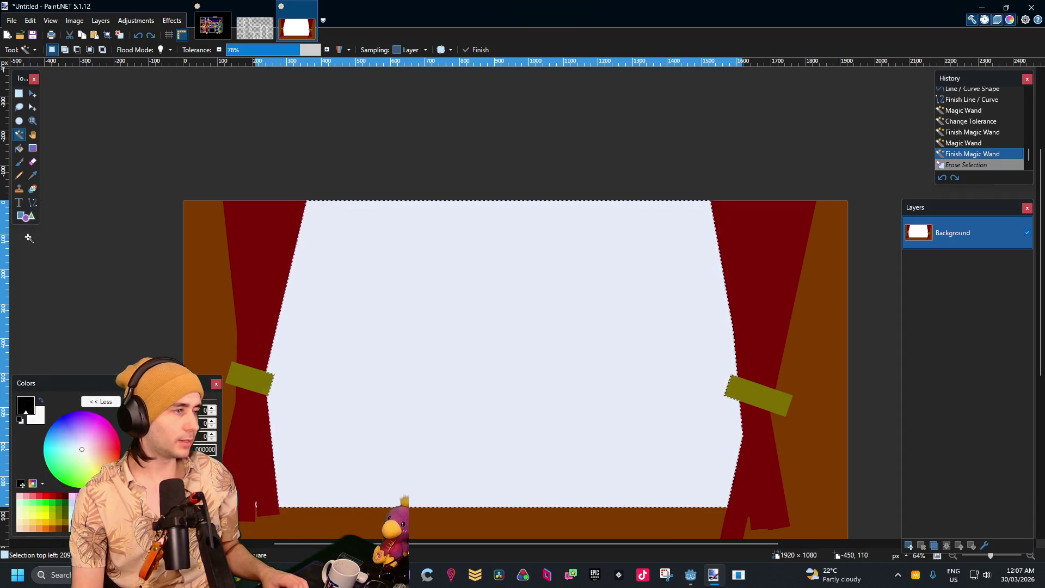
left_click(33, 148)
left_click_drag(439, 180, 442, 118)
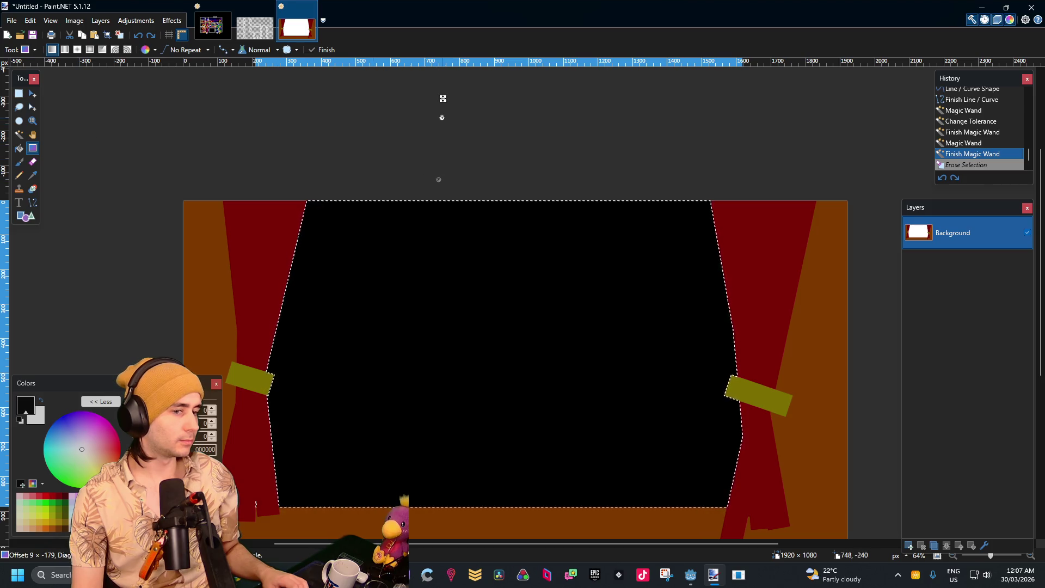
left_click(19, 93)
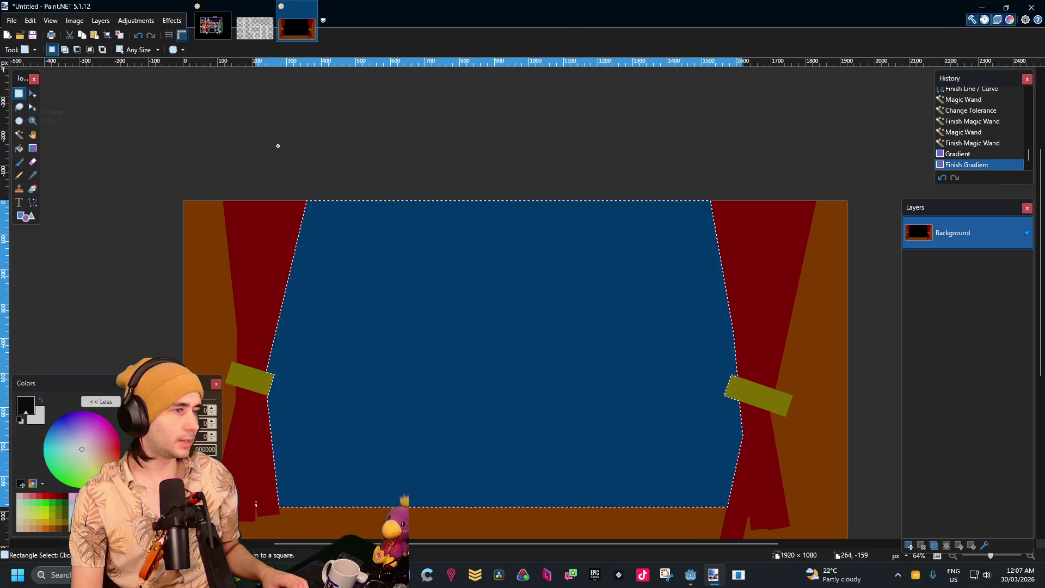
left_click(273, 143)
scroll(413, 259, "down", 1)
mouse_move(409, 264)
left_mouse_down()
mouse_move(532, 217)
mouse_move(425, 236)
left_mouse_up()
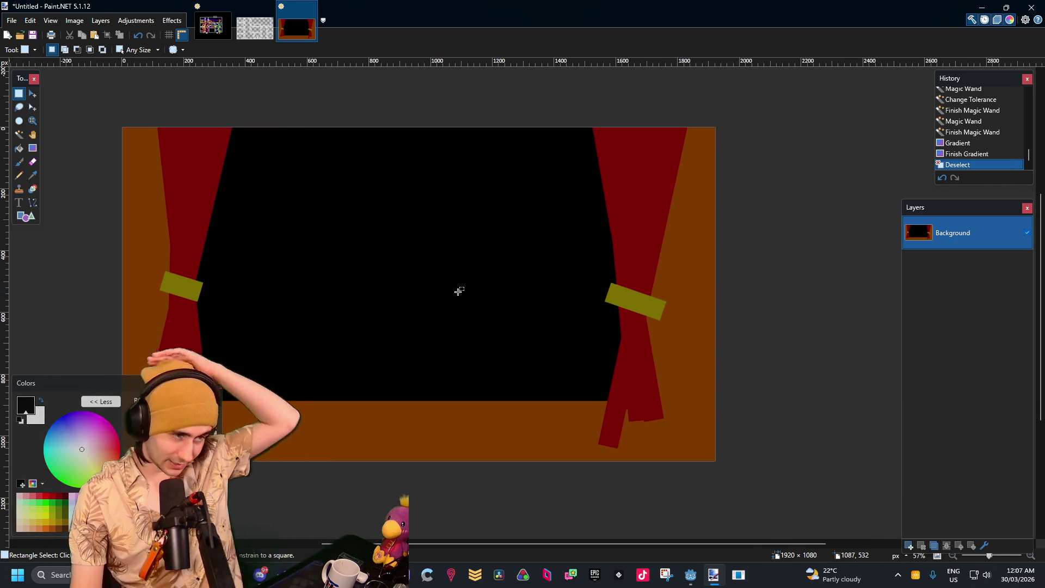
left_click_drag(459, 292, 462, 303)
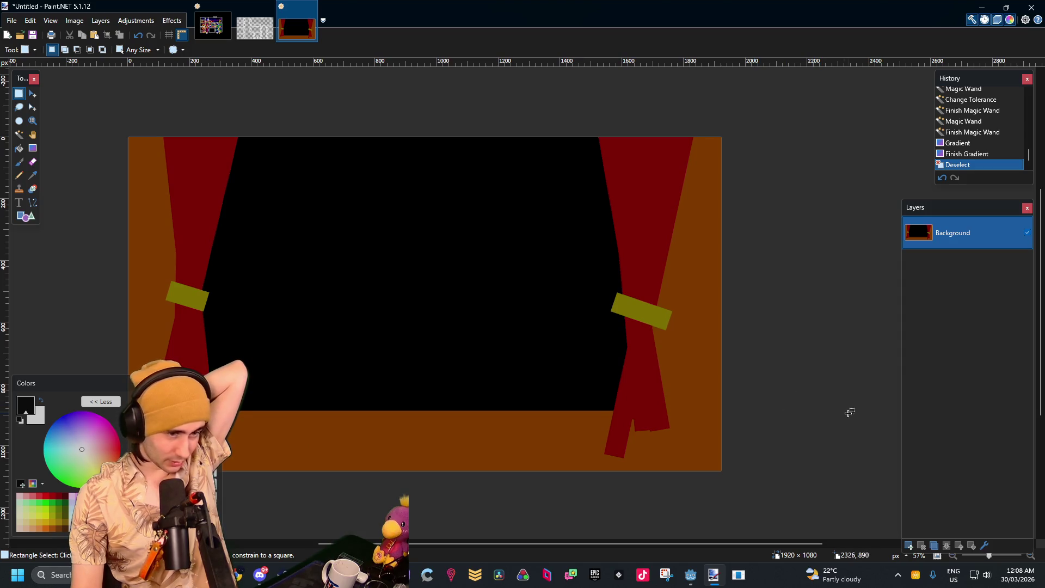
scroll(387, 235, "down", 3)
left_click_drag(387, 236, 533, 327)
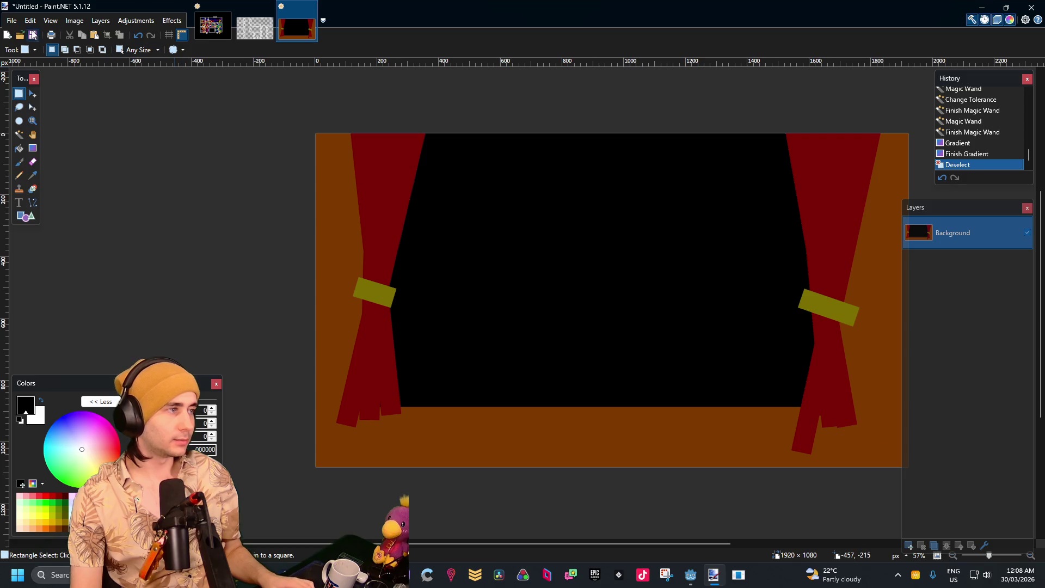
left_click_drag(541, 260, 462, 262)
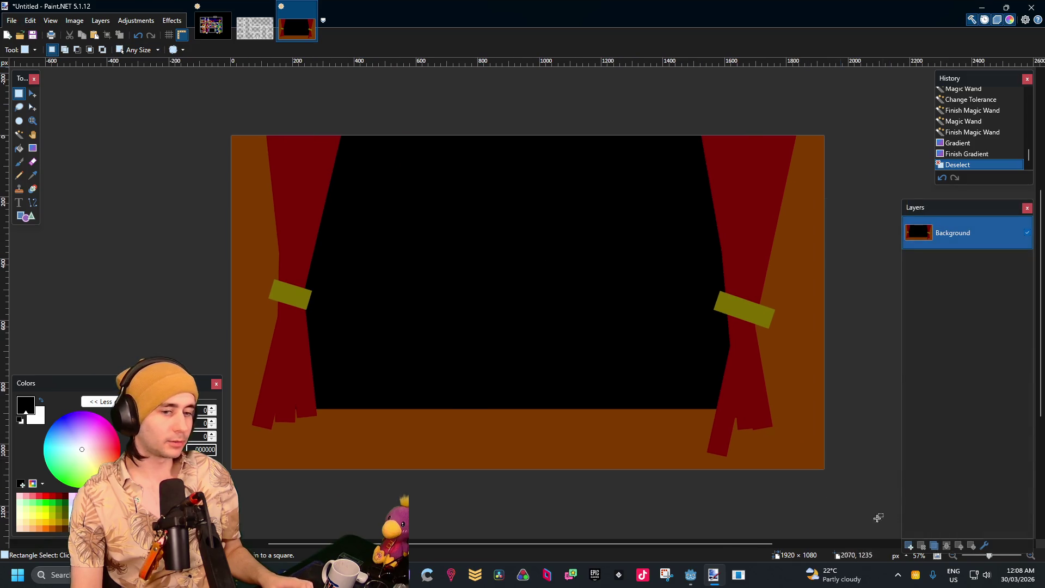
Add a new Layer 2 and pick red as the drawing colour
left_click(909, 546)
scroll(762, 350, "up", 2)
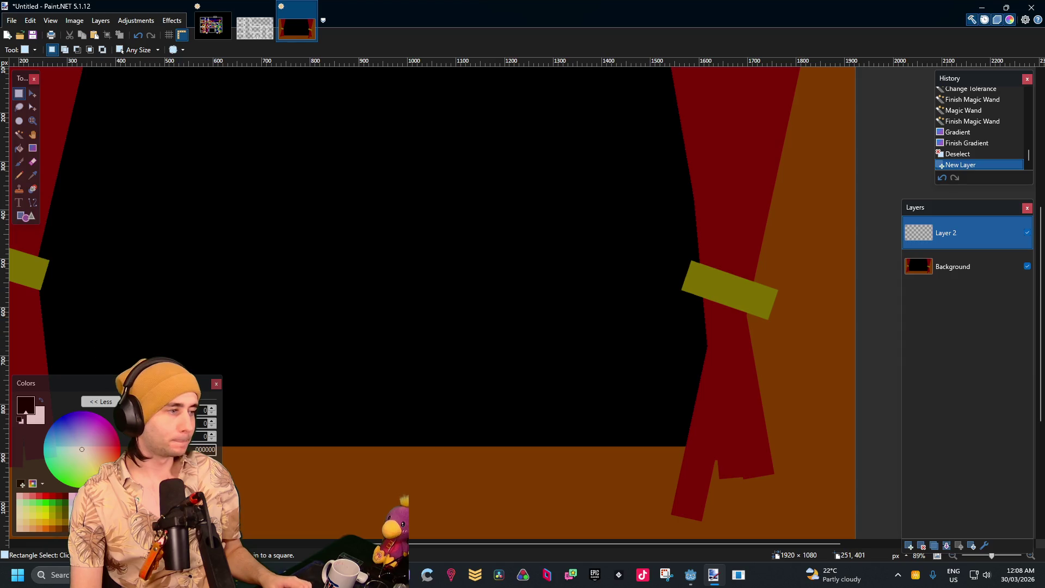
left_click(25, 216)
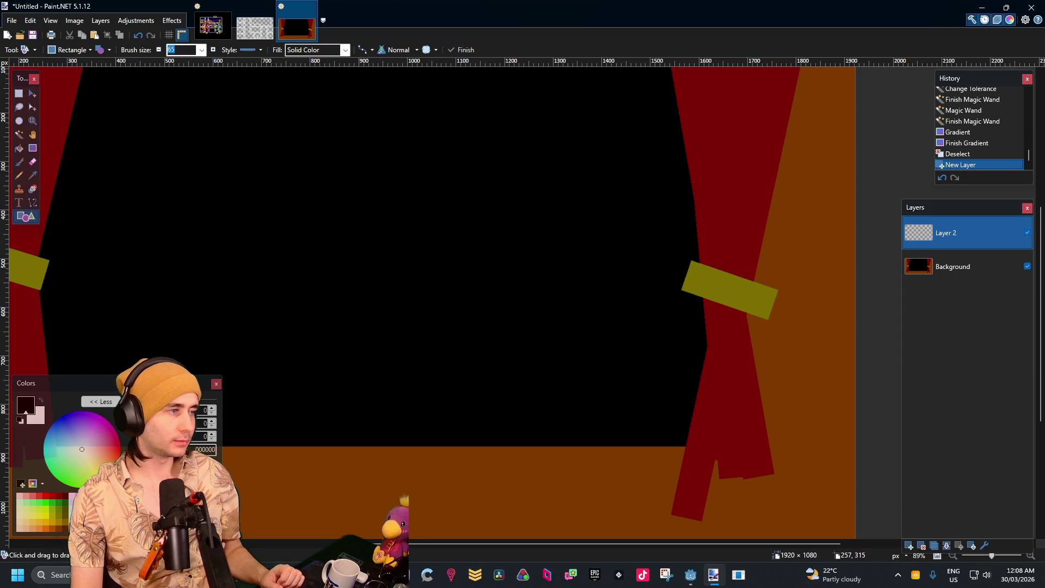
left_click(120, 448)
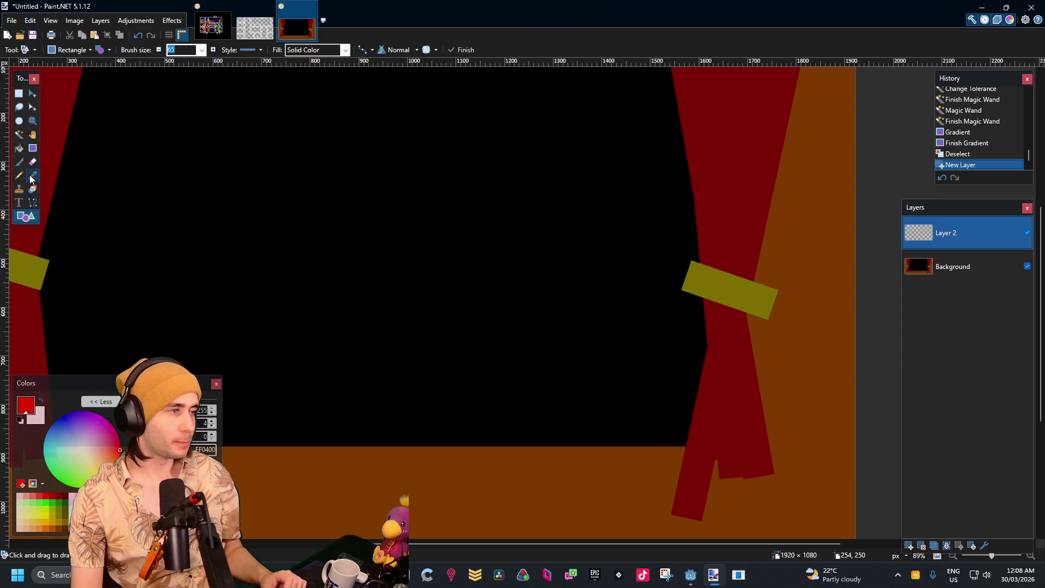
Paintbrush a red stick figure with legs, arms and a looped head on Layer 2
left_click(19, 162)
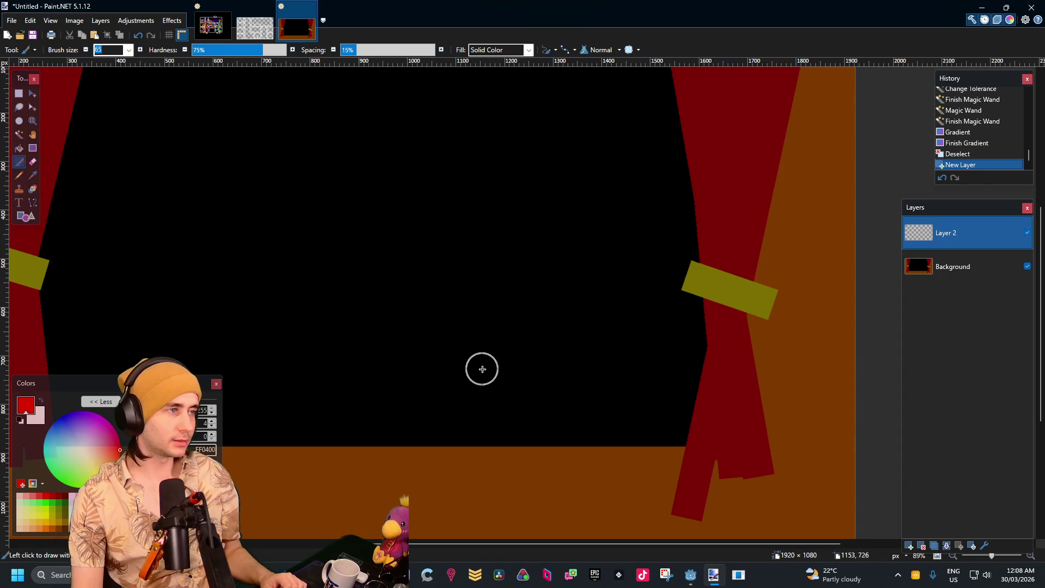
mouse_move(490, 439)
left_mouse_down()
mouse_move(495, 349)
mouse_move(577, 444)
left_mouse_up()
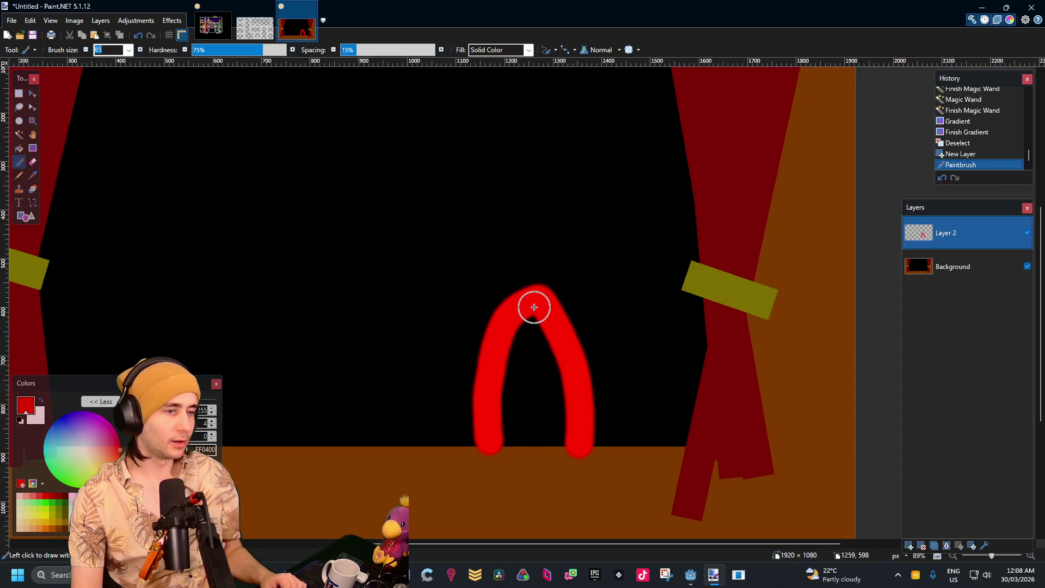
left_click_drag(533, 304, 541, 210)
scroll(547, 240, "up", 1)
scroll(579, 269, "up", 2)
mouse_move(539, 327)
left_mouse_down()
mouse_move(485, 284)
mouse_move(448, 310)
left_mouse_up()
mouse_move(534, 304)
left_mouse_down()
mouse_move(576, 287)
mouse_move(593, 318)
left_mouse_up()
mouse_move(523, 292)
left_mouse_down()
mouse_move(546, 185)
mouse_move(569, 283)
left_mouse_up()
scroll(673, 324, "down", 3)
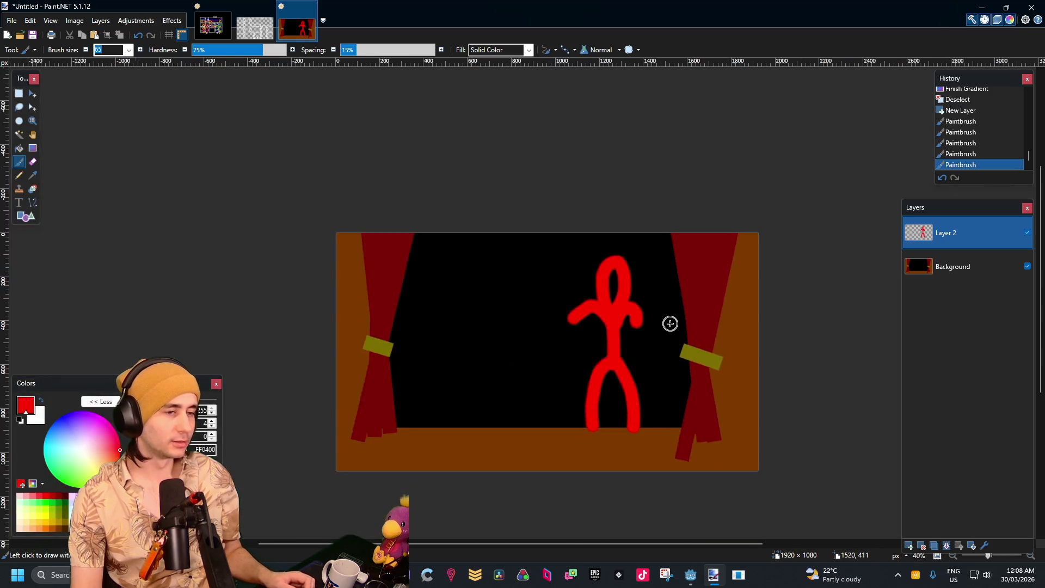
scroll(662, 353, "up", 3)
scroll(579, 184, "down", 3)
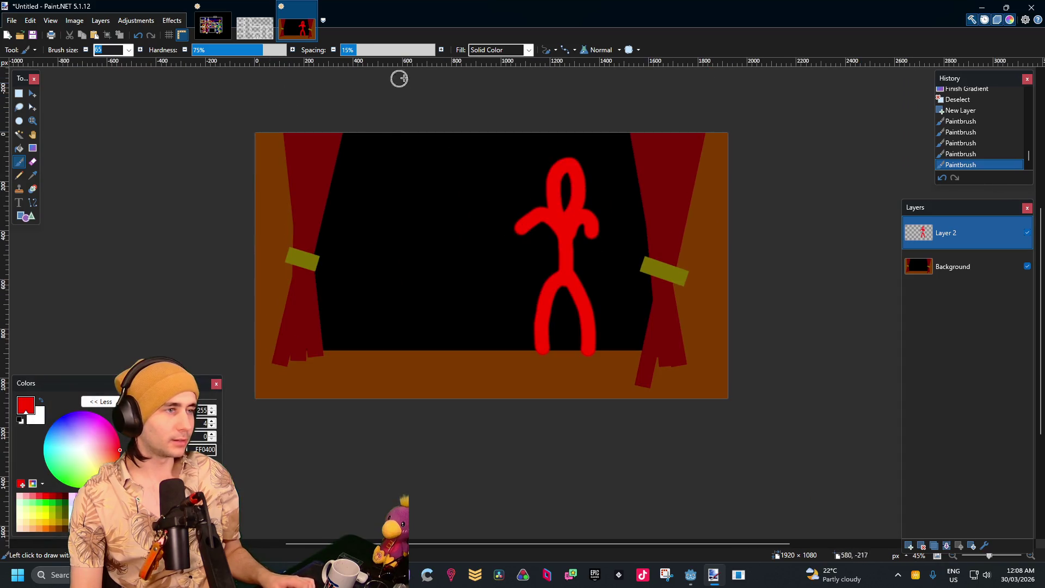
key("ctrl+a")
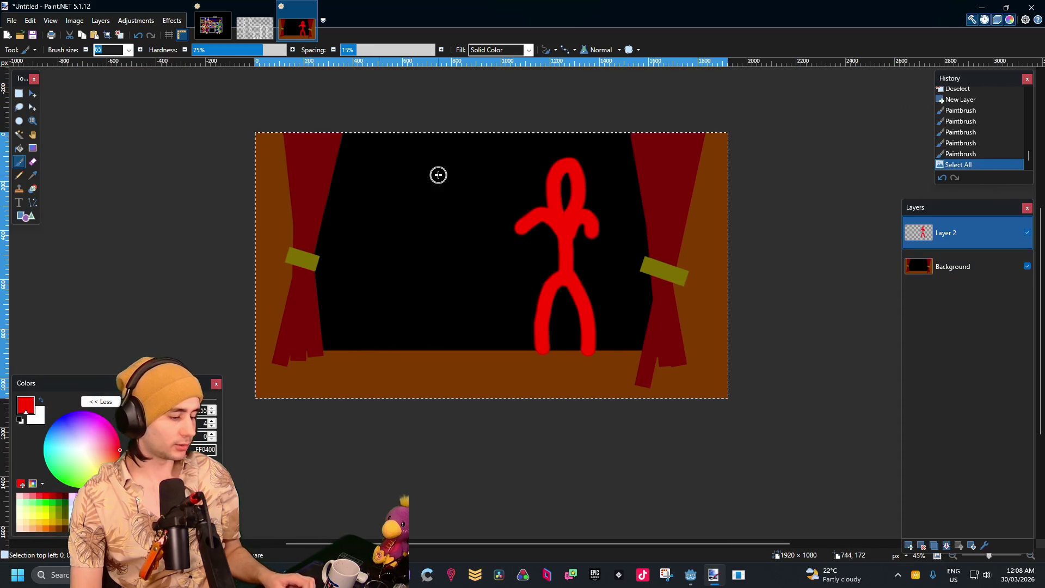
Cut the red figure into a new 1920×1080 image and switch back to the Godot editor
key("ctrl+x")
left_click(11, 20)
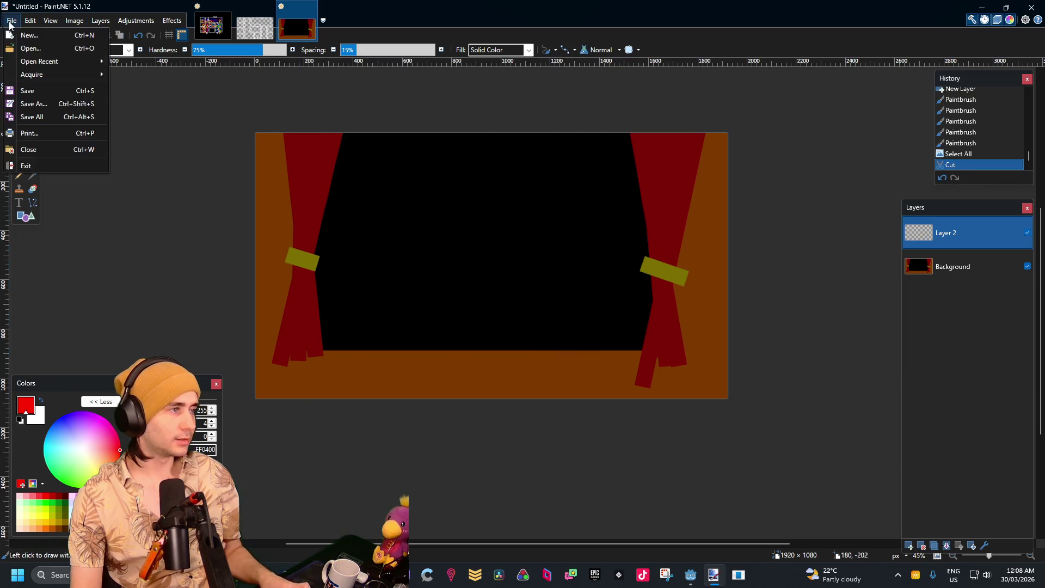
left_click(34, 37)
left_click(520, 352)
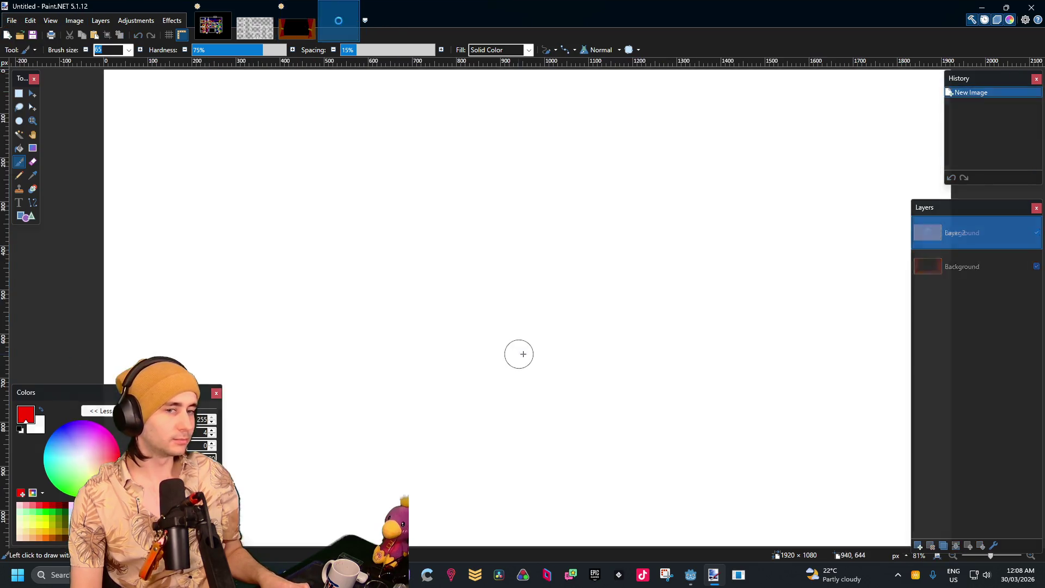
key("ctrl+v")
scroll(583, 345, "down", 3)
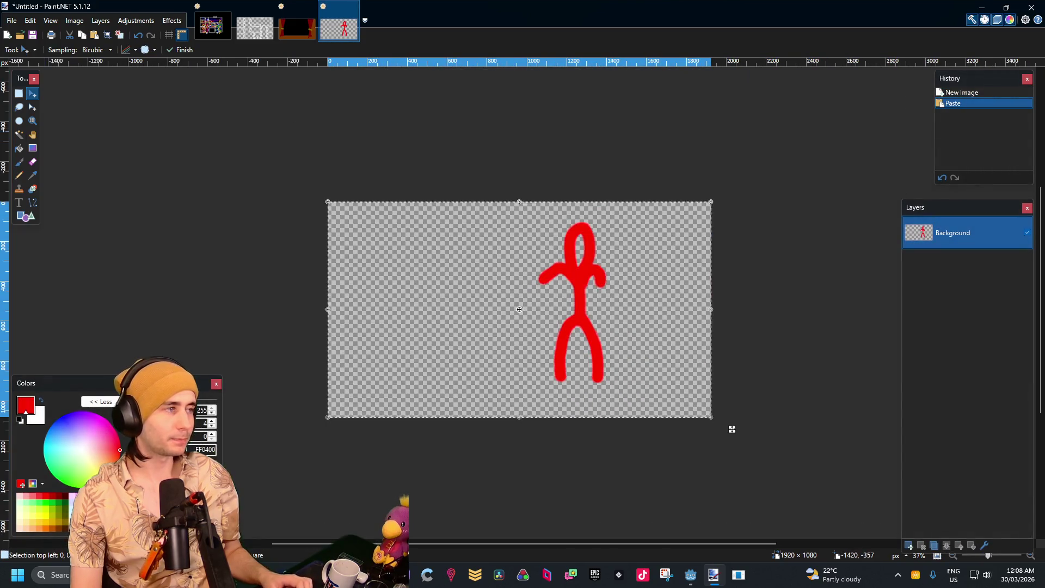
left_click(22, 95)
key("alt+Tab")
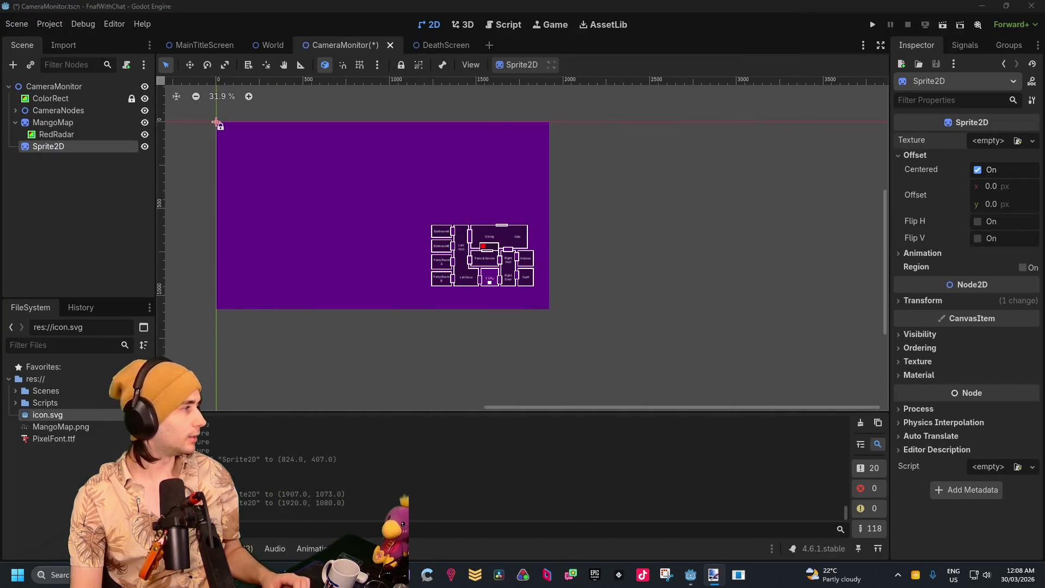
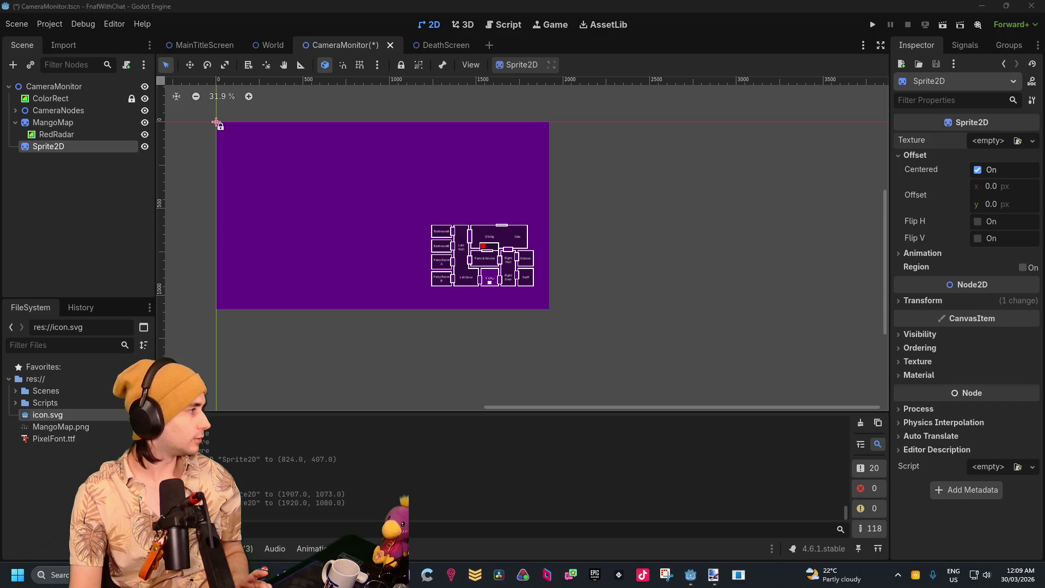
Import StageCam.png and StageCamRed.png into the project's FileSystem
mouse_move(391, 252)
left_mouse_down()
mouse_move(105, 432)
mouse_move(92, 461)
left_mouse_up()
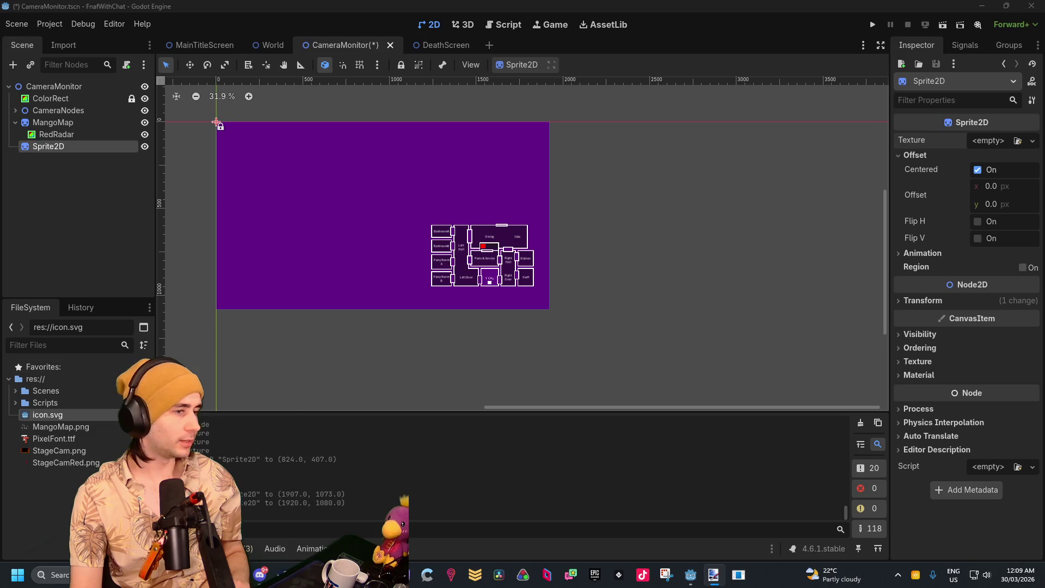
scroll(321, 227, "up", 3)
scroll(348, 240, "down", 2)
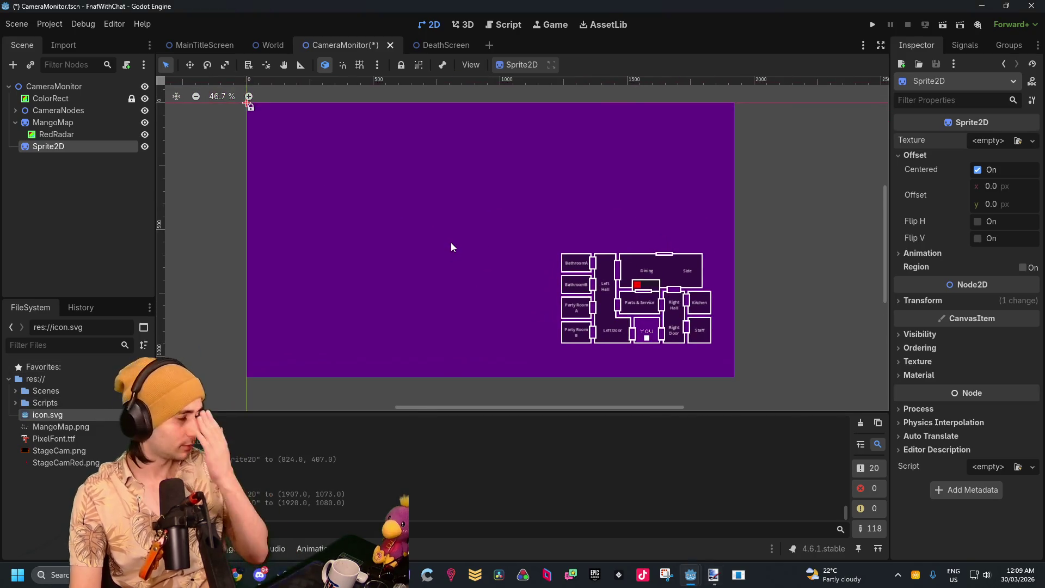
mouse_move(520, 203)
left_mouse_down()
mouse_move(453, 234)
mouse_move(490, 162)
mouse_move(477, 219)
left_mouse_up()
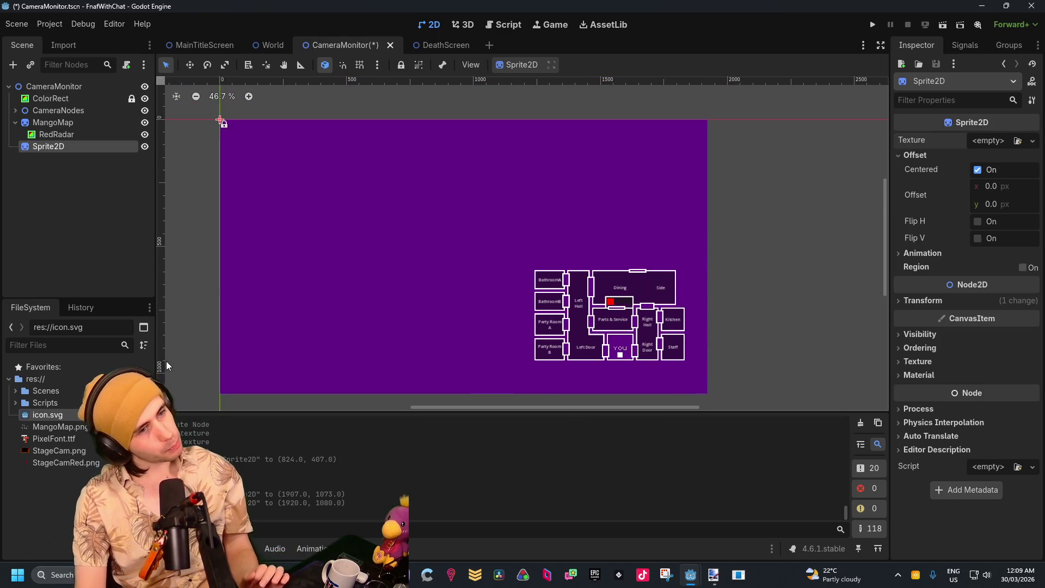
Add a plain Node2D to the scene and name it CameraSprites
left_click(75, 158)
left_click(71, 147)
left_click(64, 166)
right_click(65, 167)
left_click(87, 172)
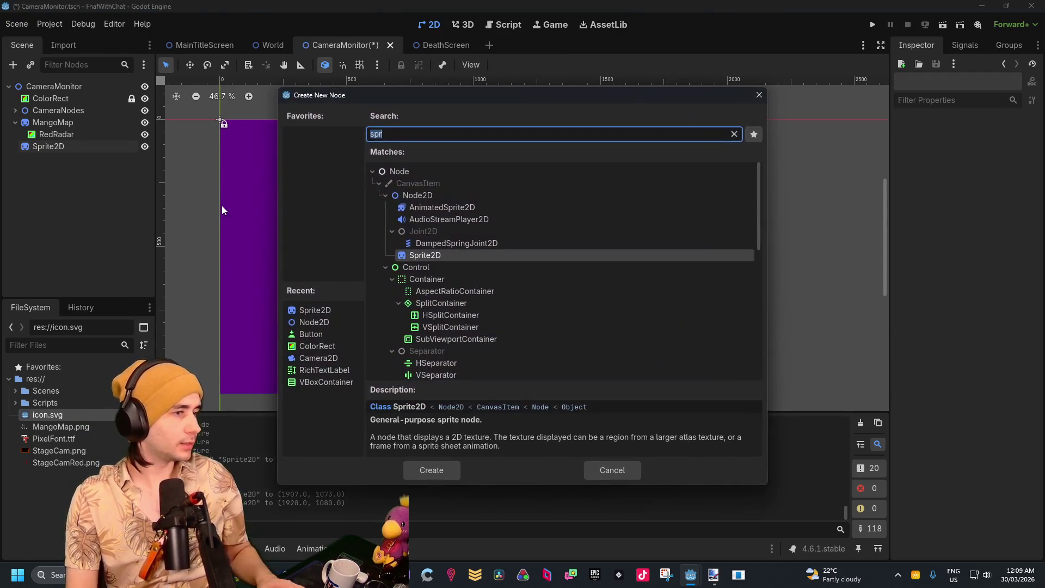
double_click(415, 197)
double_click(48, 159)
type("CameraSpri")
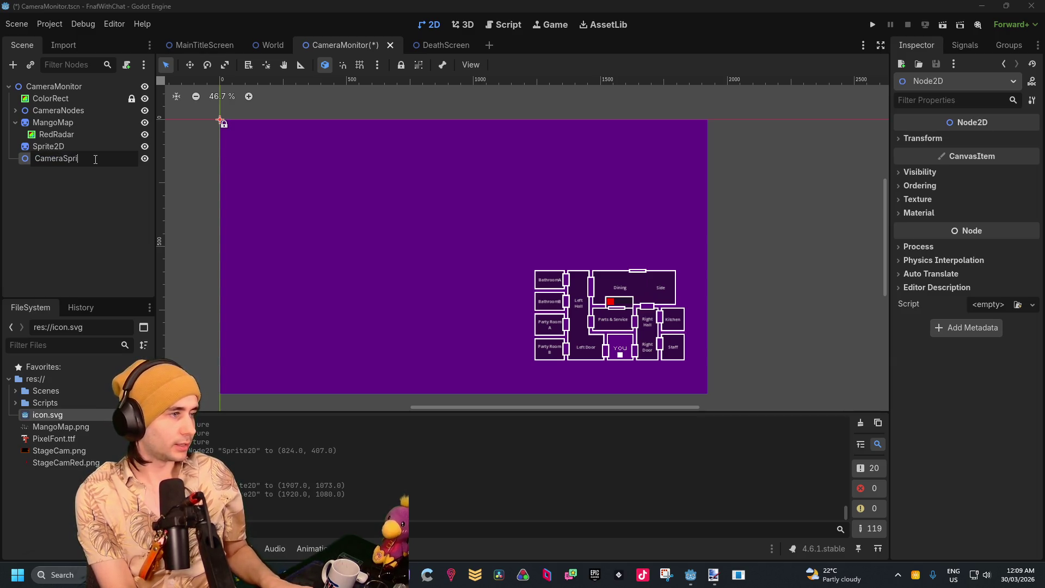
type("tes")
key("Return")
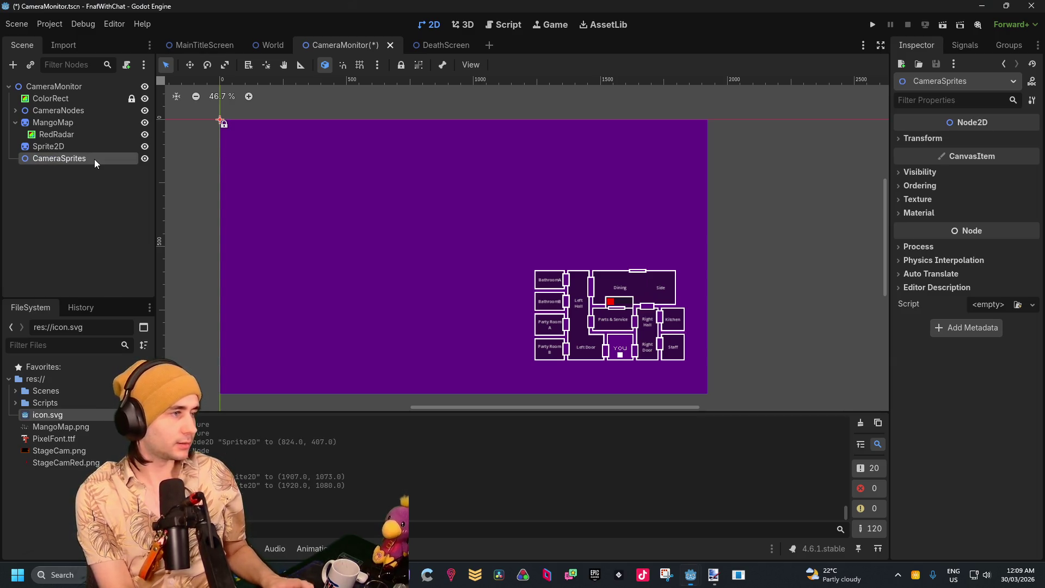
Nest the Sprite2D under CameraSprites and rename it StageCam
left_click(82, 147)
left_click_drag(91, 149, 93, 158)
left_click(94, 147)
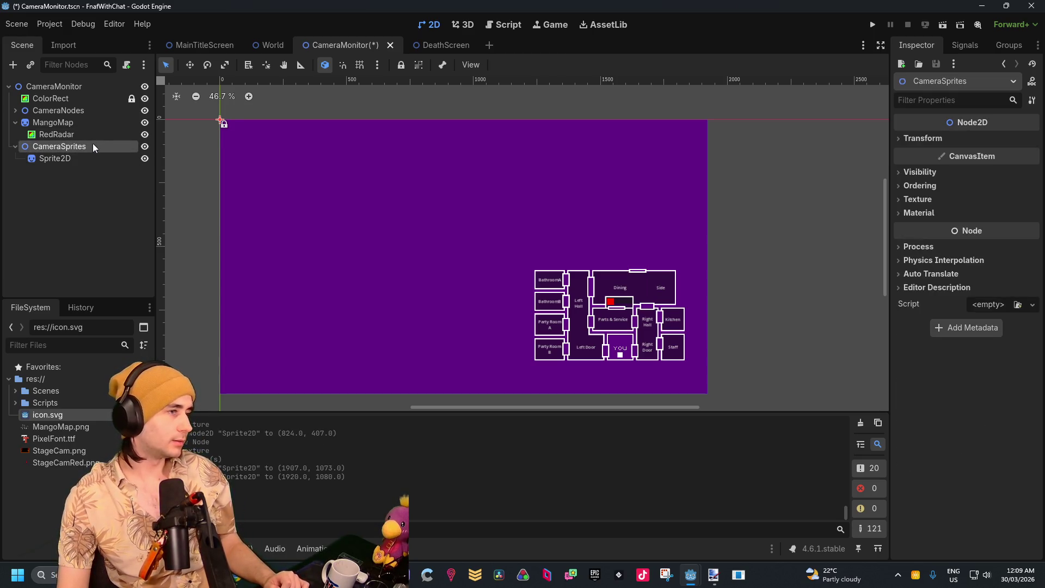
right_click(72, 151)
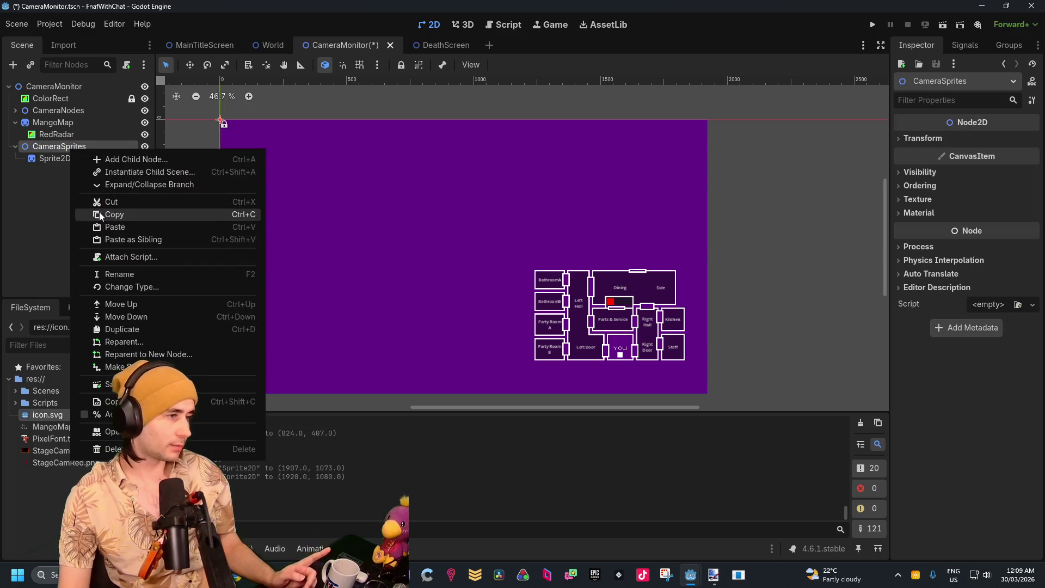
left_click(42, 210)
left_click(57, 158)
left_click(73, 159)
type("StageC")
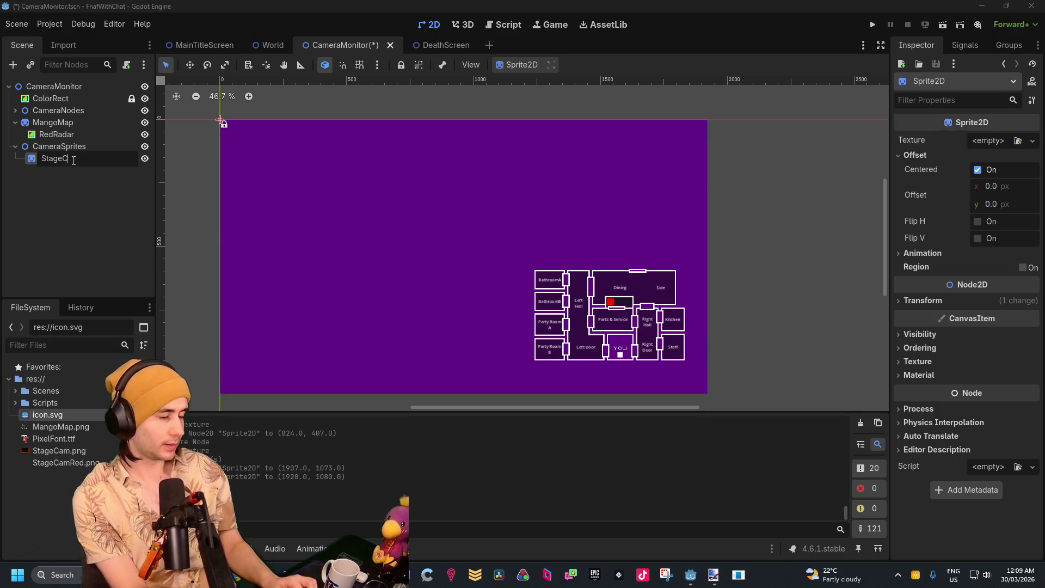
type("am")
key("Return")
Assign StageCam.png as the StageCam sprite's texture
mouse_move(54, 451)
left_mouse_down()
mouse_move(577, 312)
mouse_move(1011, 140)
mouse_move(999, 143)
left_mouse_up()
scroll(623, 247, "down", 3)
scroll(624, 248, "down", 15)
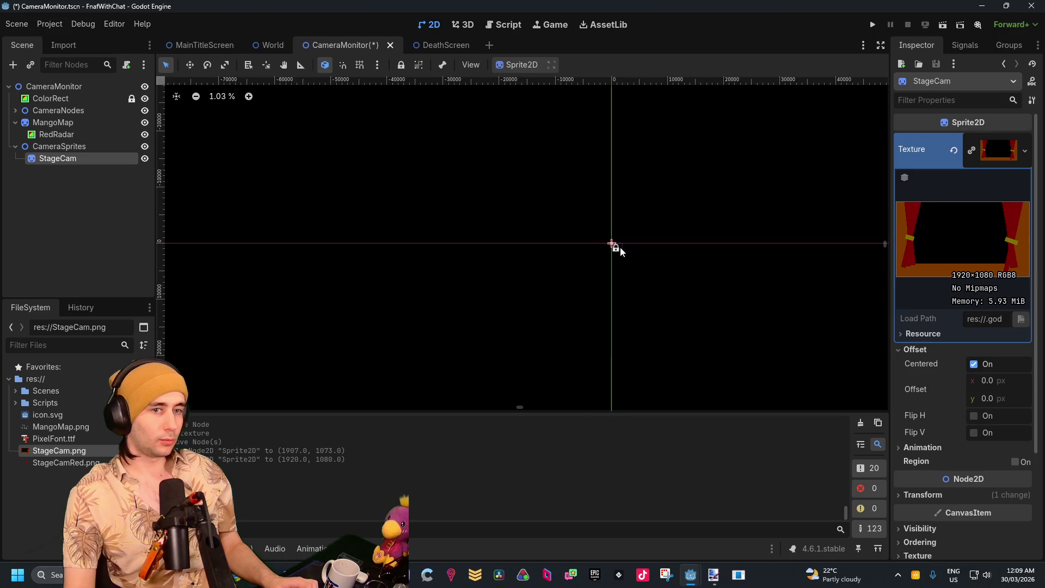
left_click_drag(648, 247, 475, 258)
scroll(471, 260, "up", 6)
left_click(952, 334)
left_click(951, 334)
left_click(953, 153)
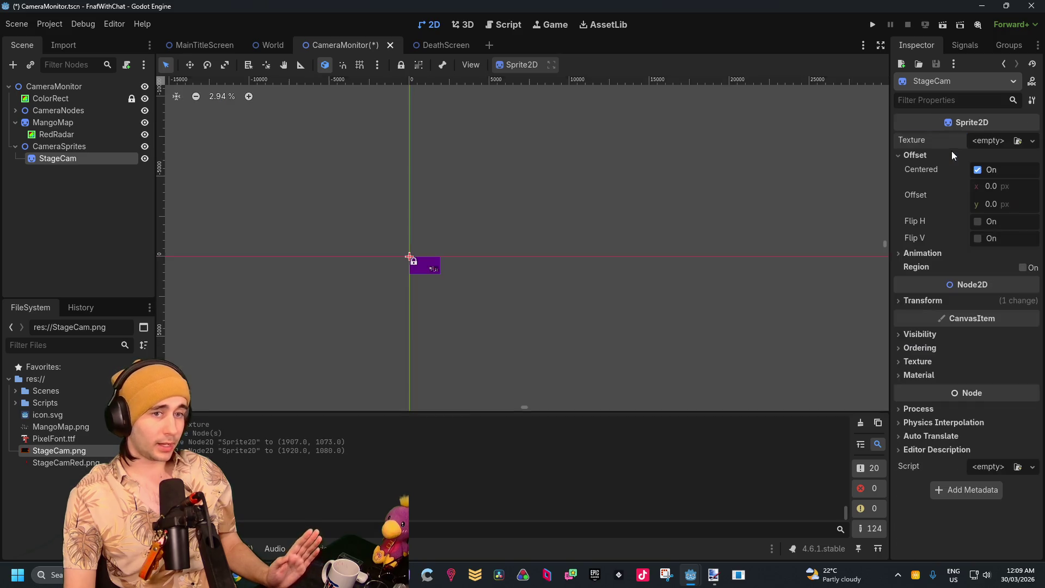
scroll(465, 223, "up", 6)
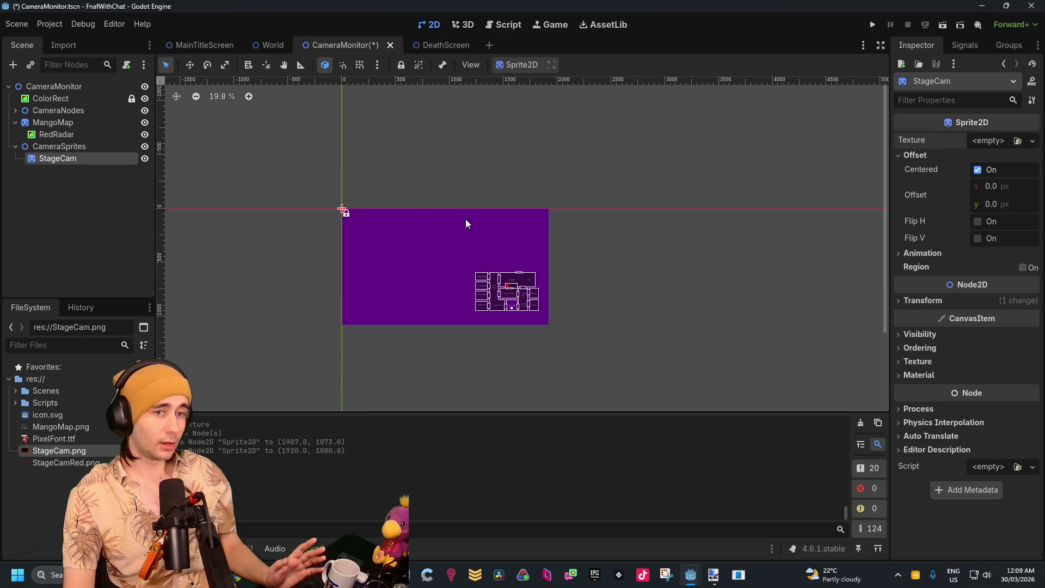
scroll(466, 264, "up", 2)
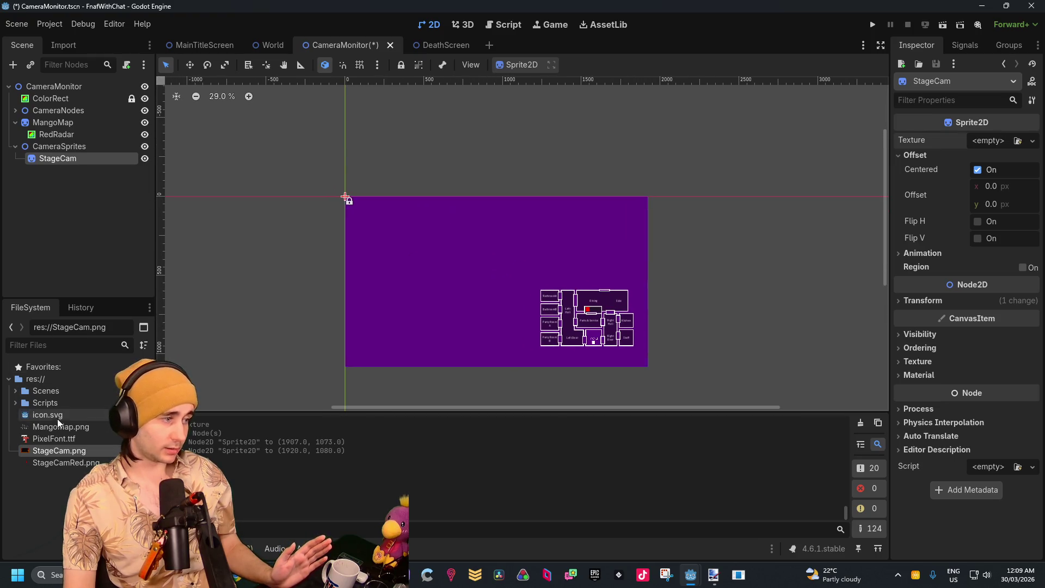
mouse_move(33, 450)
left_mouse_down()
mouse_move(421, 282)
mouse_move(459, 289)
mouse_move(129, 170)
mouse_move(64, 159)
left_mouse_up()
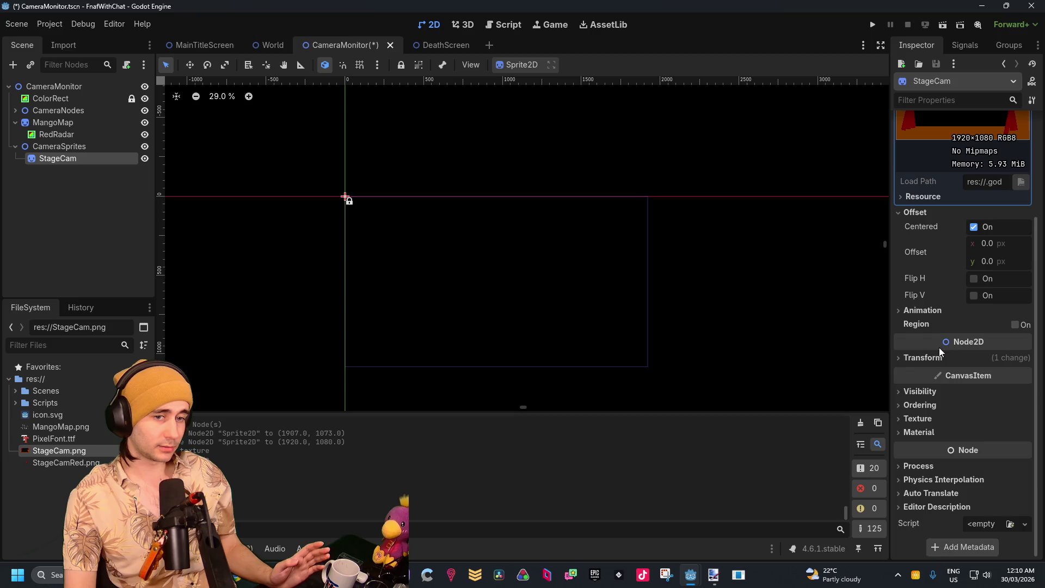
Reset the sprite's scale to 1×1 and move it to (967, 549) over the monitor
left_click(926, 358)
left_click(958, 433)
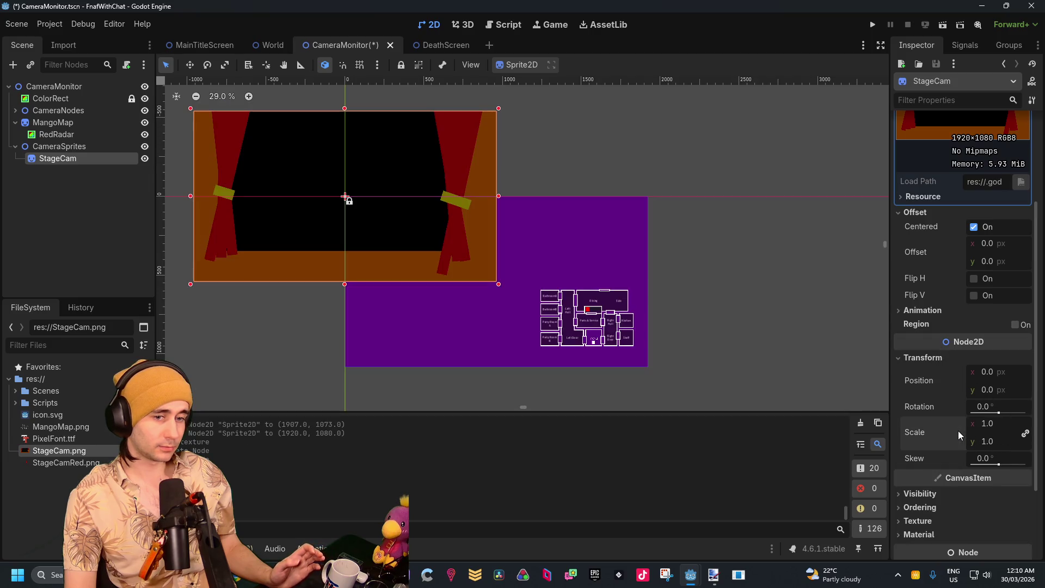
mouse_move(446, 246)
left_mouse_down()
mouse_move(611, 340)
mouse_move(599, 333)
left_mouse_up()
scroll(579, 257, "up", 6)
scroll(580, 256, "up", 4)
left_click_drag(452, 208, 698, 292)
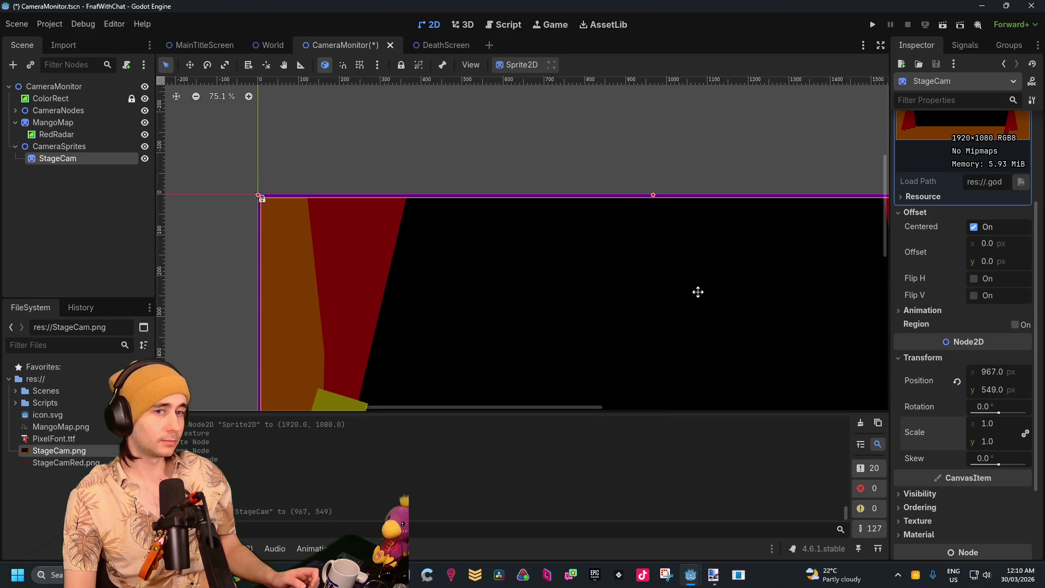
Move CameraSprites up the scene tree to sit under ColorRect
mouse_move(40, 147)
left_mouse_down()
mouse_move(26, 105)
mouse_move(57, 113)
mouse_move(48, 96)
left_mouse_up()
left_click(56, 102)
scroll(532, 235, "down", 6)
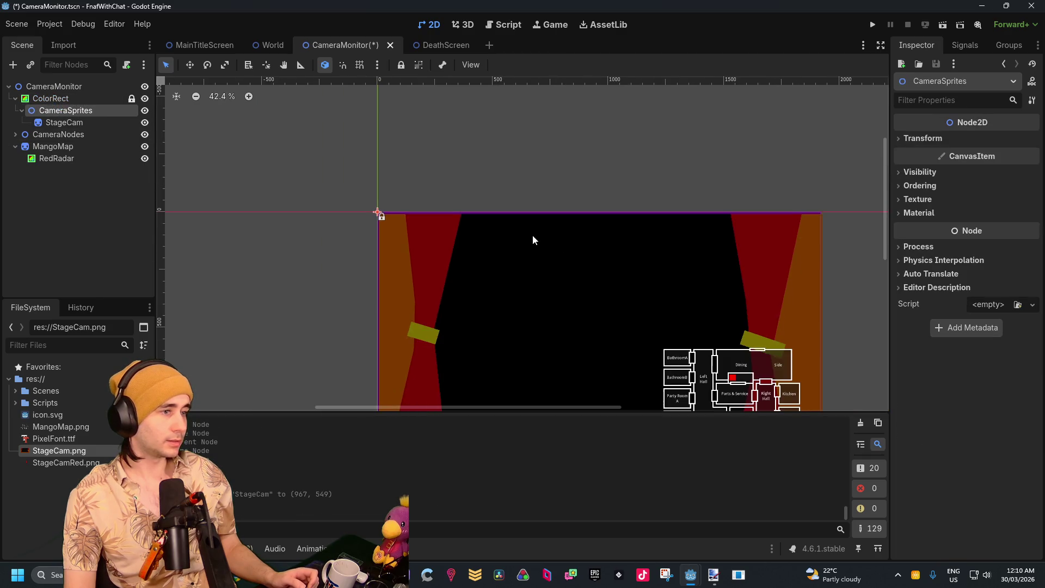
scroll(426, 203, "up", 2)
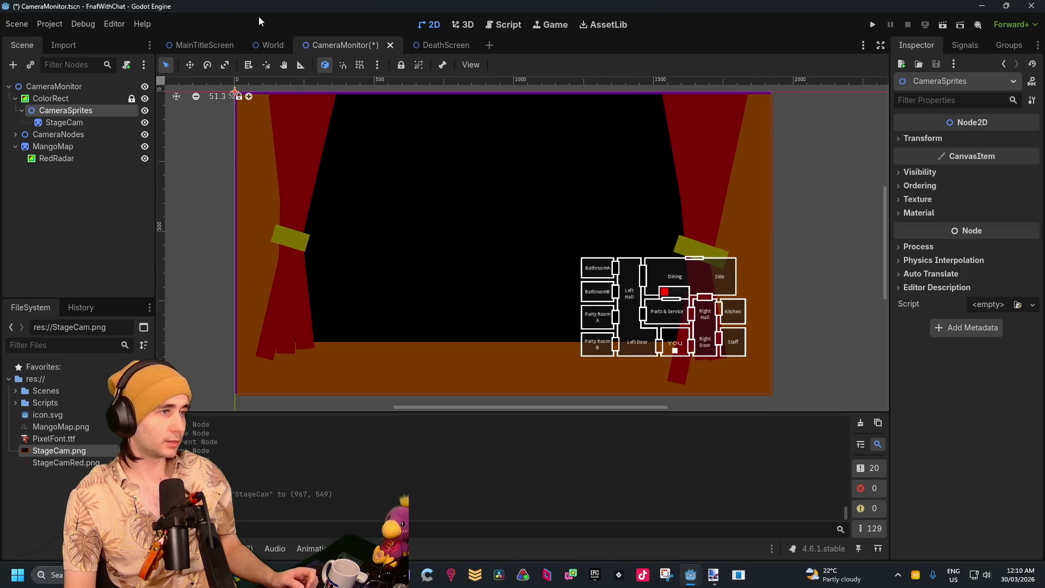
left_click(201, 45)
Copy the Static noise overlay node in the MainTitleScreen scene
left_click(61, 127)
left_click(59, 132)
left_click(60, 128)
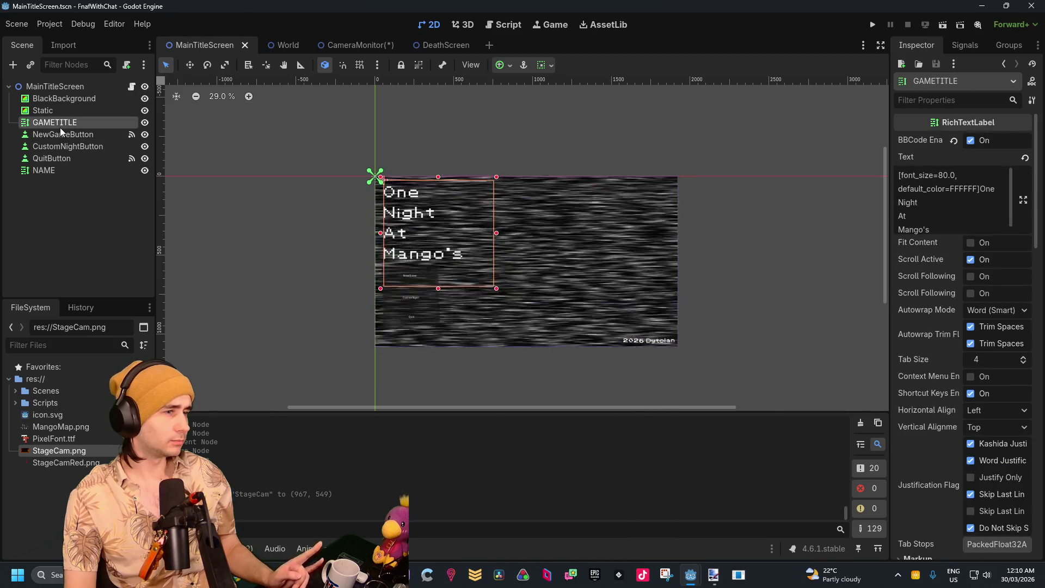
left_click(61, 108)
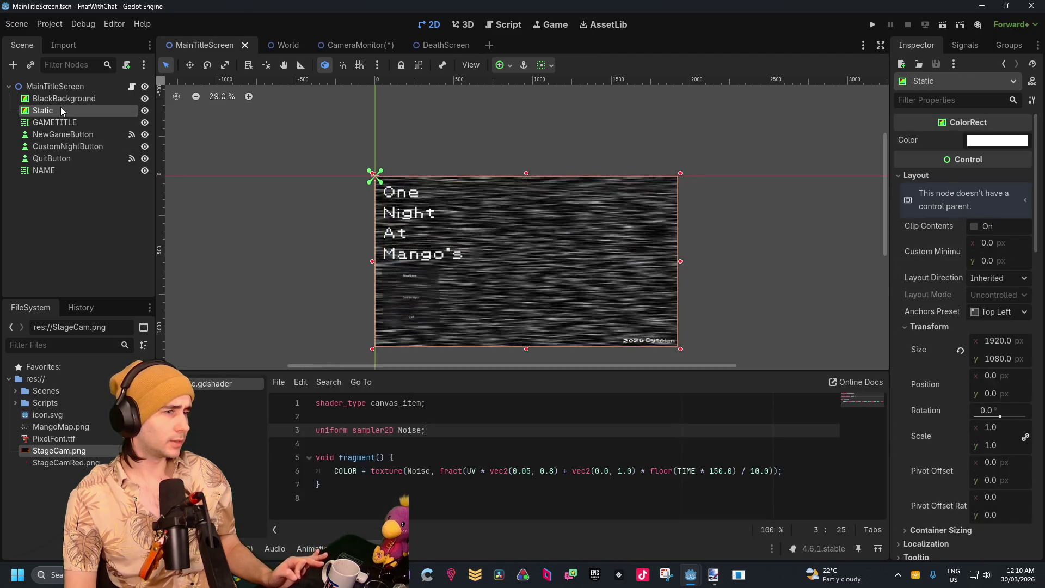
right_click(60, 106)
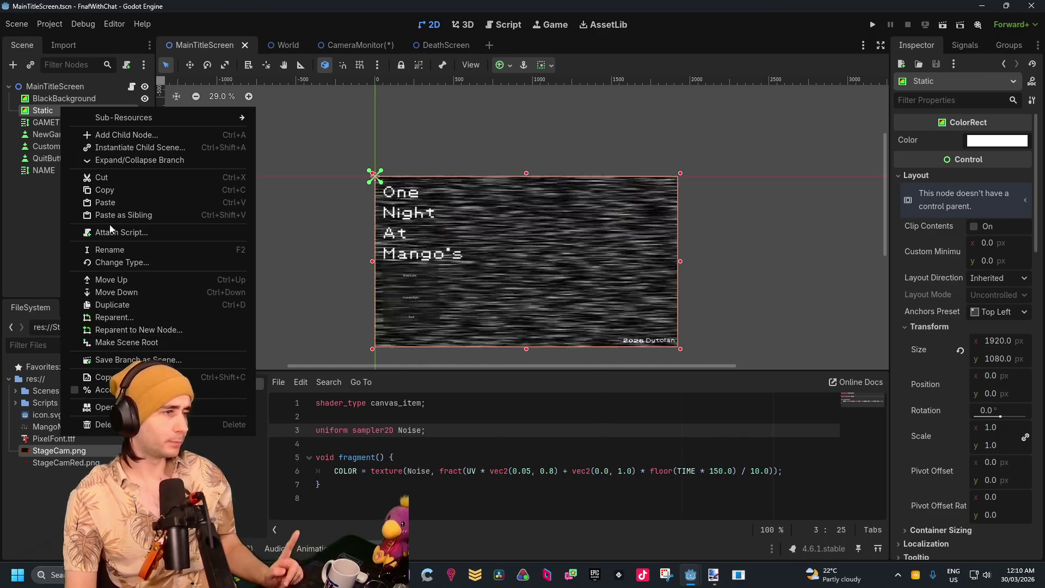
left_click(105, 192)
Paste Static under the CameraMonitor root and hide it
left_click(342, 41)
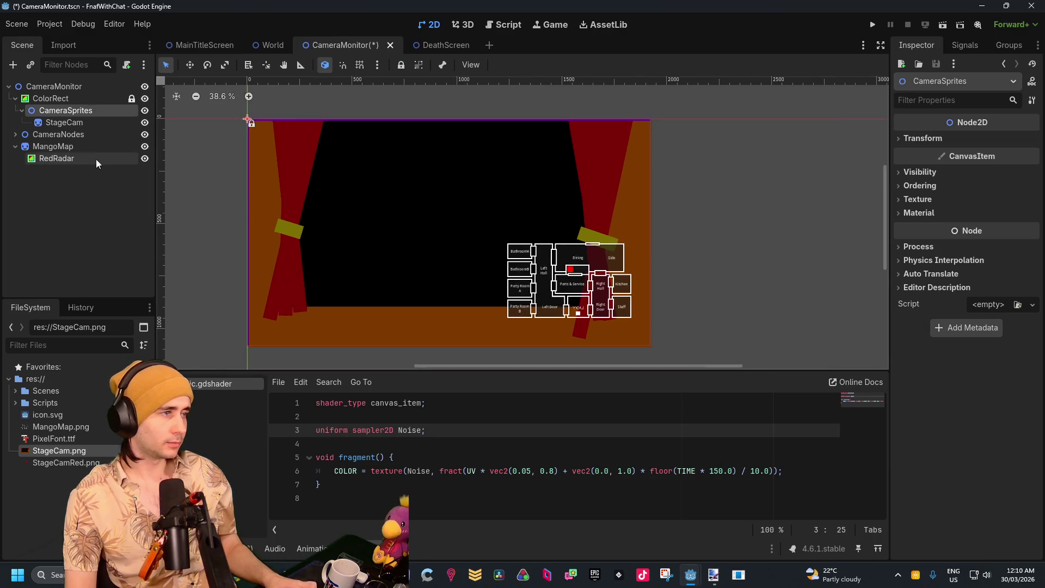
right_click(87, 196)
left_click(38, 184)
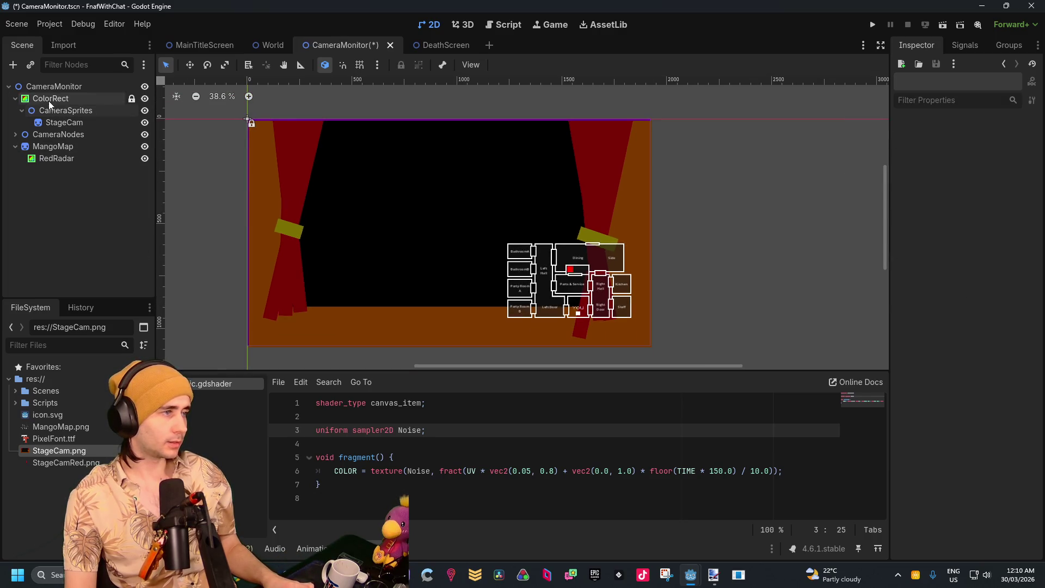
left_click(51, 87)
key("ctrl+v")
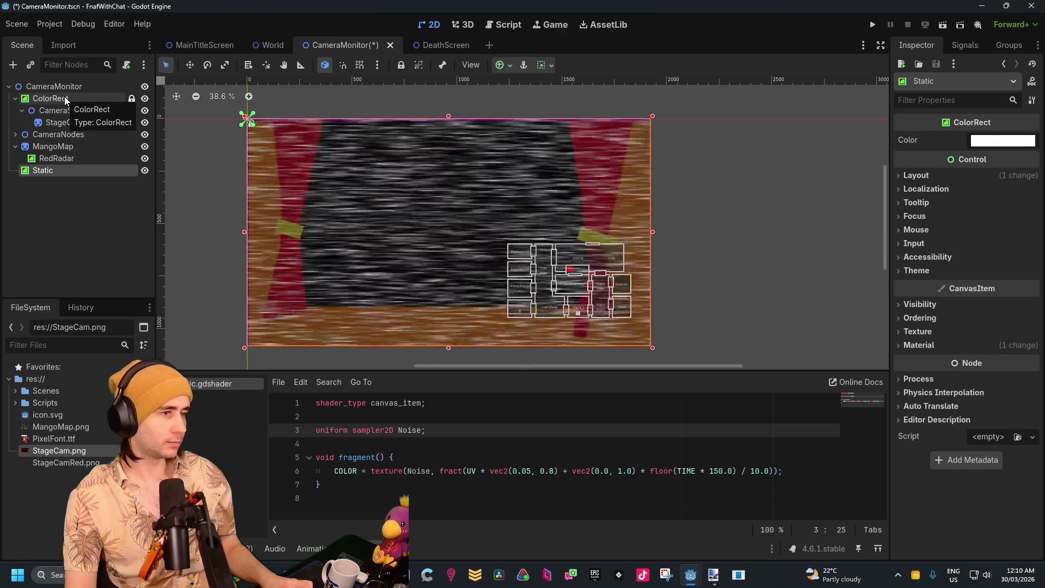
scroll(441, 193, "up", 4)
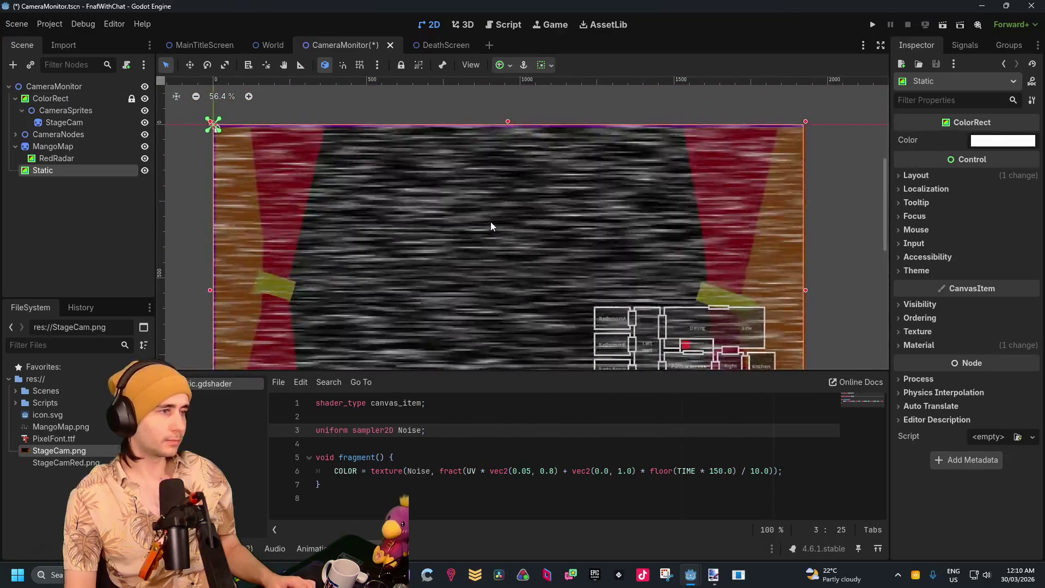
left_click(145, 170)
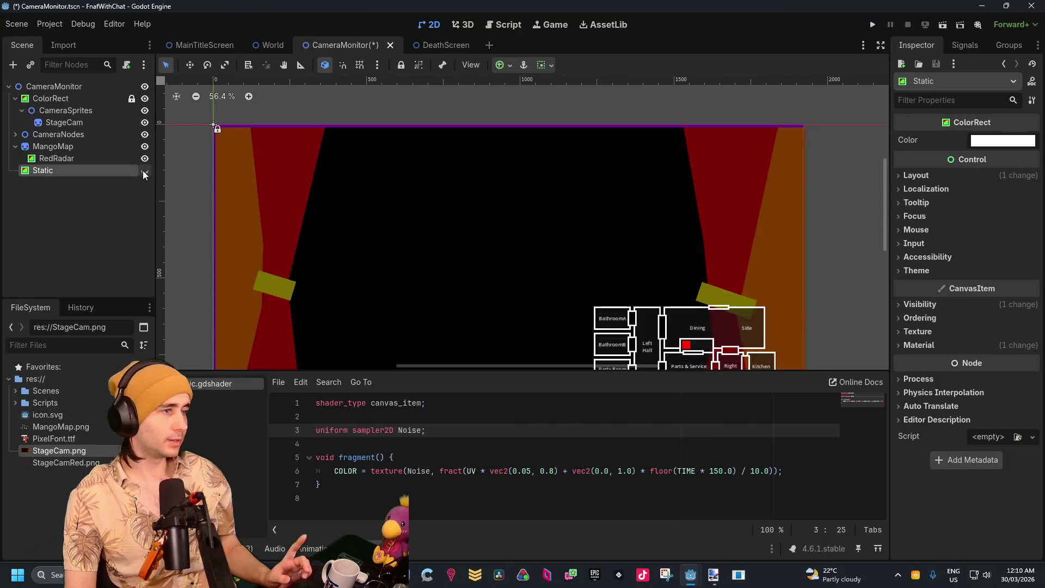
left_click(73, 134)
left_click(76, 123)
scroll(319, 152, "up", 4)
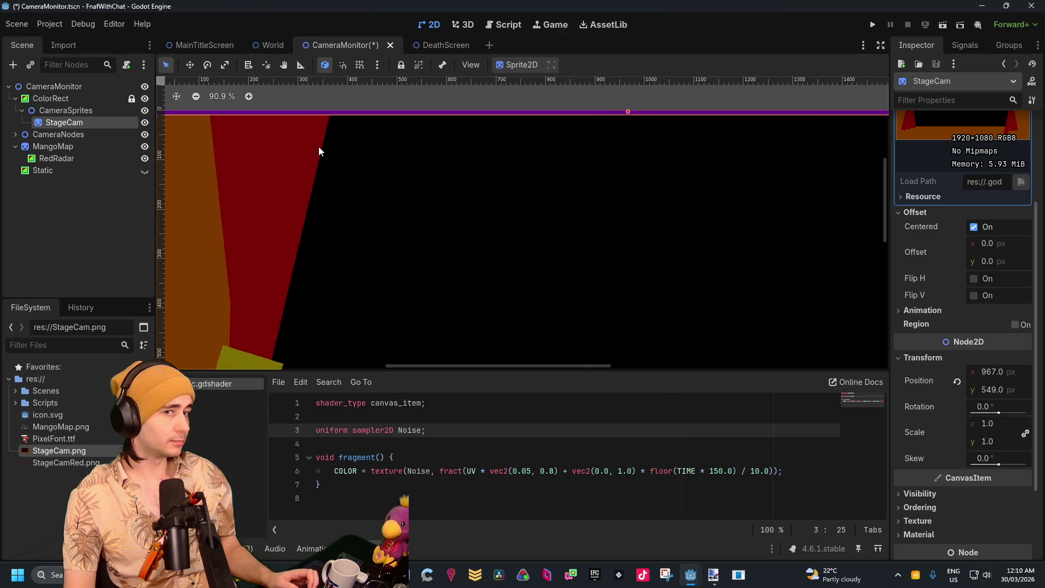
Set StageCam's position to 960, 540
key("f")
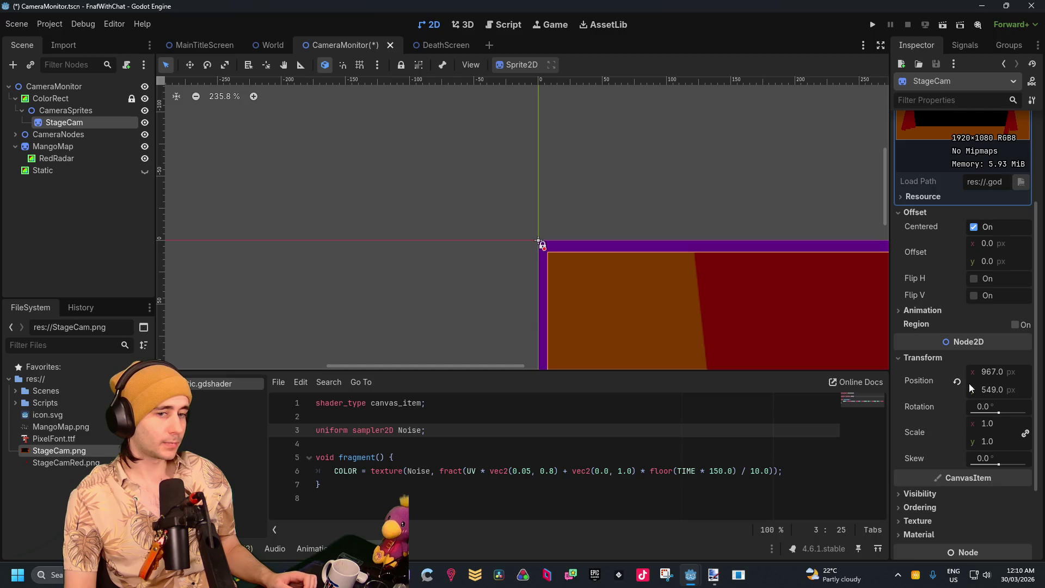
left_click_drag(998, 376, 994, 376)
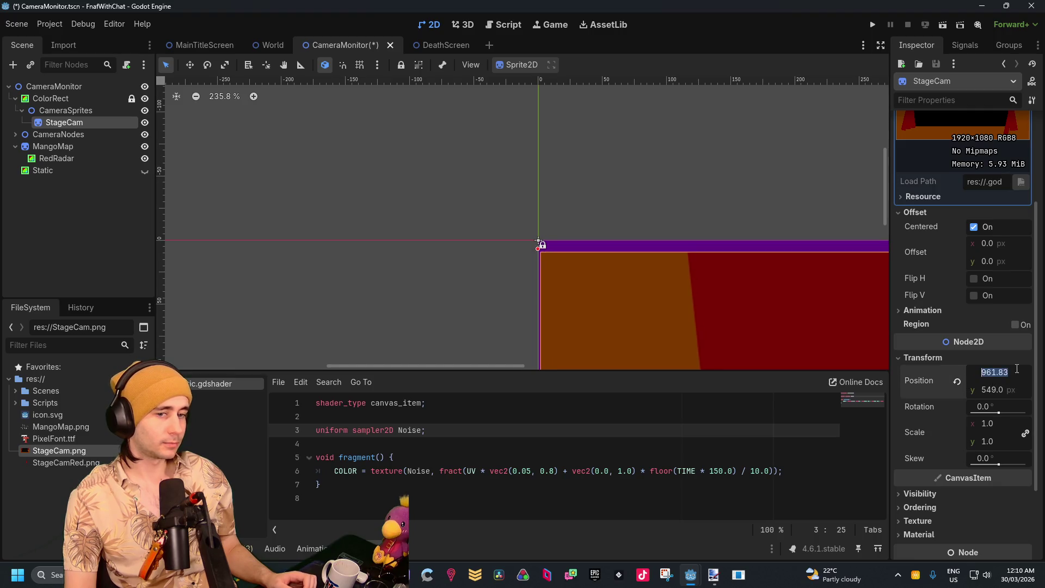
type("960")
key("Tab")
type("540")
key("Return")
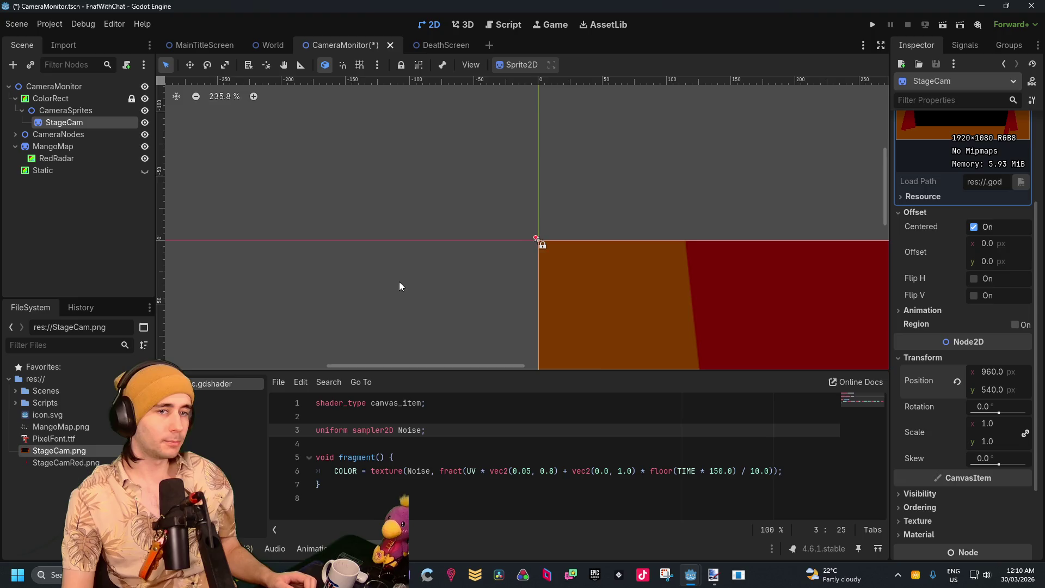
scroll(400, 288, "down", 12)
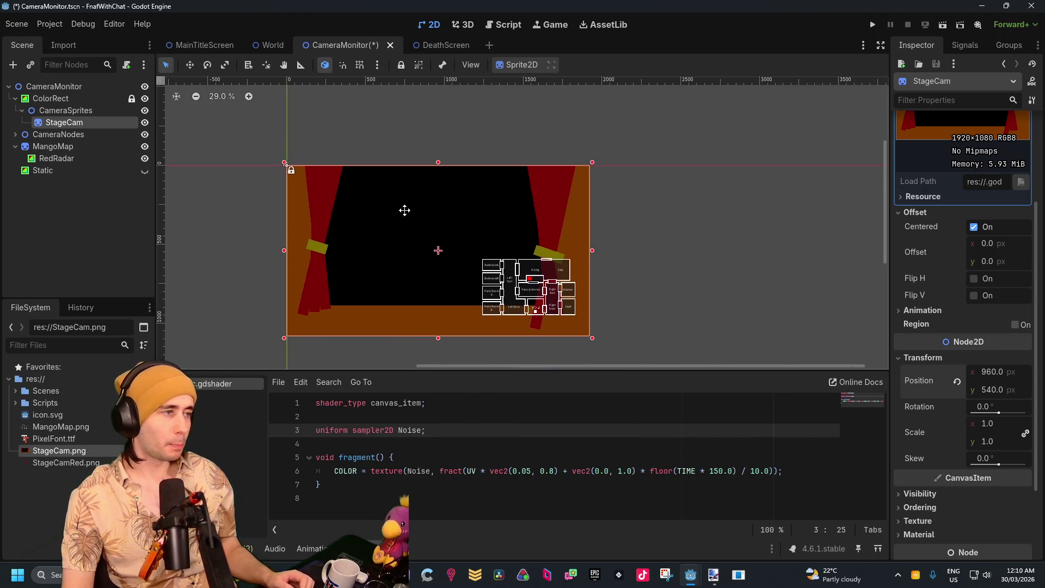
left_click(77, 200)
Add StageCamRed.png as a sprite positioned at 960, 540
mouse_move(57, 465)
left_mouse_down()
mouse_move(62, 118)
mouse_move(63, 221)
mouse_move(73, 136)
mouse_move(67, 159)
mouse_move(107, 442)
mouse_move(79, 466)
mouse_move(452, 243)
mouse_move(398, 246)
left_mouse_up()
scroll(389, 255, "up", 3)
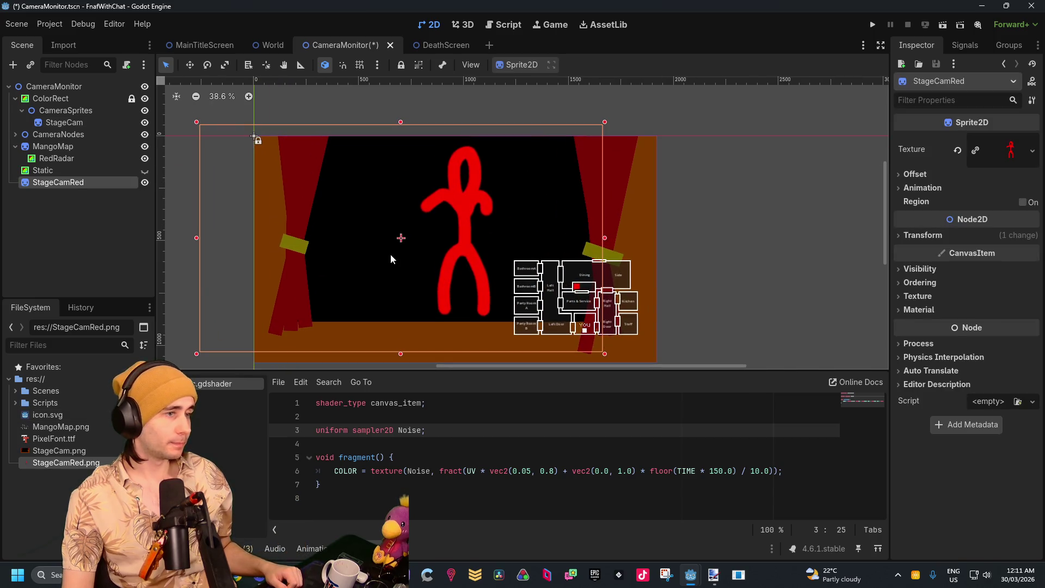
left_click(961, 235)
left_click(1003, 250)
type("960")
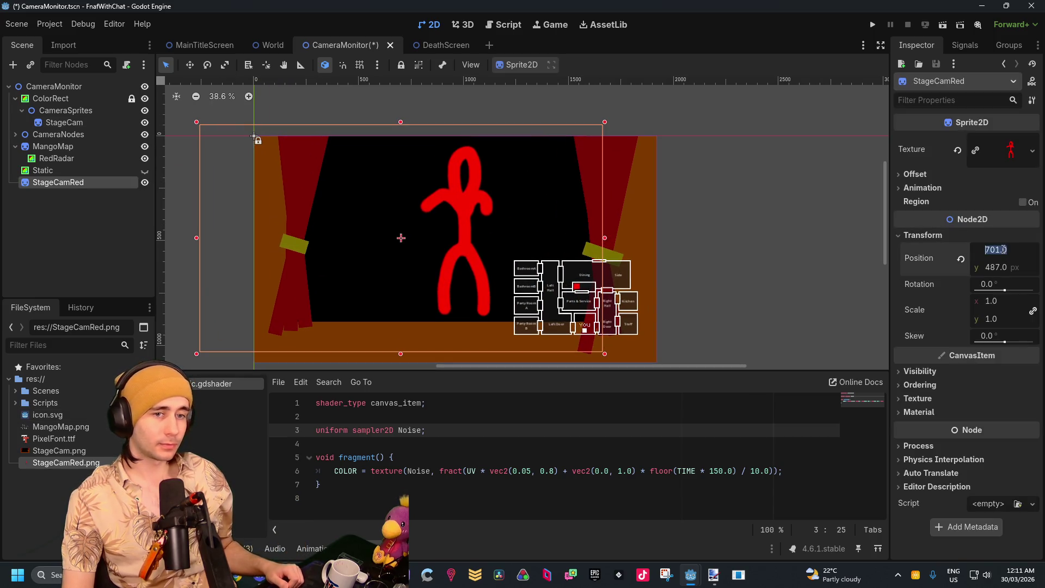
key("Return")
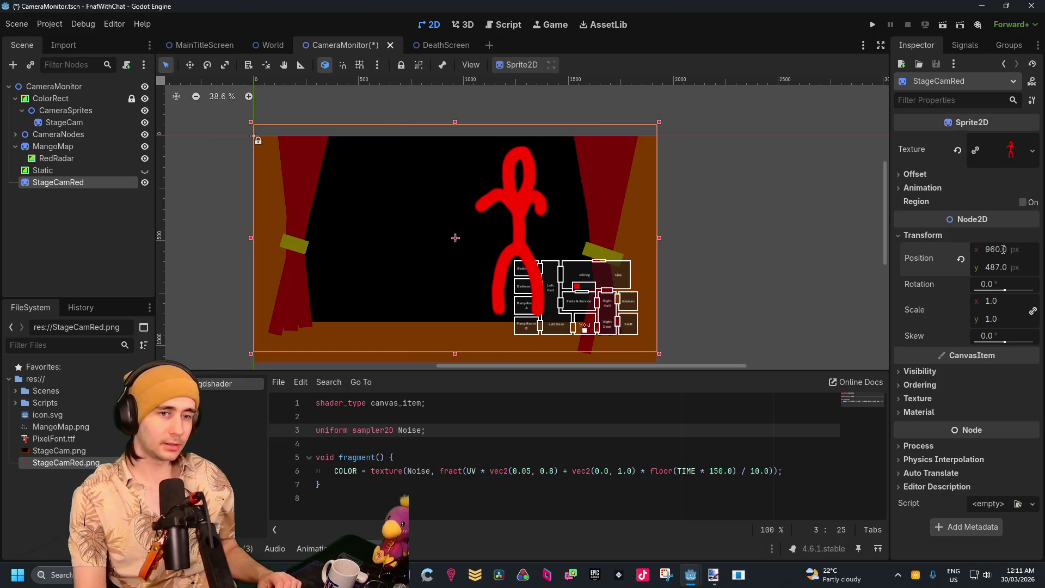
left_click(993, 271)
type("540")
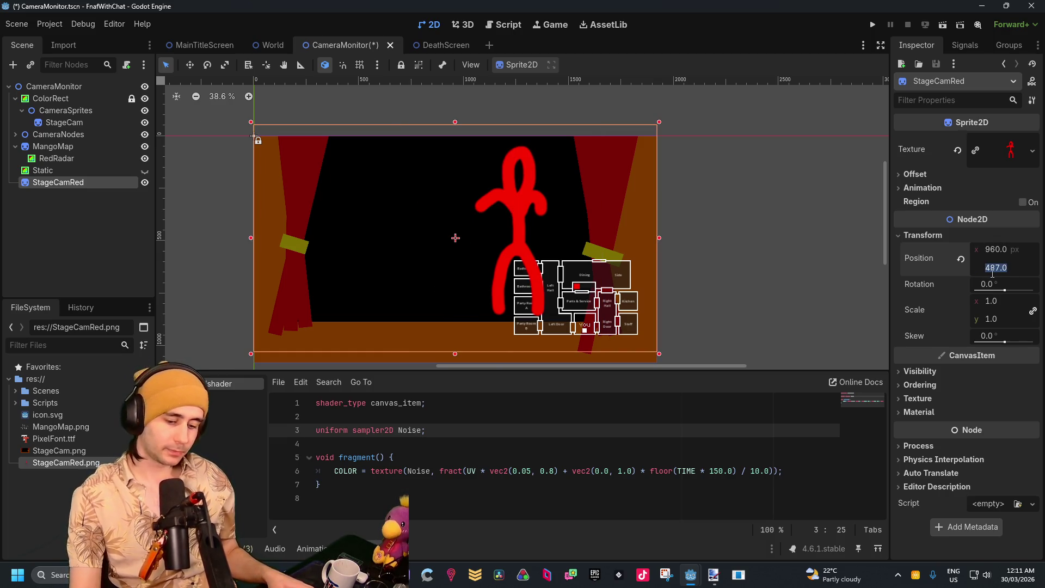
key("Return")
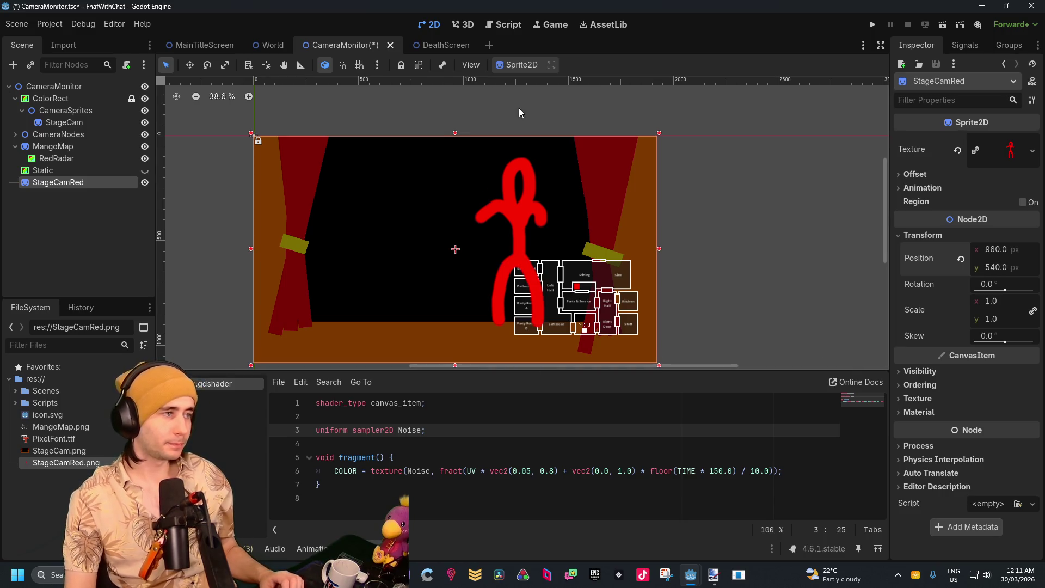
Make StageCamRed a child of StageCam so it lines up with the stage image
left_click_drag(37, 184, 74, 122)
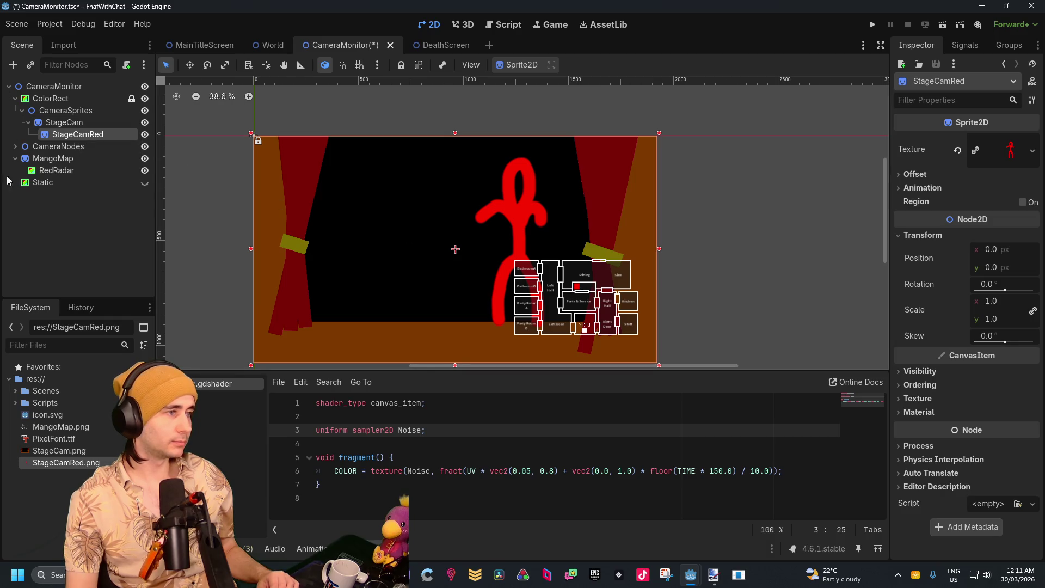
left_click(97, 123)
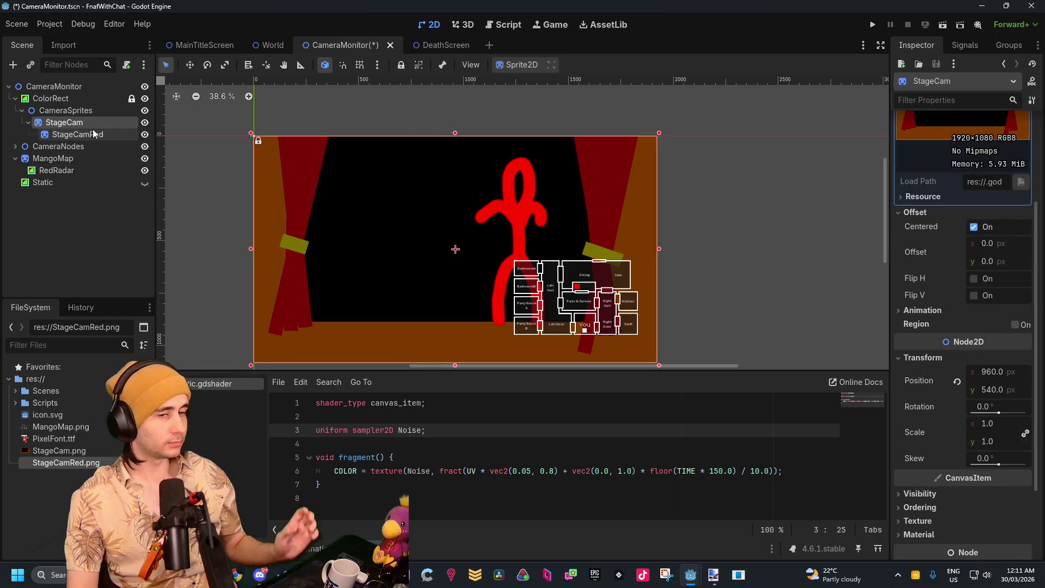
left_click(97, 134)
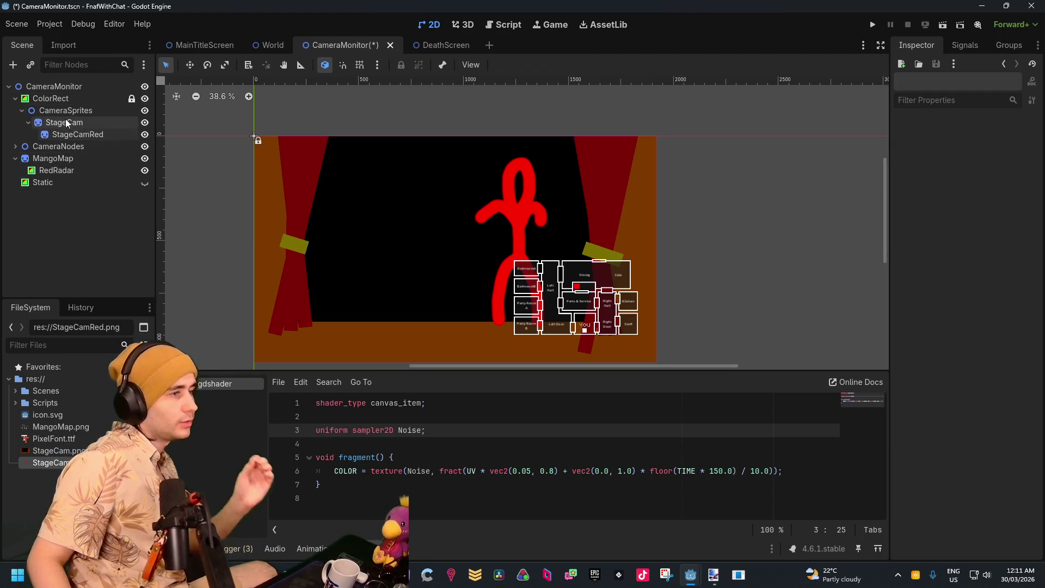
left_click(67, 101)
Add a ColorRect child under StageCam and name it Intermission
right_click(67, 102)
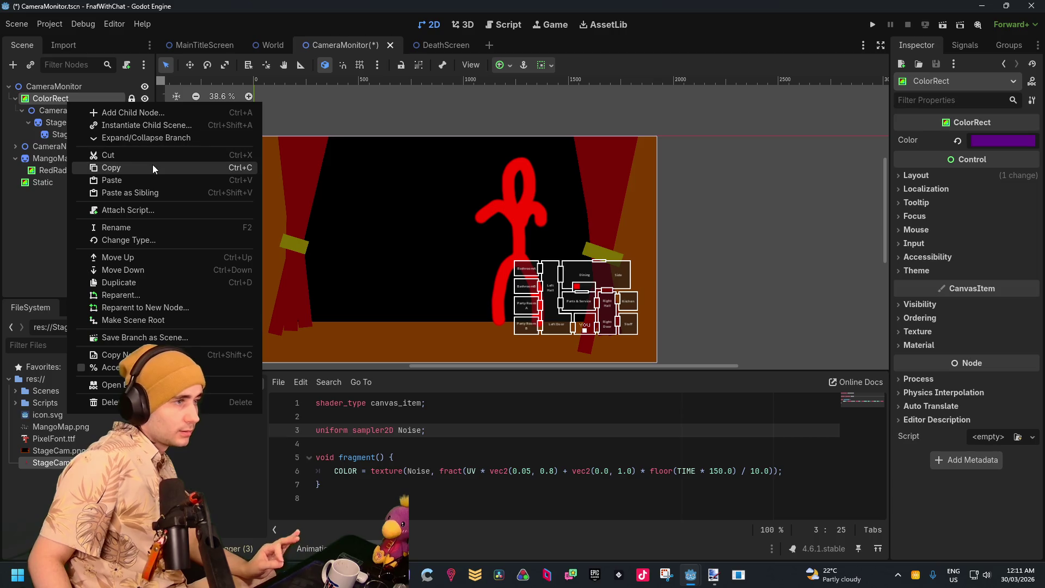
left_click(150, 113)
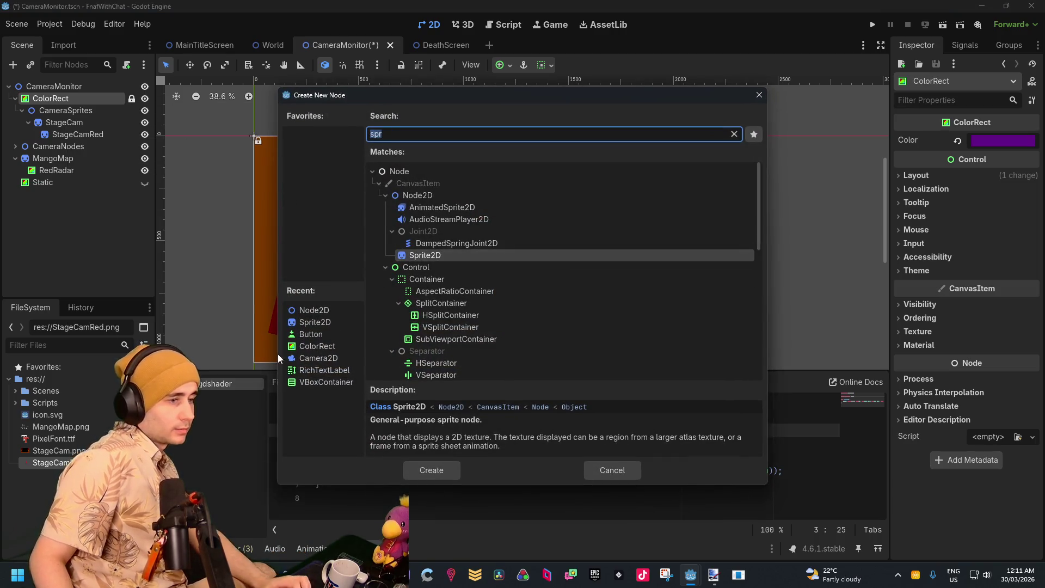
double_click(330, 347)
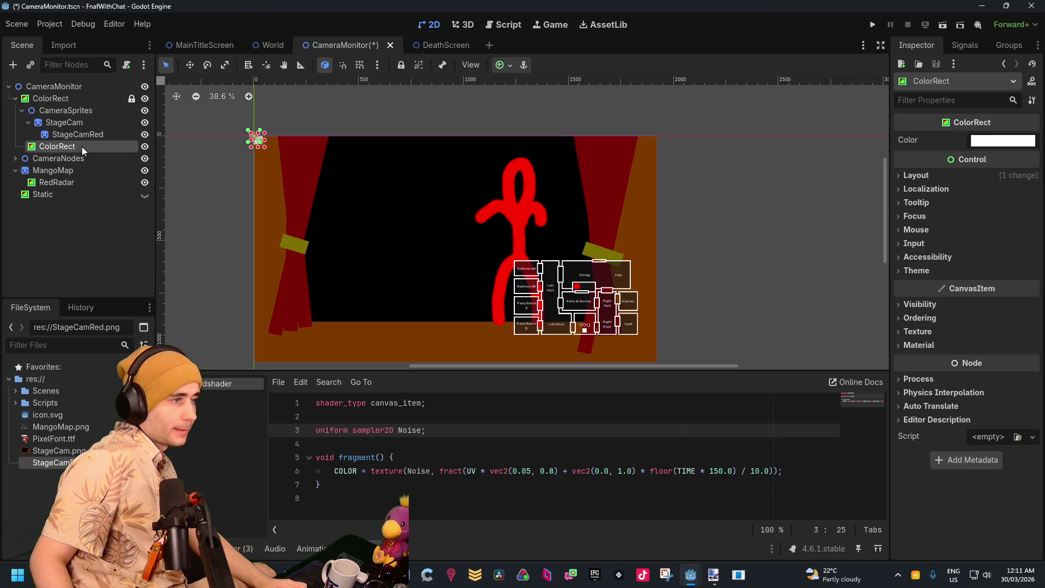
double_click(127, 146)
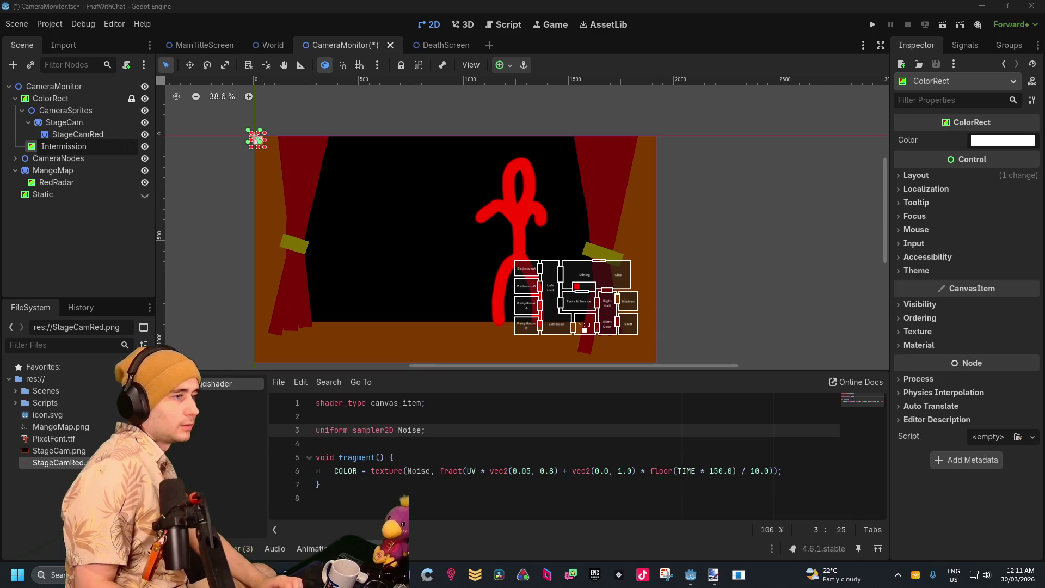
left_click(127, 146)
Colour Intermission black and stretch it to cover the whole stage image
left_click(1003, 140)
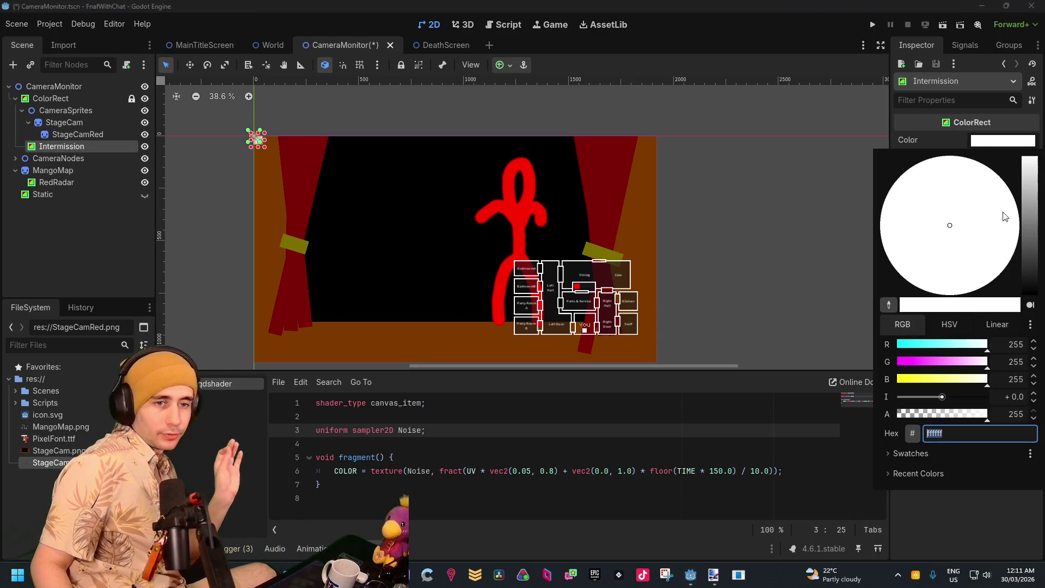
left_click_drag(1028, 253, 1031, 305)
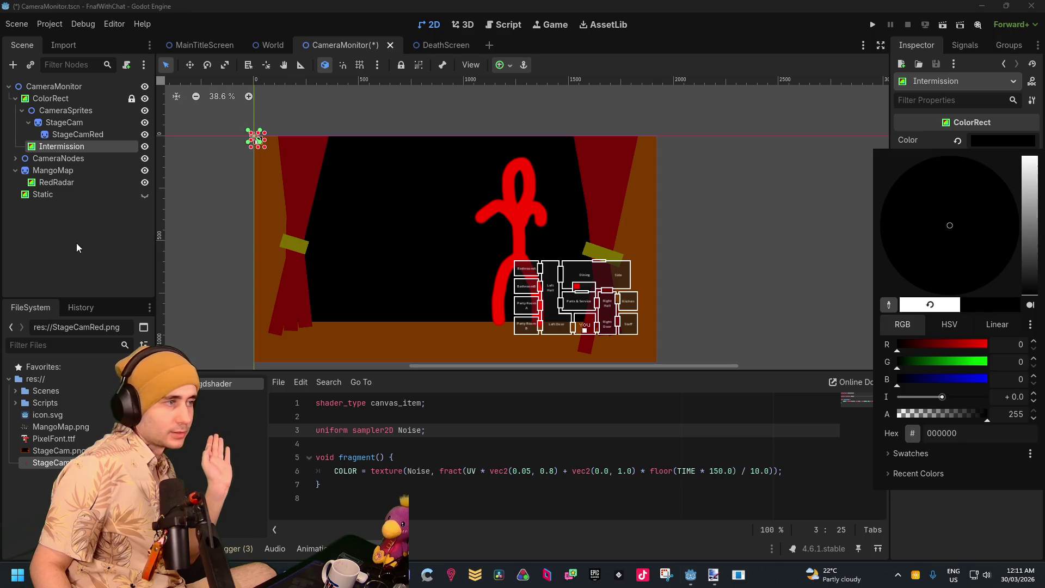
left_click(76, 243)
left_click_drag(280, 167, 654, 364)
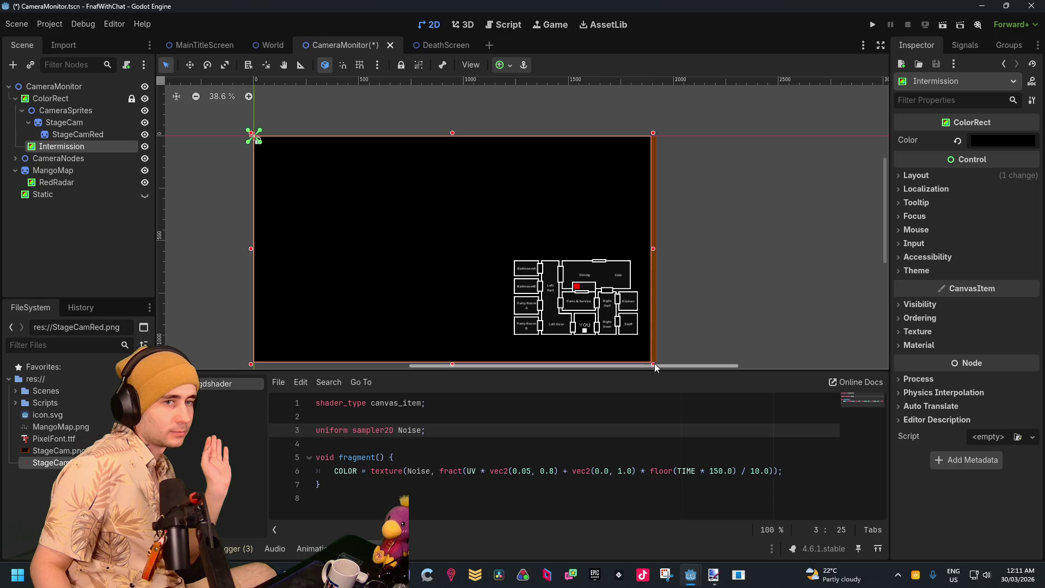
scroll(722, 281, "up", 3)
scroll(671, 300, "up", 8)
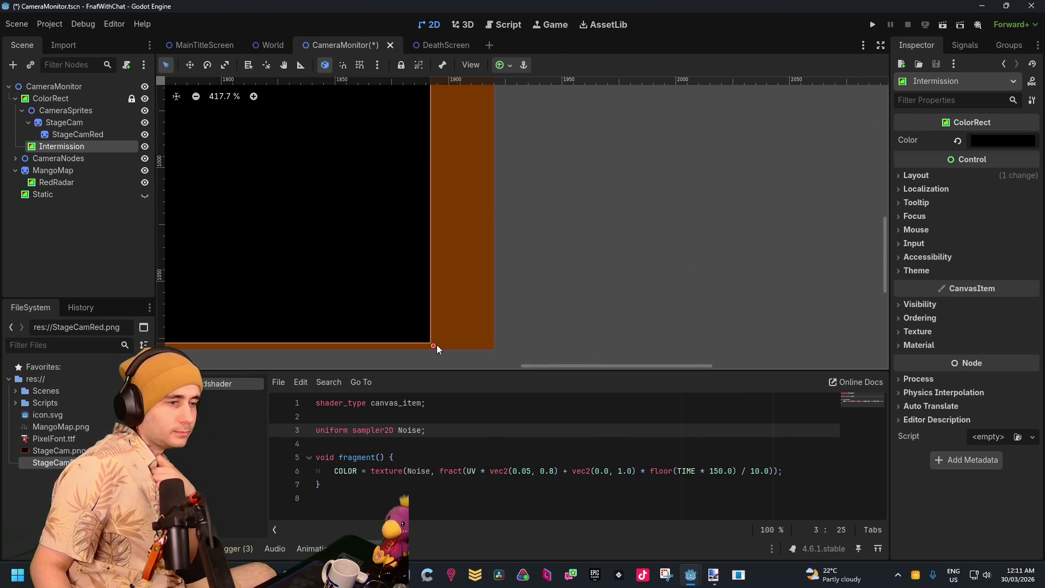
left_click_drag(436, 346, 497, 350)
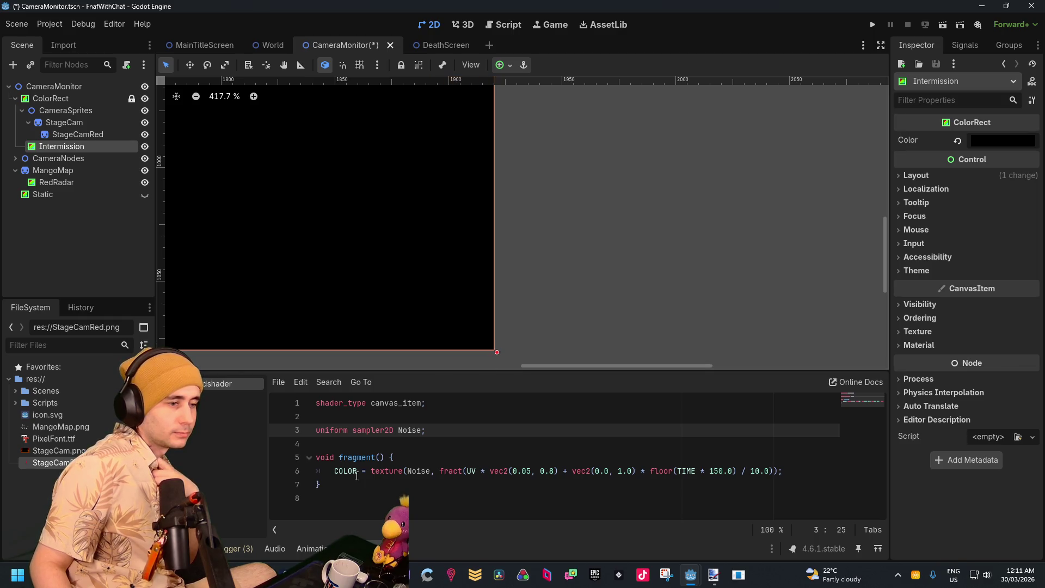
Hide Intermission, save the scene, then hide StageCam and StageCamRed
scroll(530, 247, "down", 10)
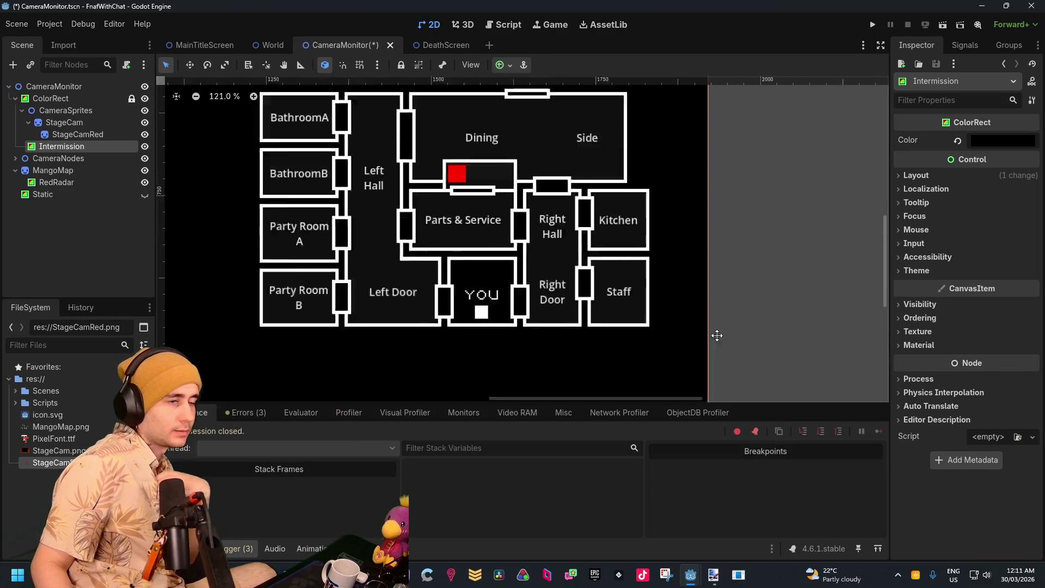
scroll(457, 224, "down", 2)
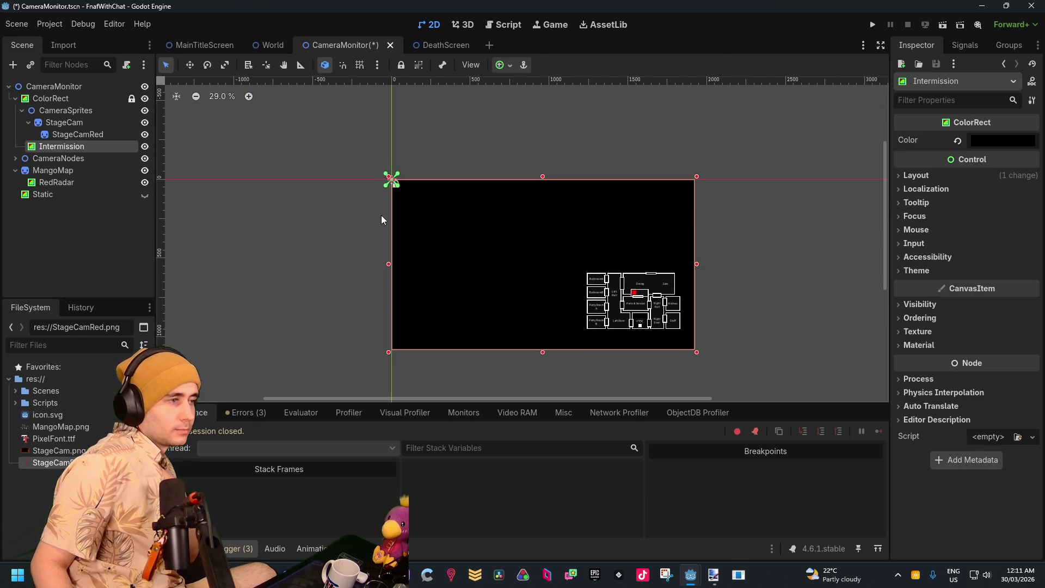
left_click(145, 147)
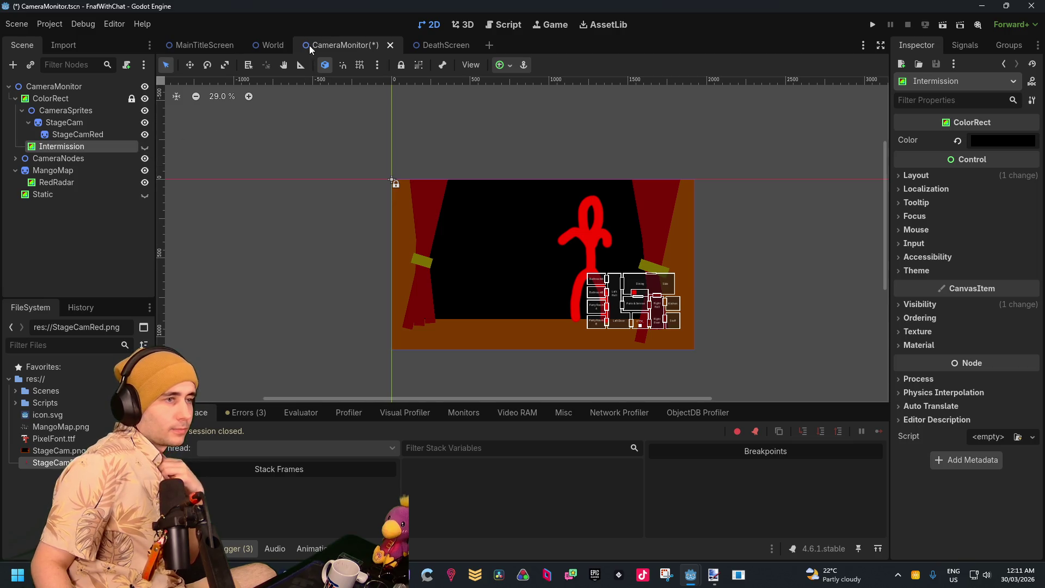
key("ctrl+s")
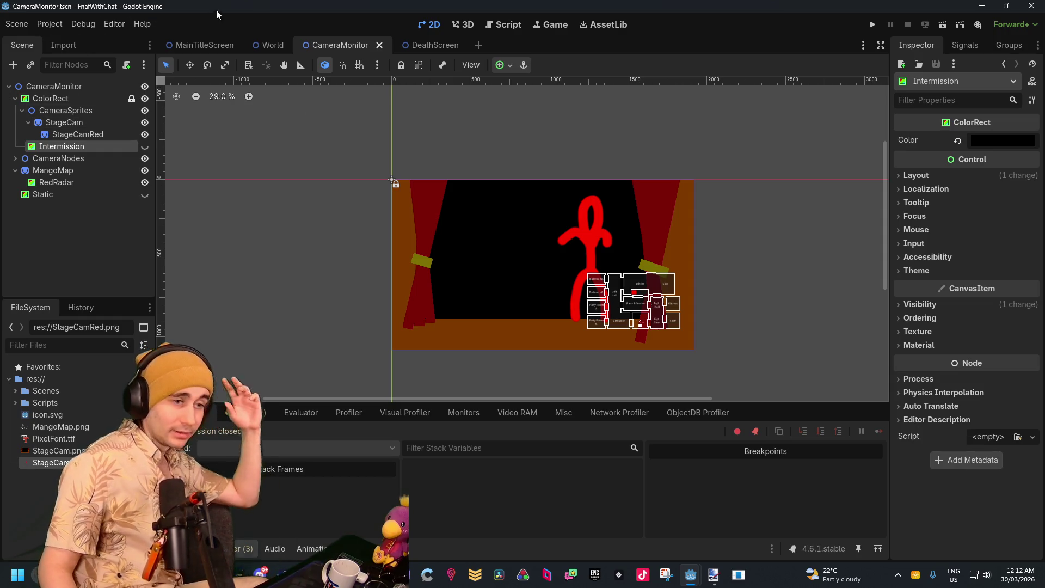
left_click(145, 122)
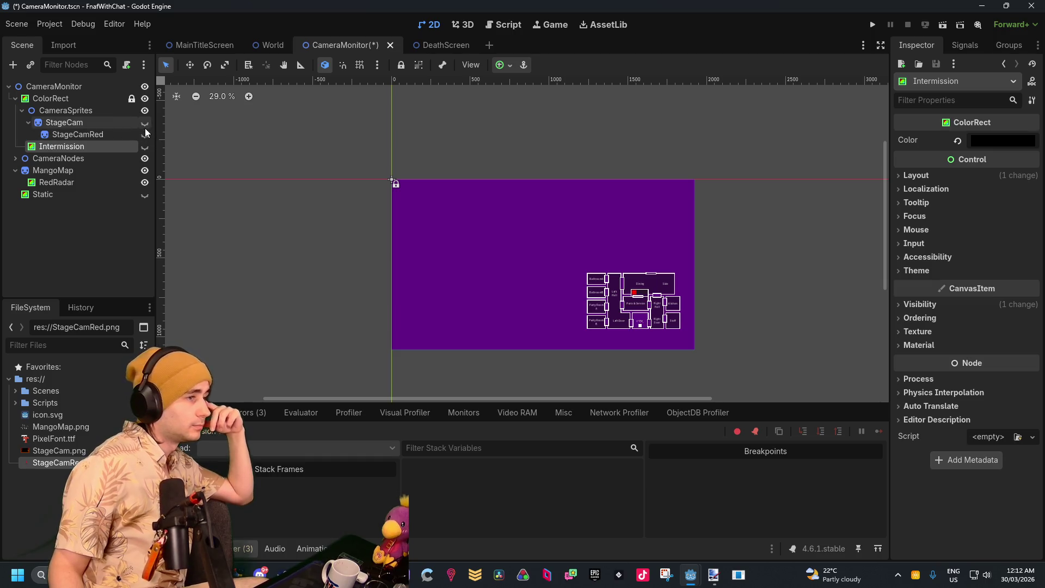
left_click(145, 133)
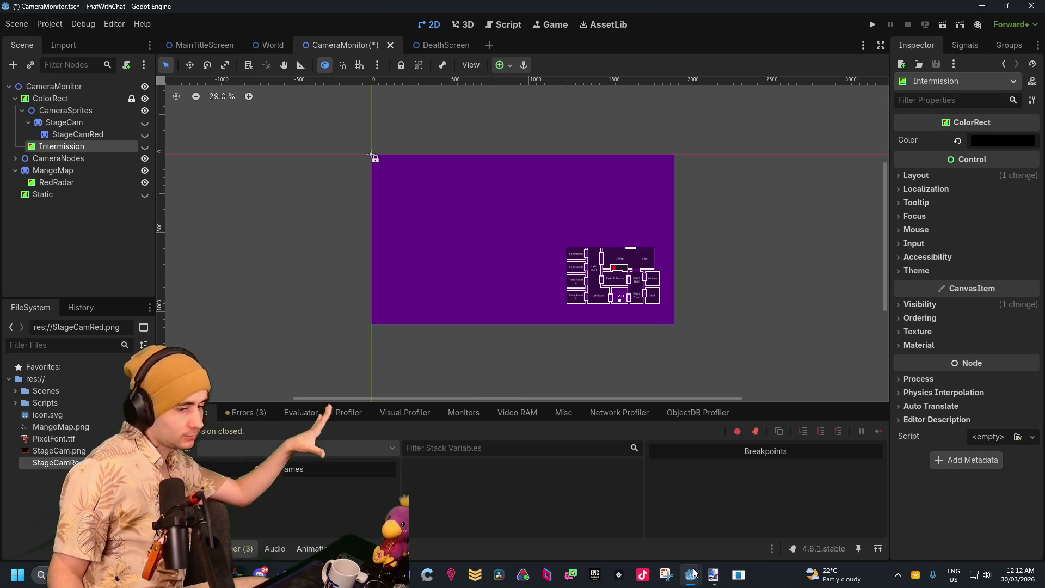
Bring the script editor forward and open World.gd
mouse_move(691, 573)
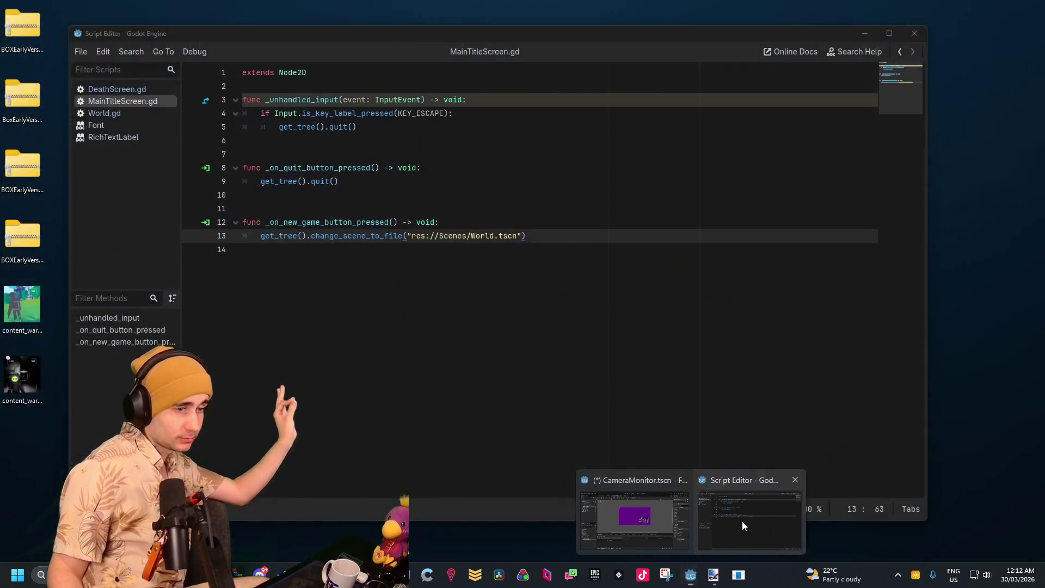
left_click(743, 522)
left_click(101, 90)
left_click(107, 102)
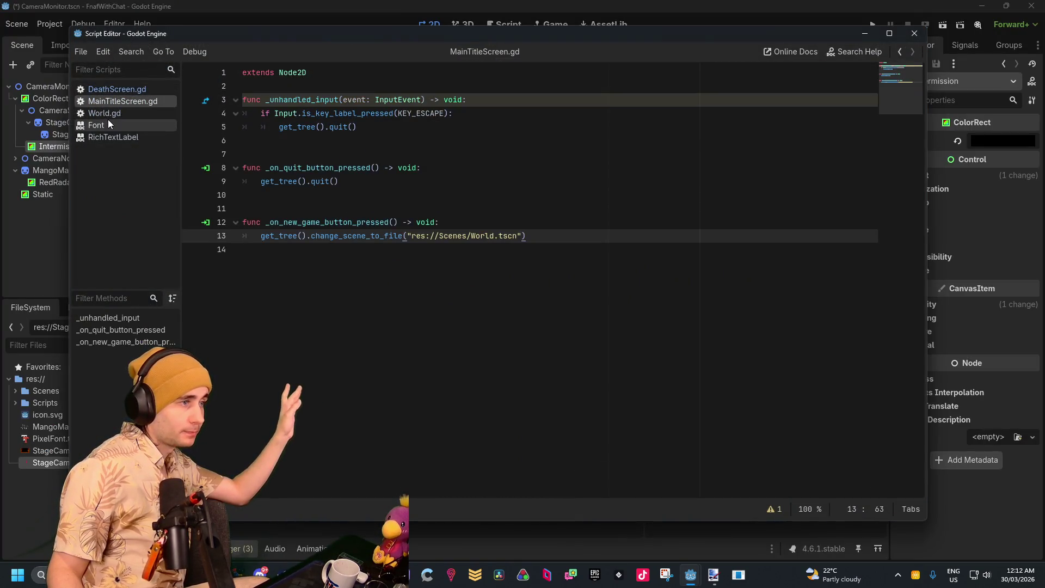
left_click(108, 116)
scroll(403, 225, "down", 2)
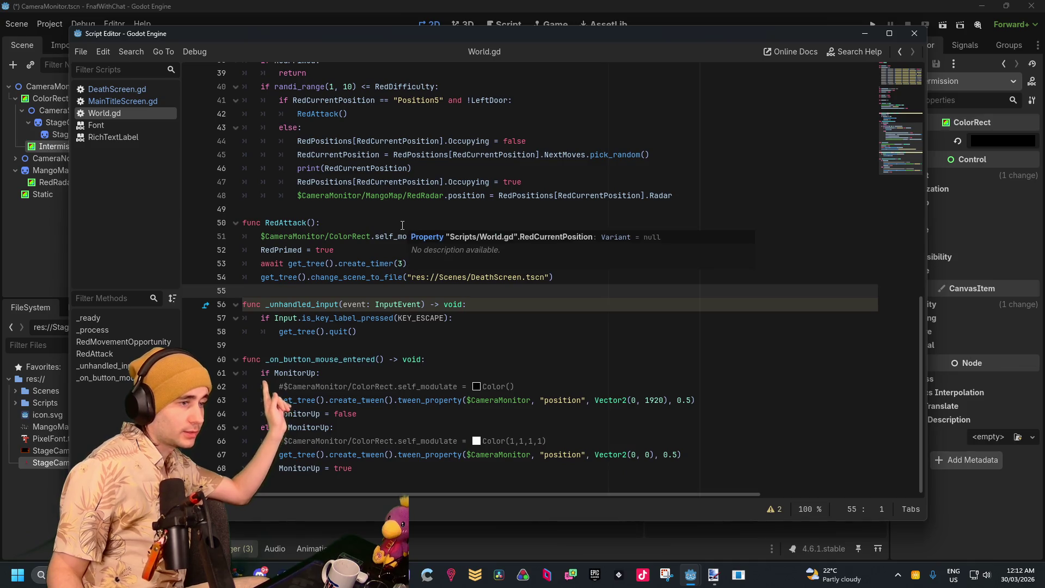
scroll(454, 264, "up", 6)
scroll(615, 381, "down", 6)
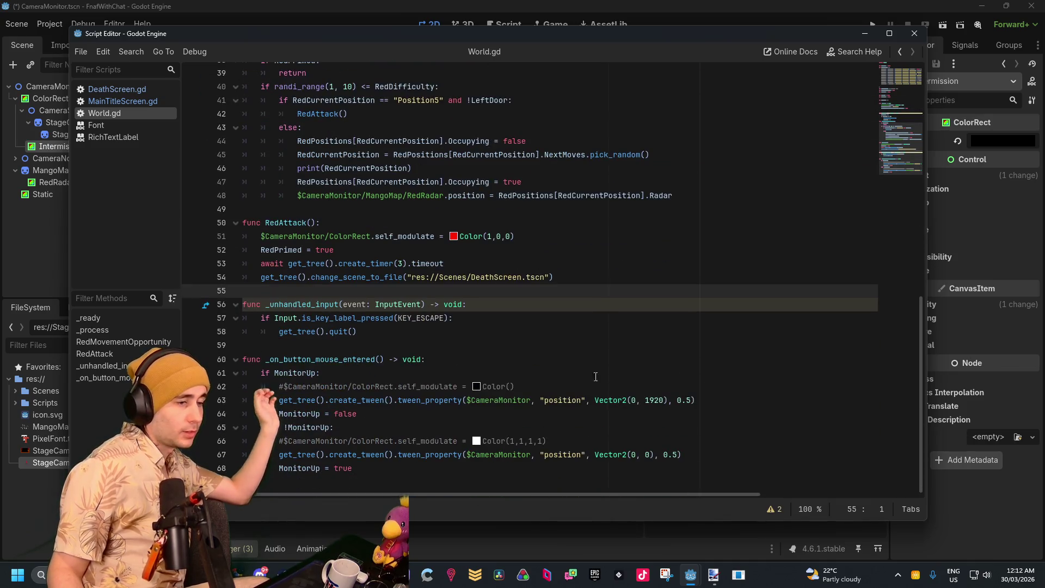
Declare var CurrentCamera = "" on a new line below DeltaTime
left_click(428, 415)
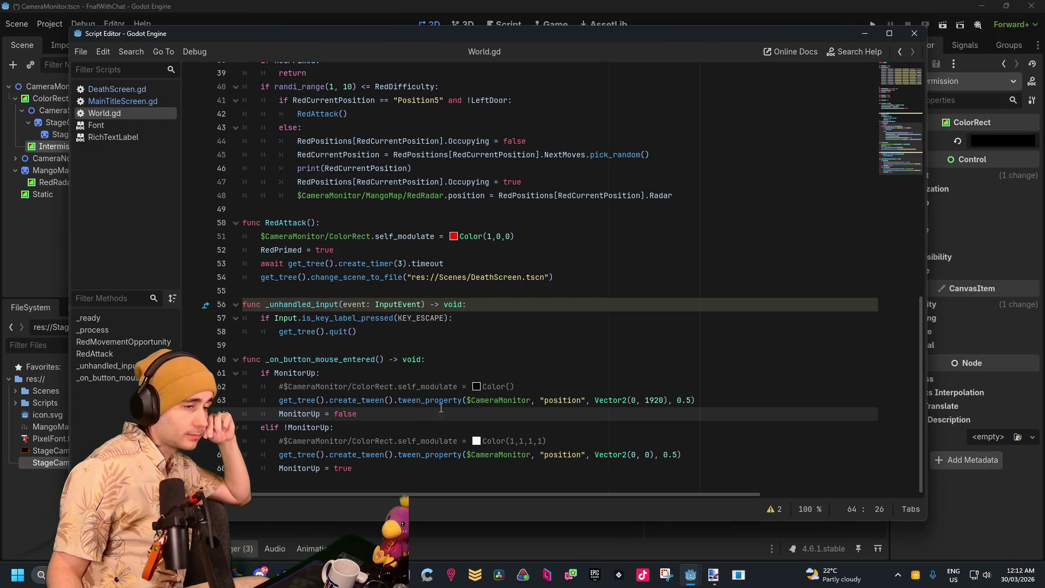
scroll(476, 403, "up", 13)
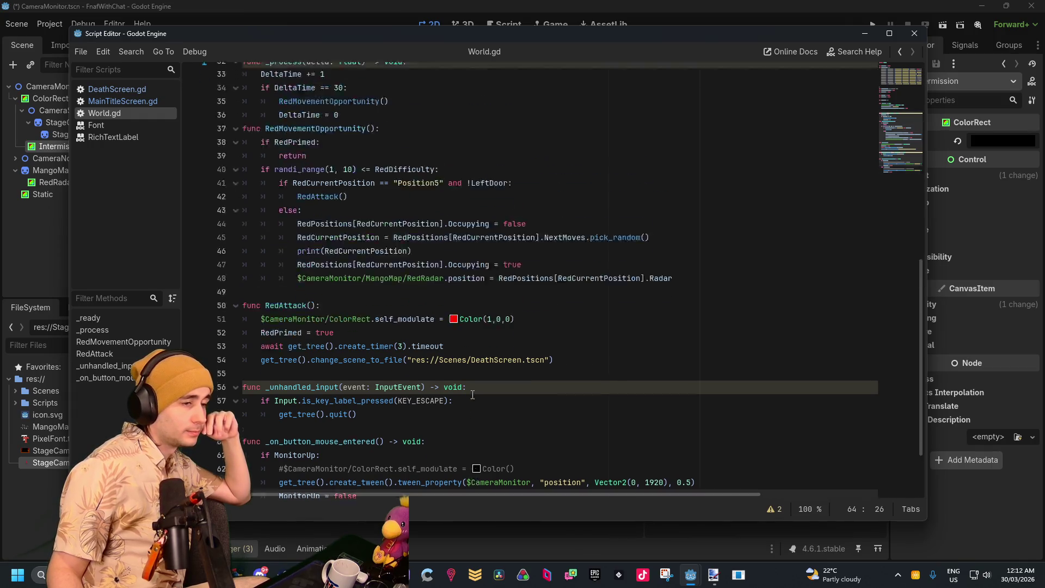
left_click(311, 321)
left_click(327, 345)
left_click(333, 332)
left_click(343, 372)
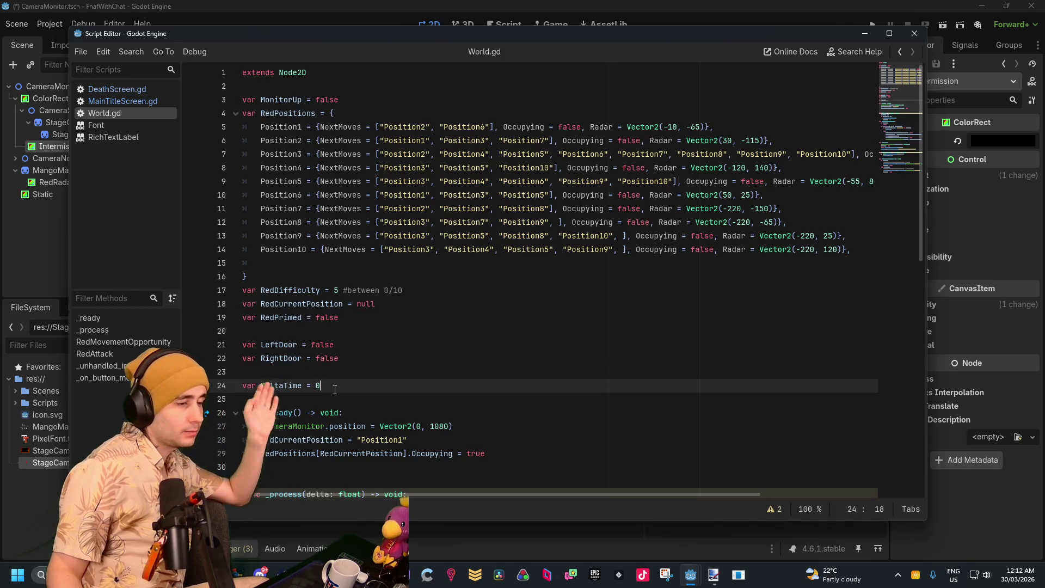
left_click(420, 401)
key("Return")
key("Return")
key("Up")
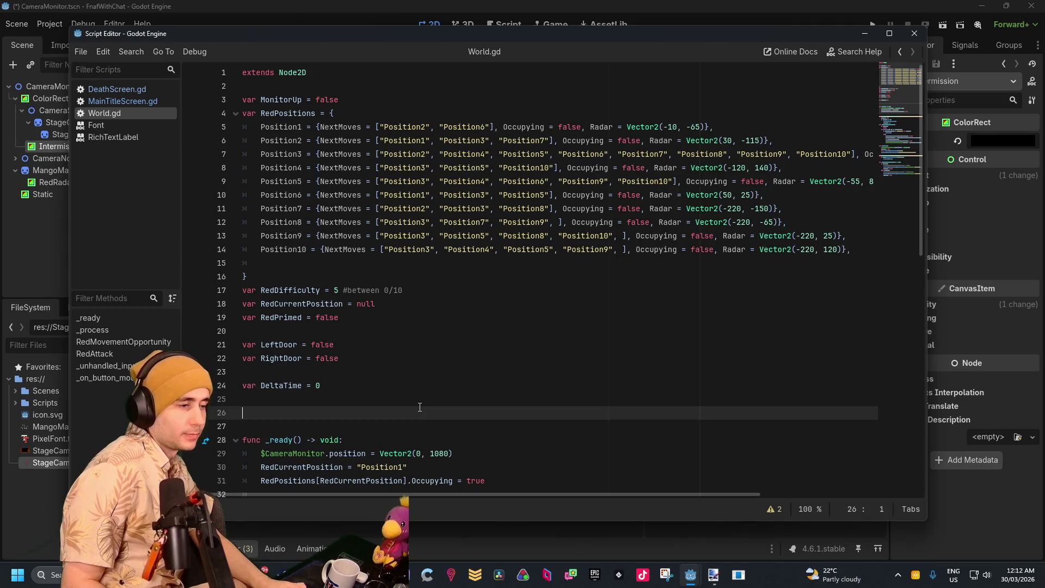
type("var CurrentCame")
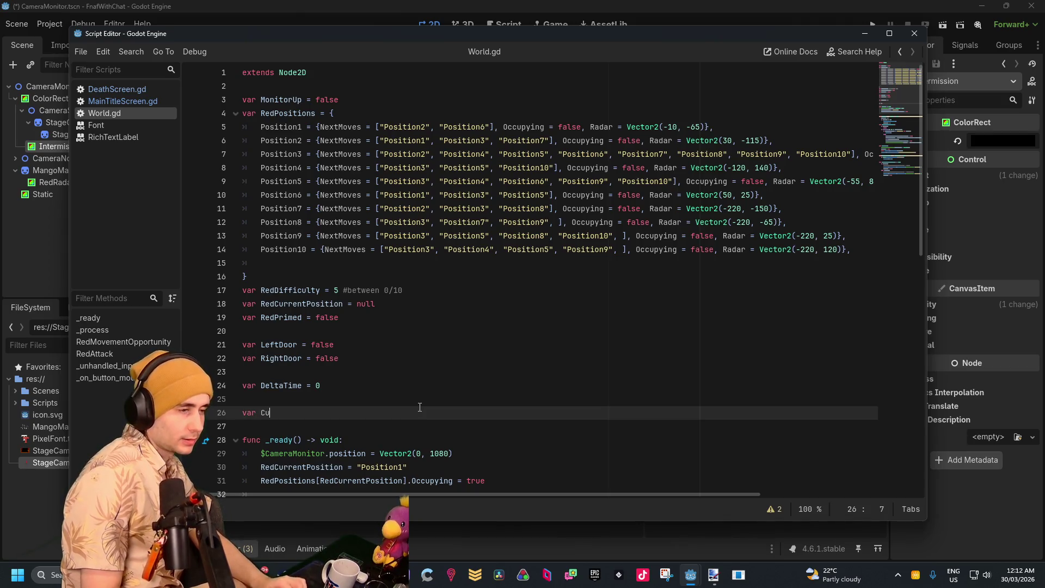
type("ra = \"")
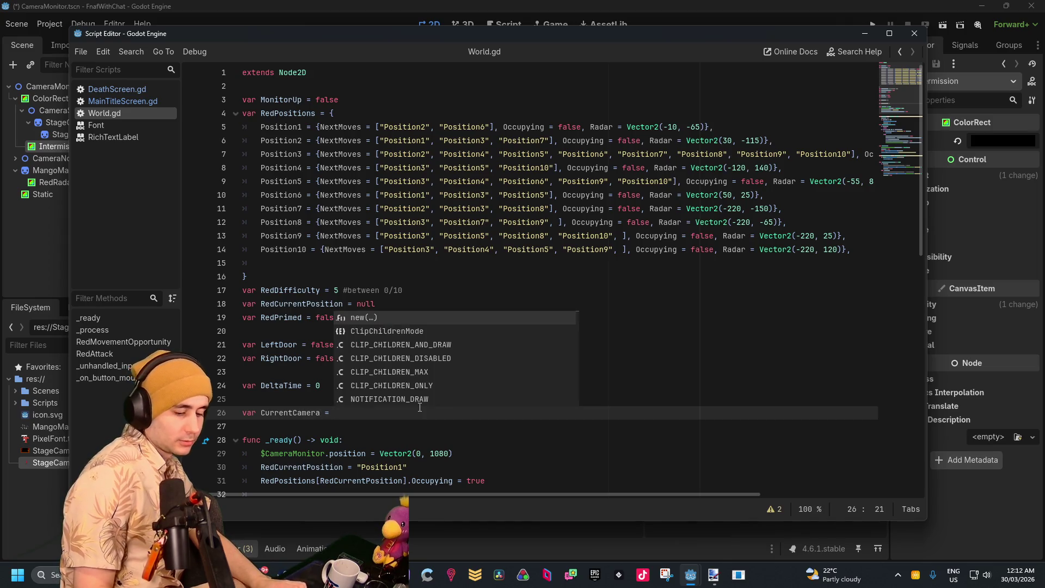
key("Escape")
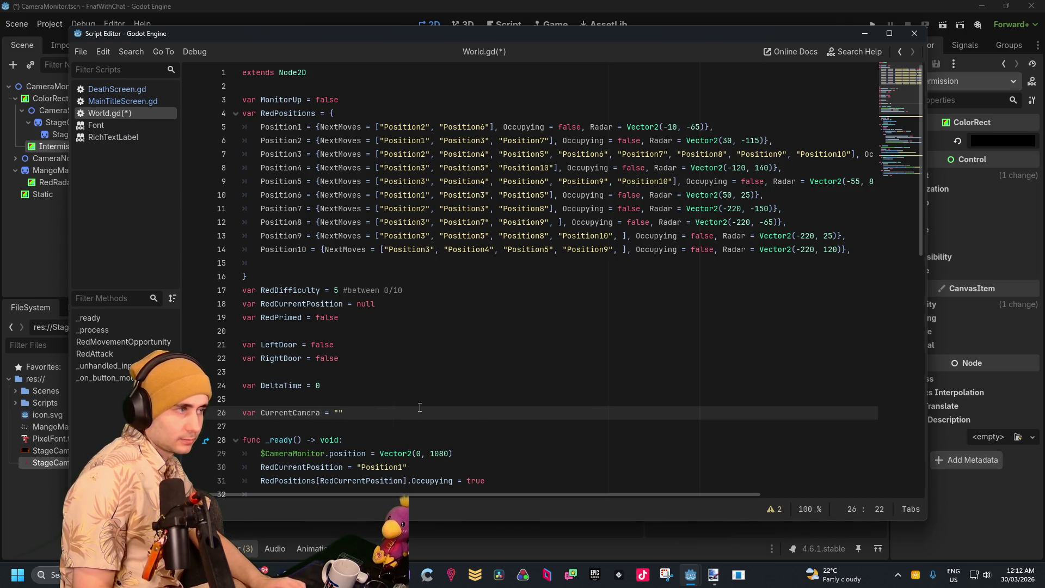
Move the floating script window aside and return to the CameraMonitor scene
left_click_drag(669, 35, 587, 43)
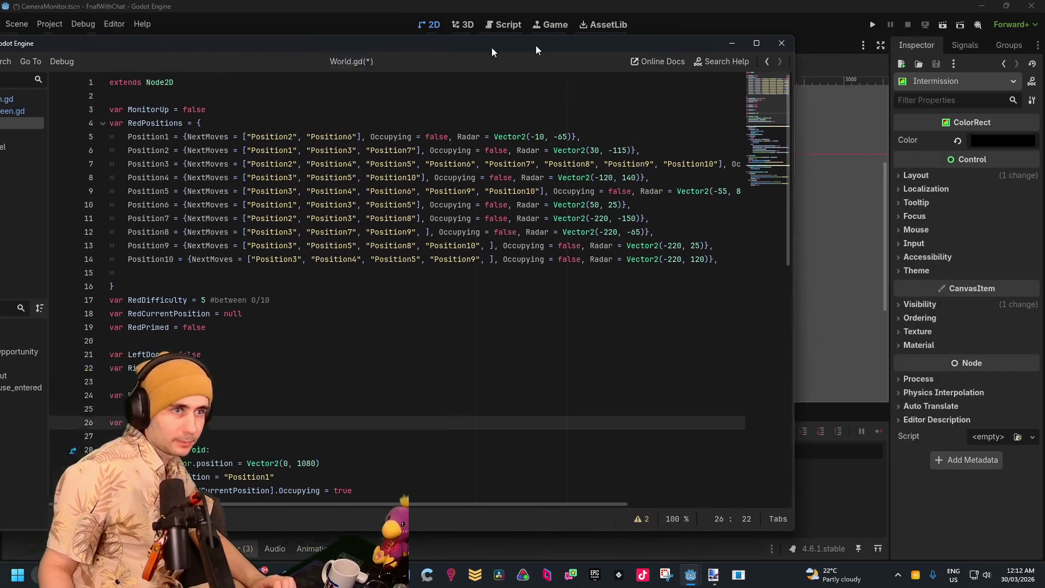
key("alt+Tab")
scroll(391, 299, "up", 6)
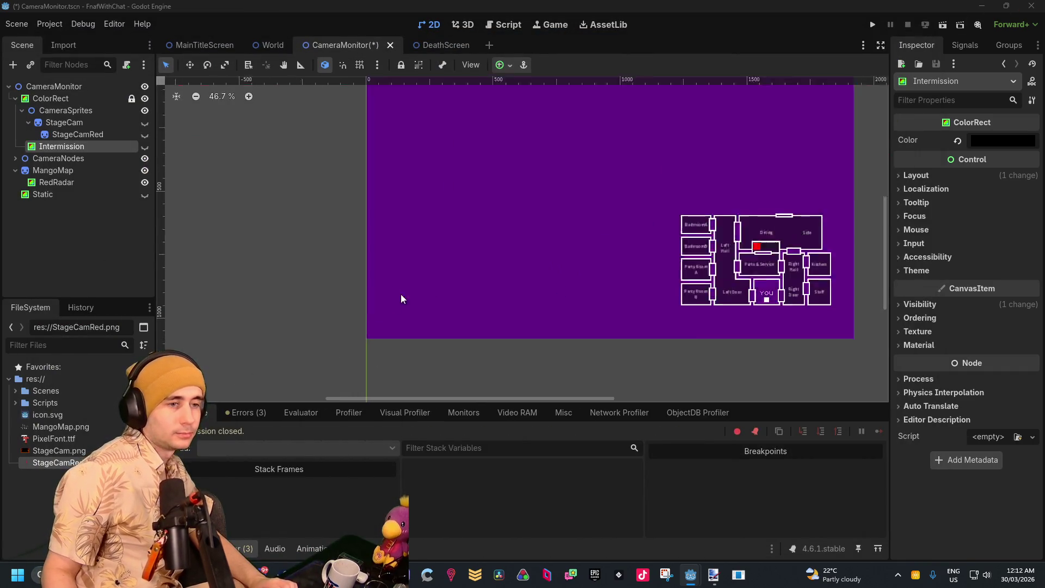
Expand CameraNodes to list the camera nodes and reopen the World.gd script window
left_click_drag(556, 246, 273, 235)
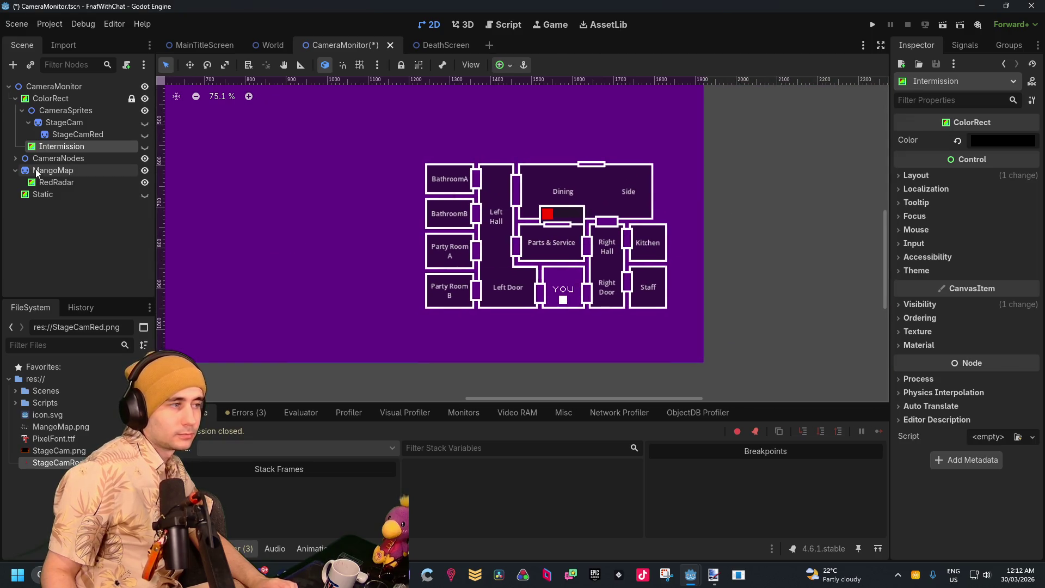
left_click(15, 158)
scroll(76, 229, "down", 4)
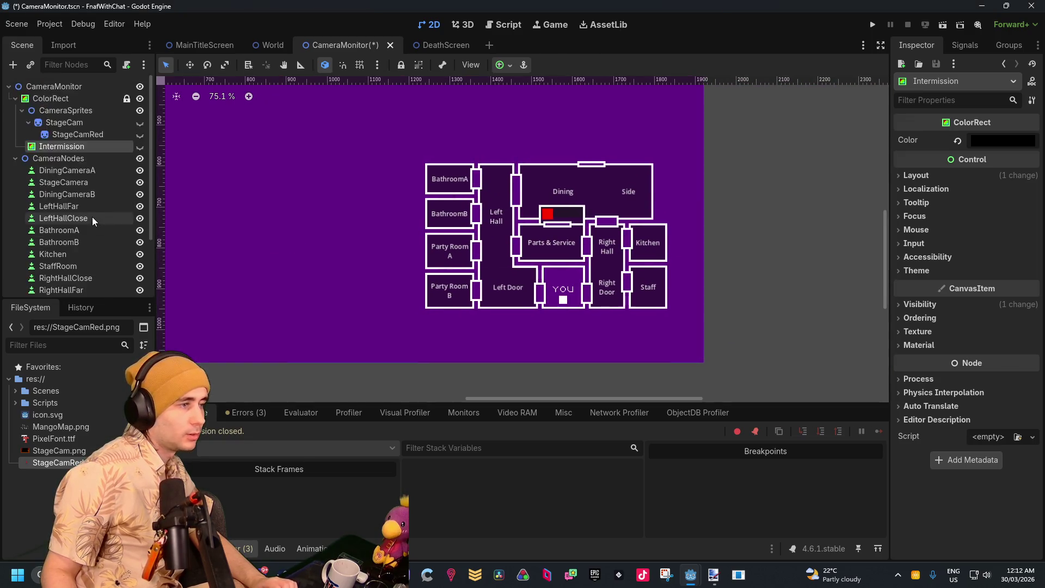
key("ctrl+F3")
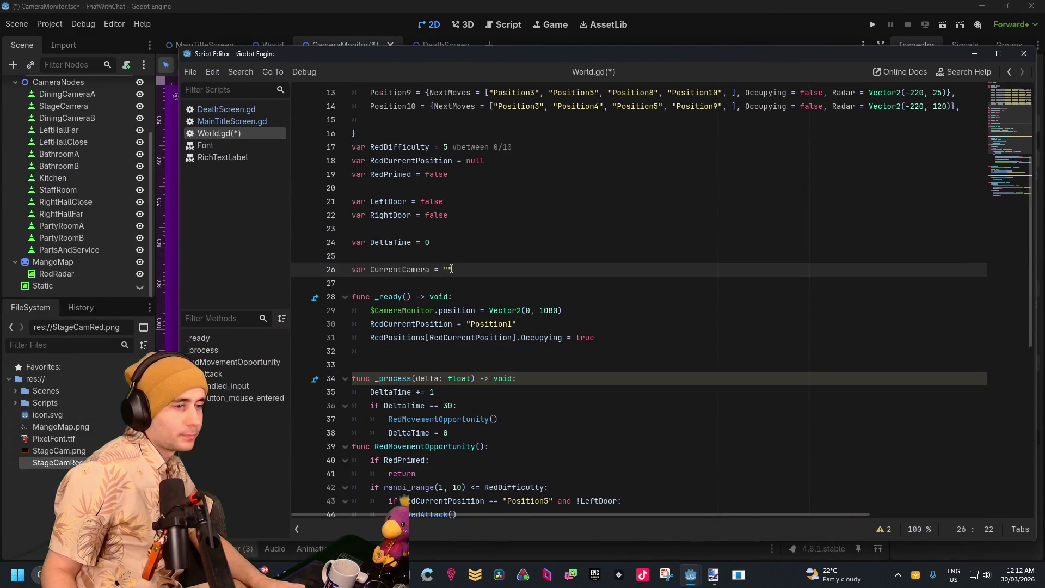
Fill CurrentCamera's empty quotes on line 26 with "DiningCameraA"
left_click_drag(476, 272, 439, 270)
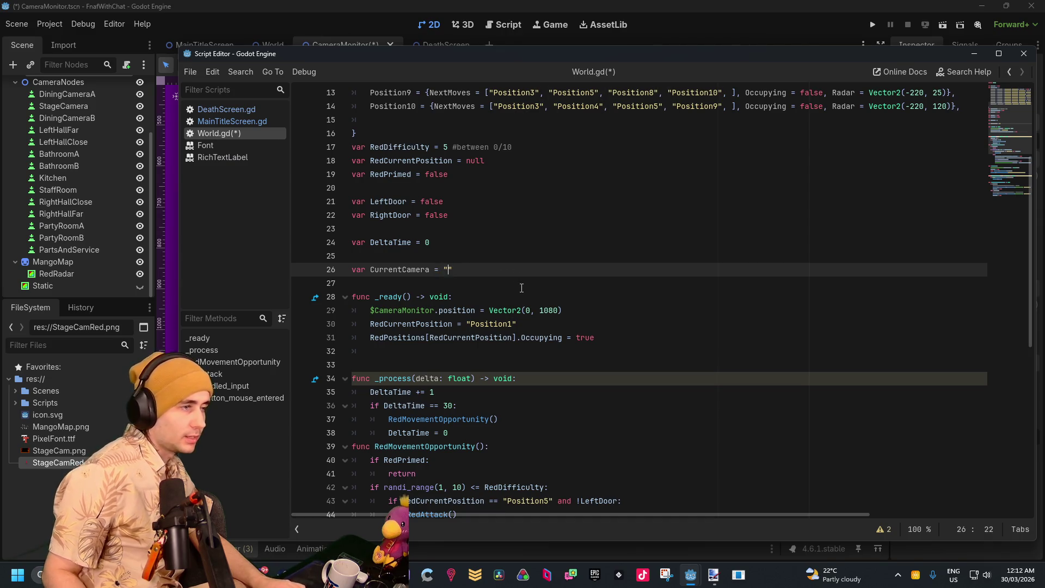
type("DiningCamera")
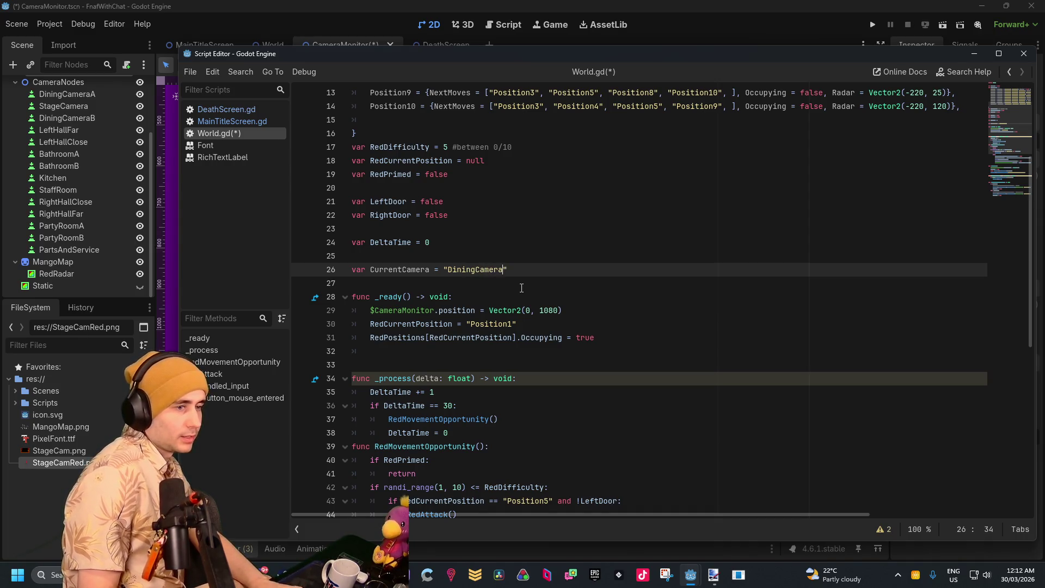
type("A")
left_click(522, 288)
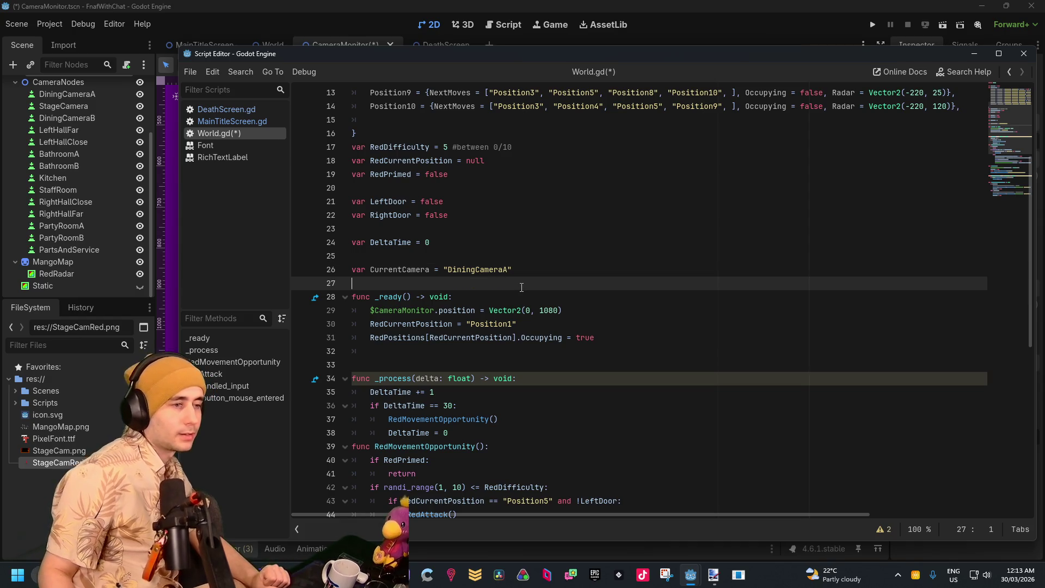
scroll(521, 287, "down", 2)
scroll(523, 286, "down", 7)
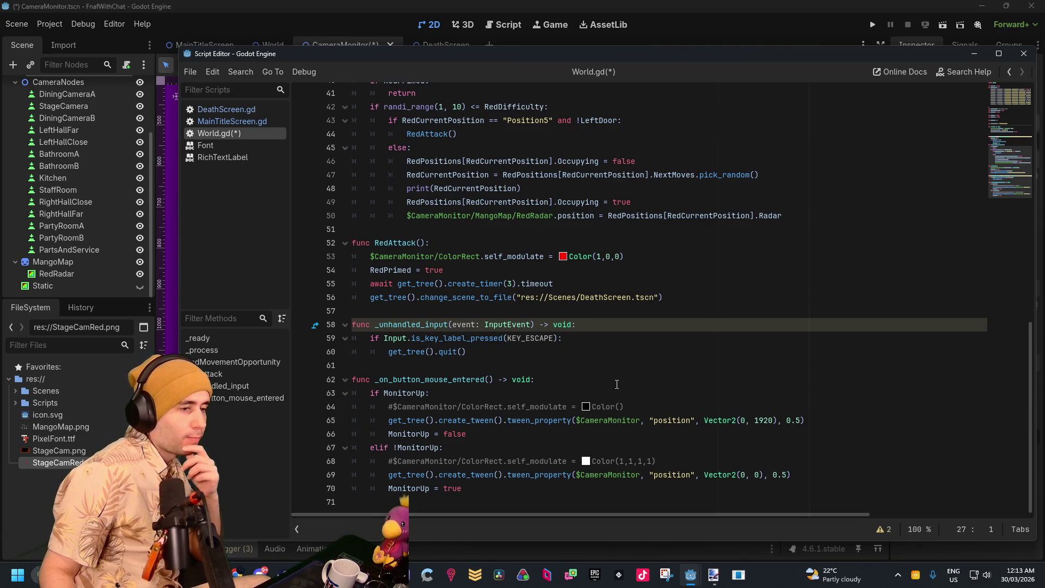
scroll(610, 382, "up", 12)
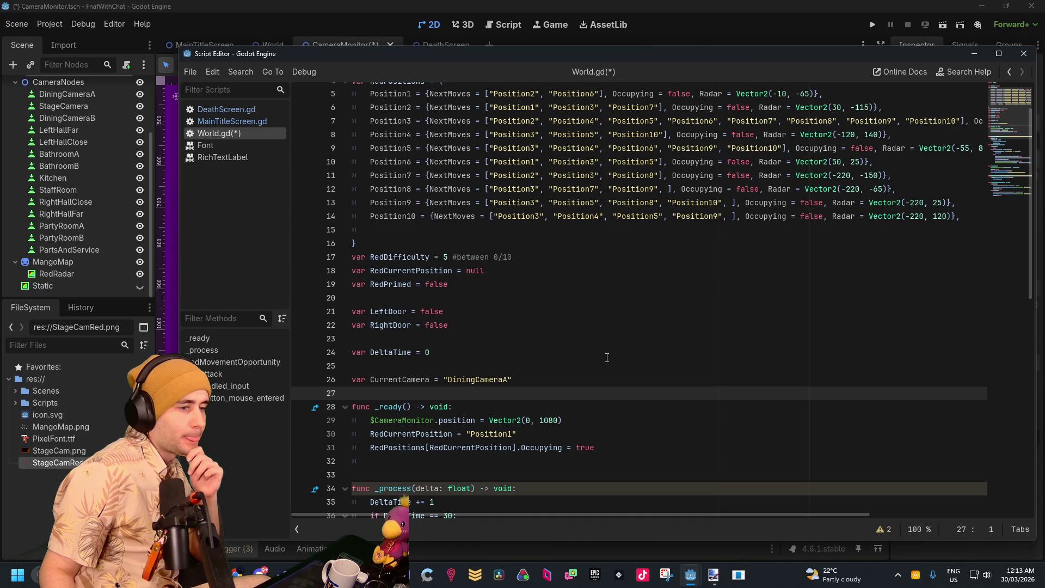
scroll(607, 358, "down", 2)
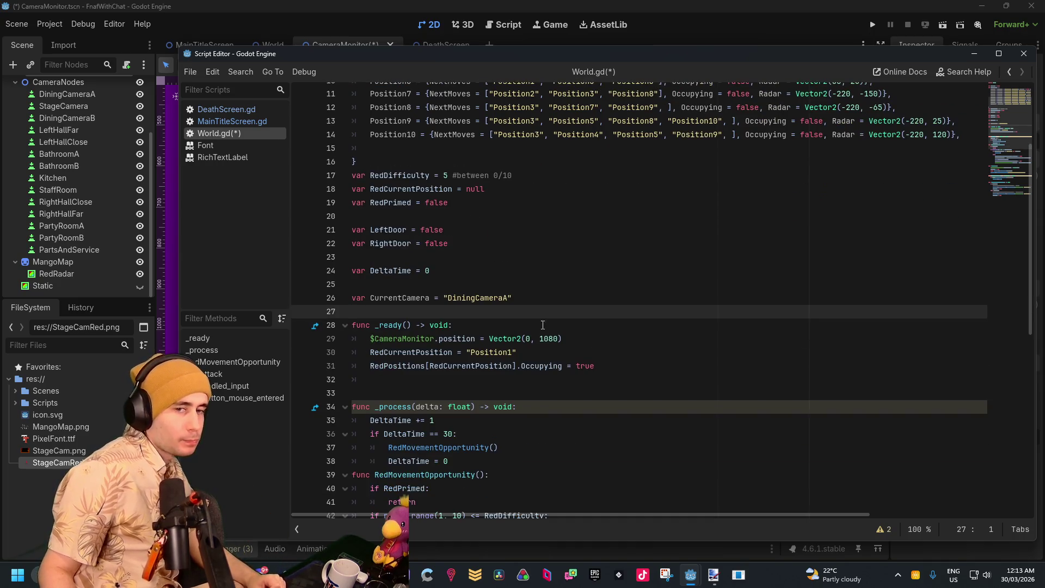
Review the declarations and the MonitorUp = false line in _on_button_mouse_entered
left_click(550, 302)
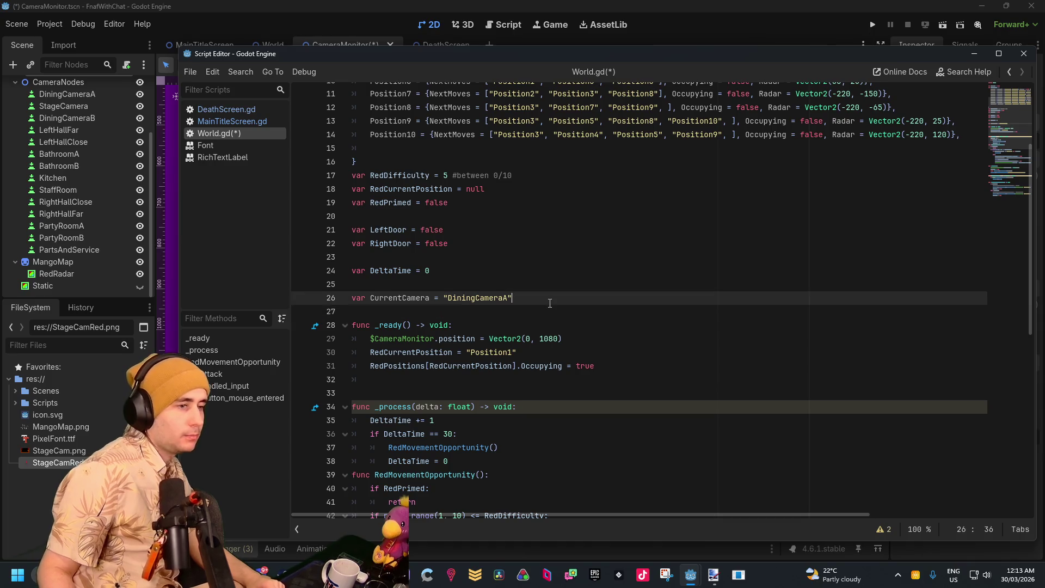
left_click(427, 282)
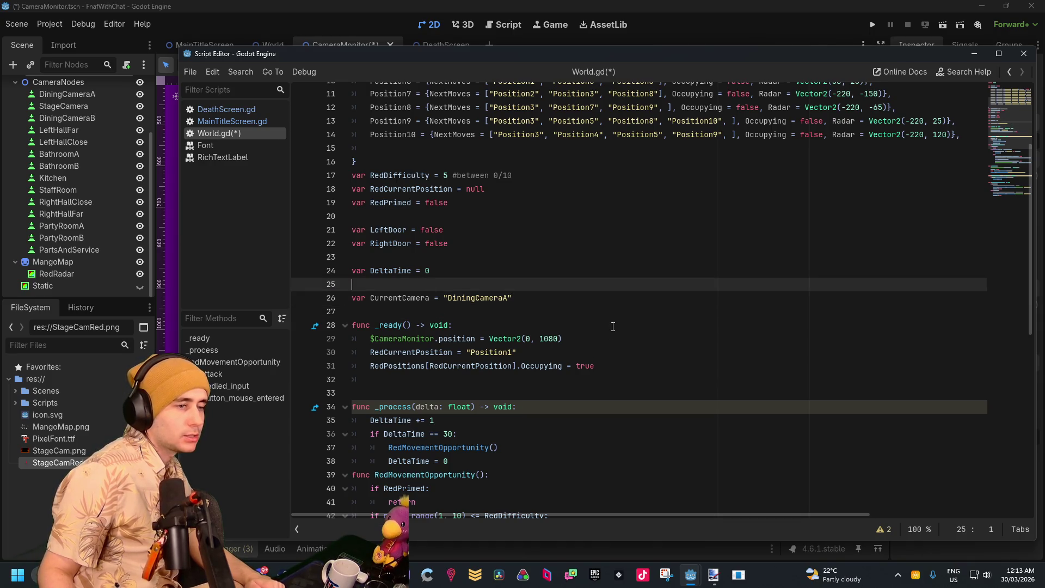
scroll(612, 322, "down", 10)
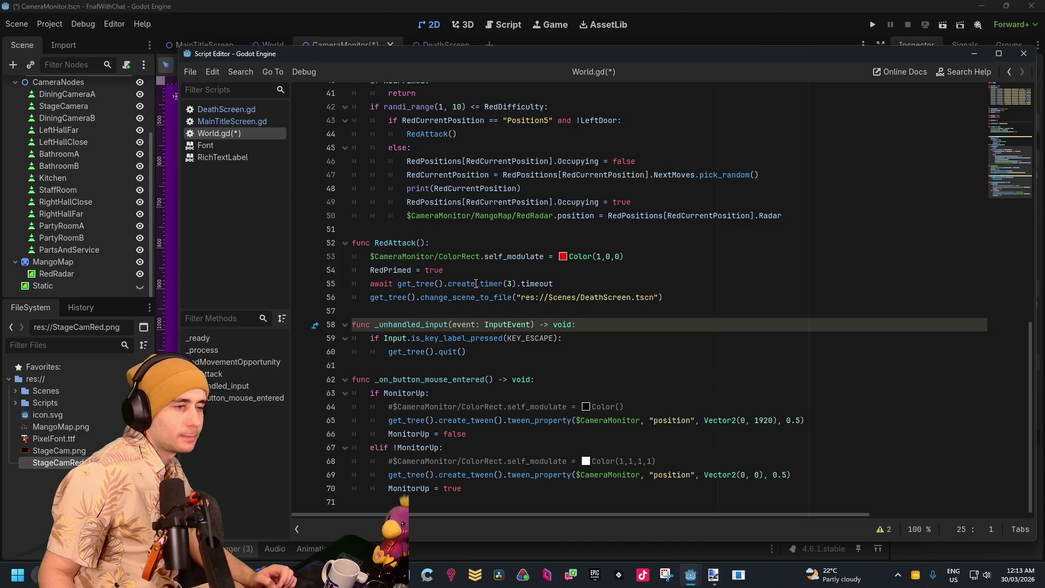
left_click(532, 434)
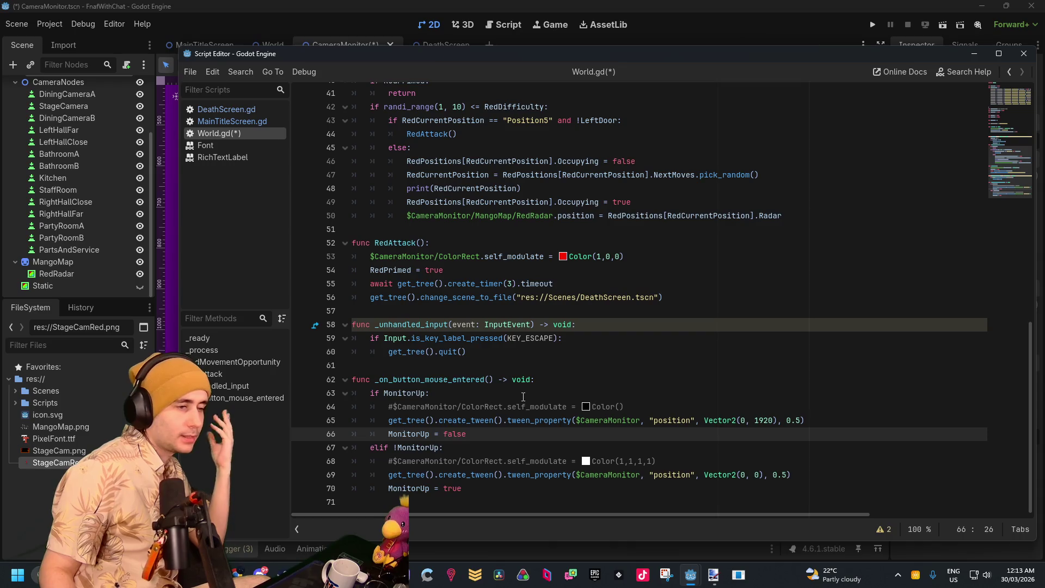
scroll(122, 229, "up", 3)
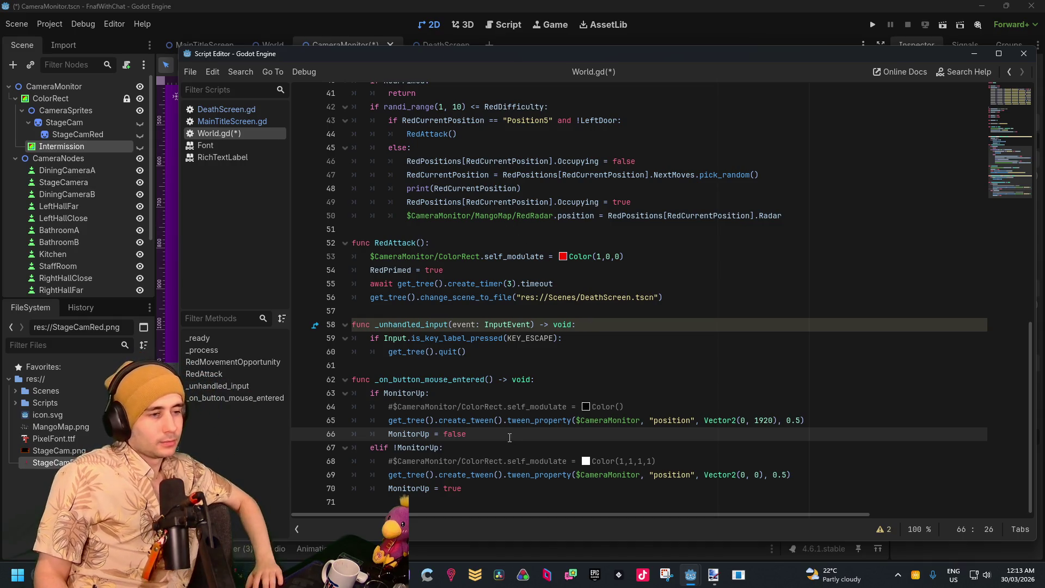
mouse_move(515, 425)
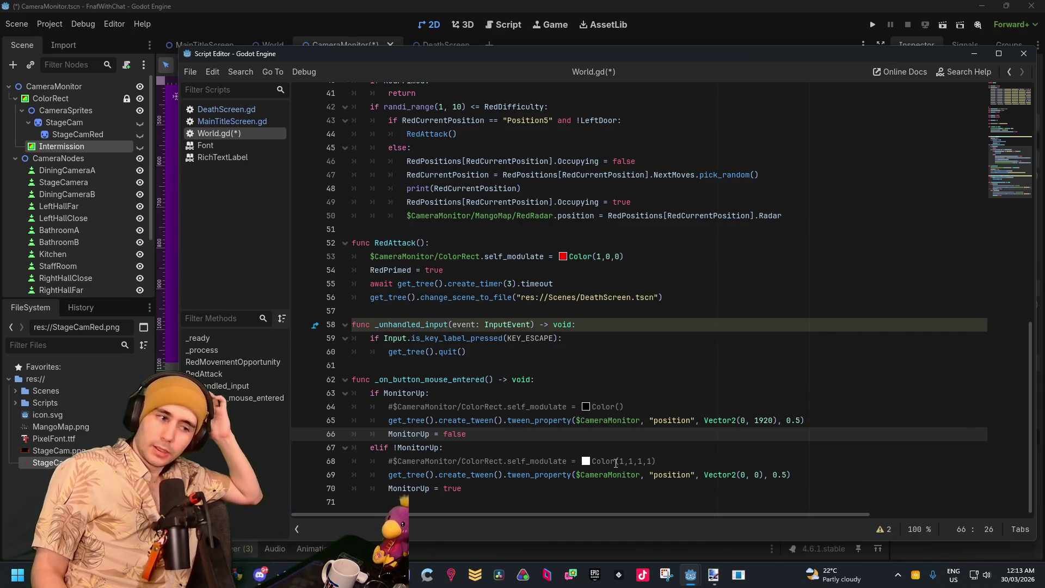
Close the Color documentation popup and settle at the end of the tween line
mouse_move(616, 463)
left_click(497, 379)
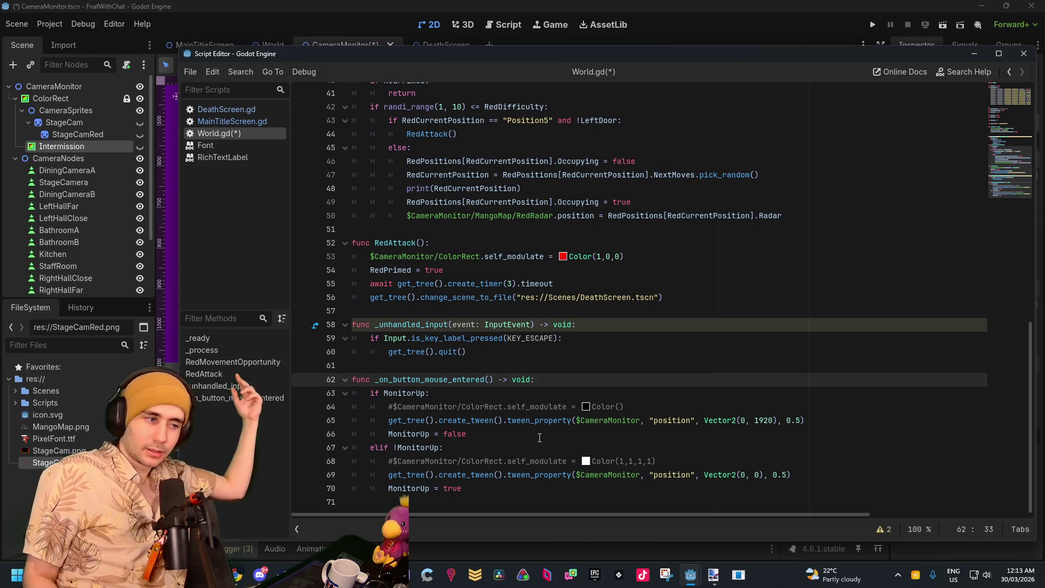
left_click(501, 421)
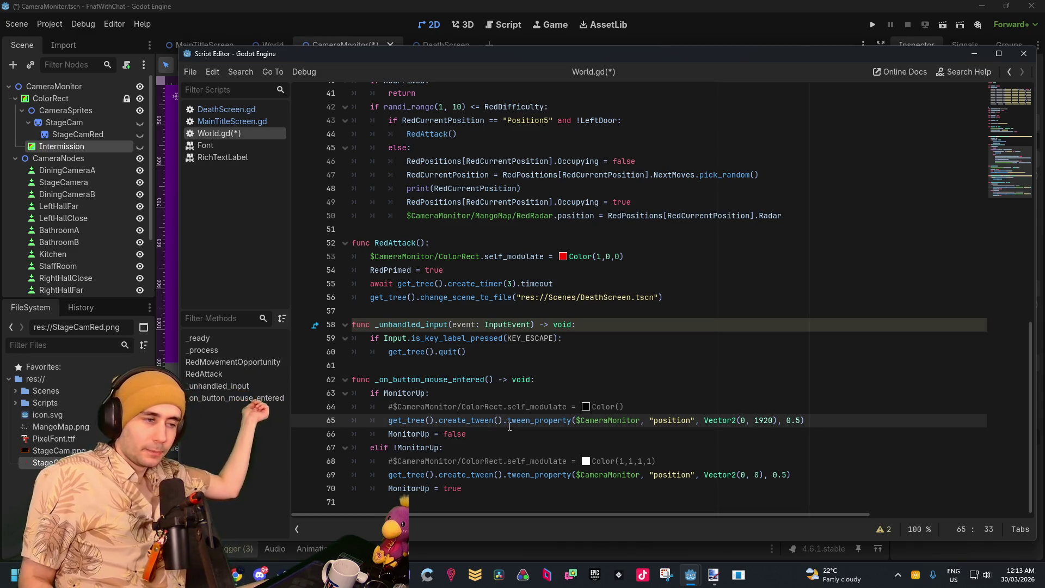
left_click(509, 433)
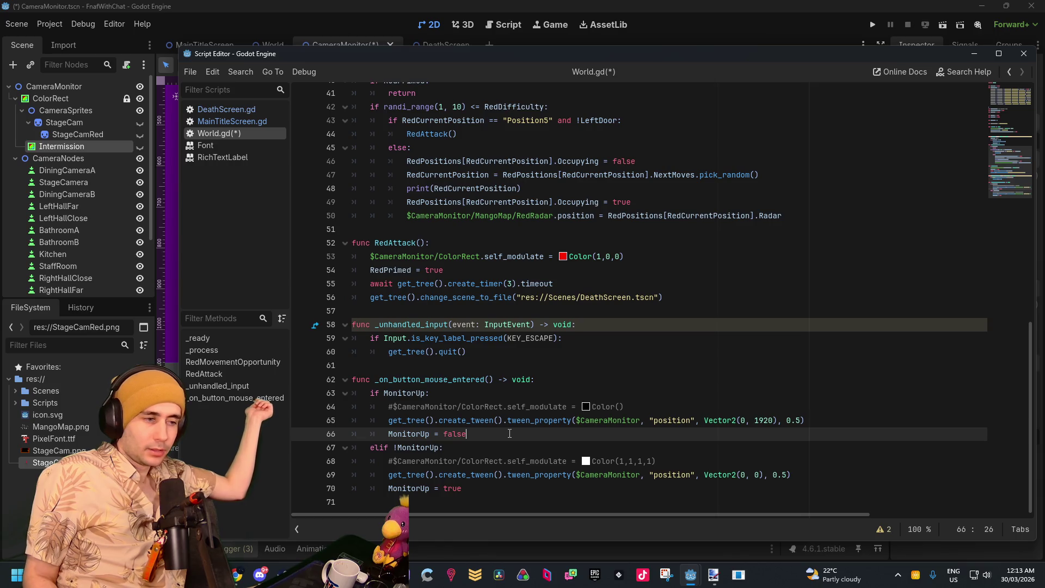
left_click(637, 408)
left_click(483, 434)
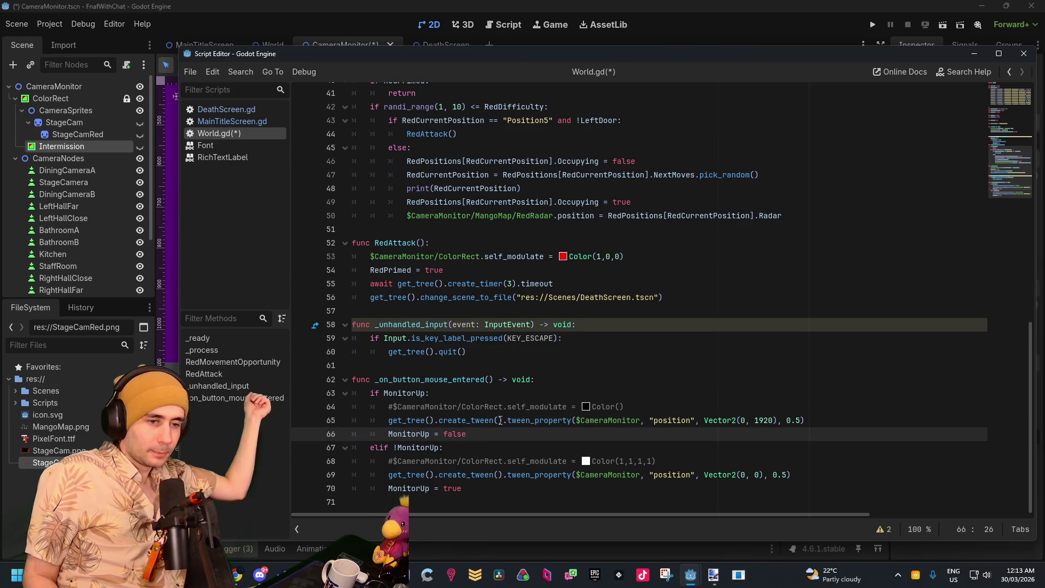
mouse_move(538, 416)
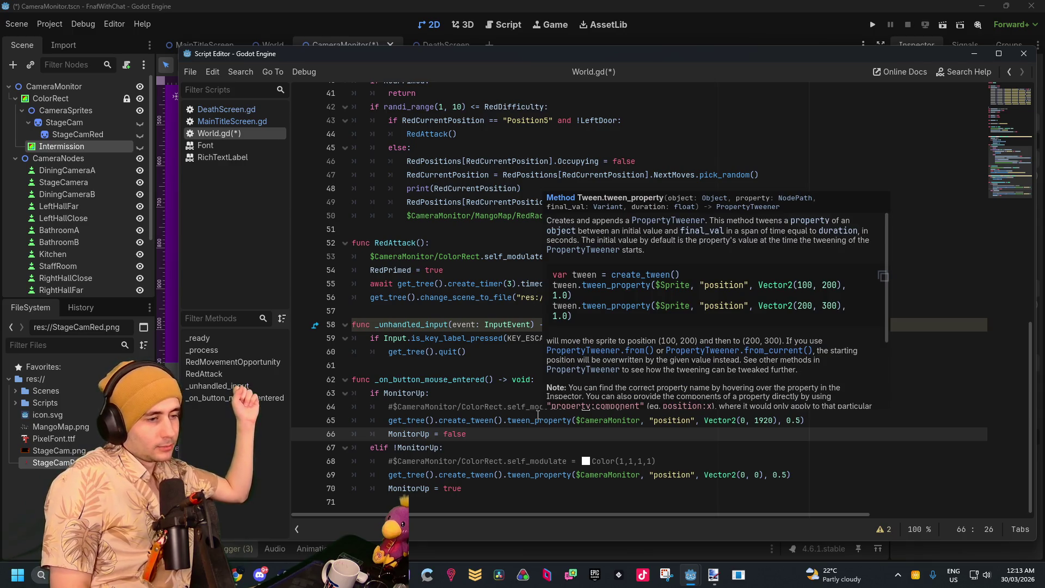
key("Up")
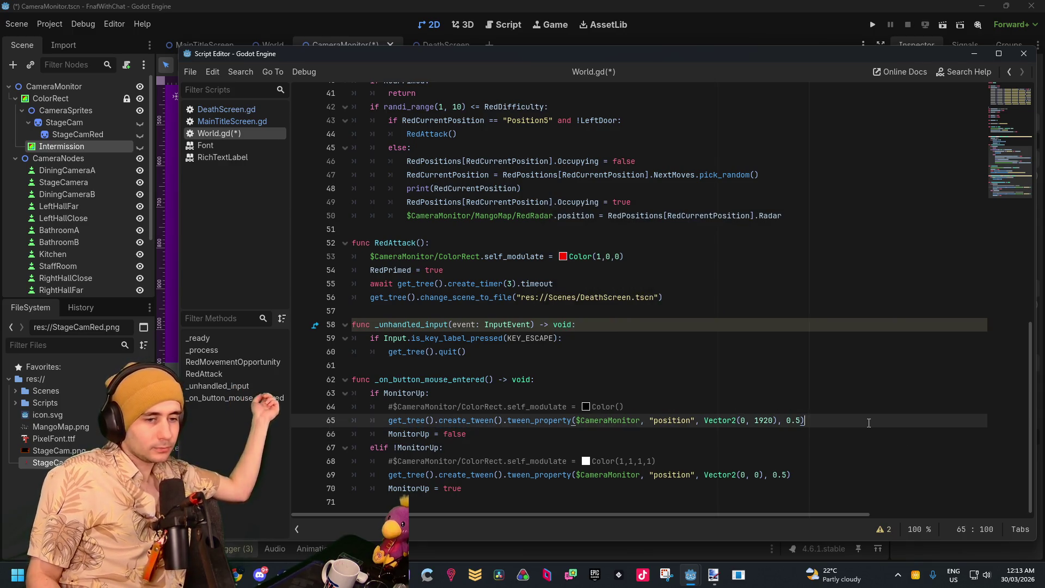
Add an await get_tree().create_timer(1).timeout line after the tween call
key("End")
key("Return")
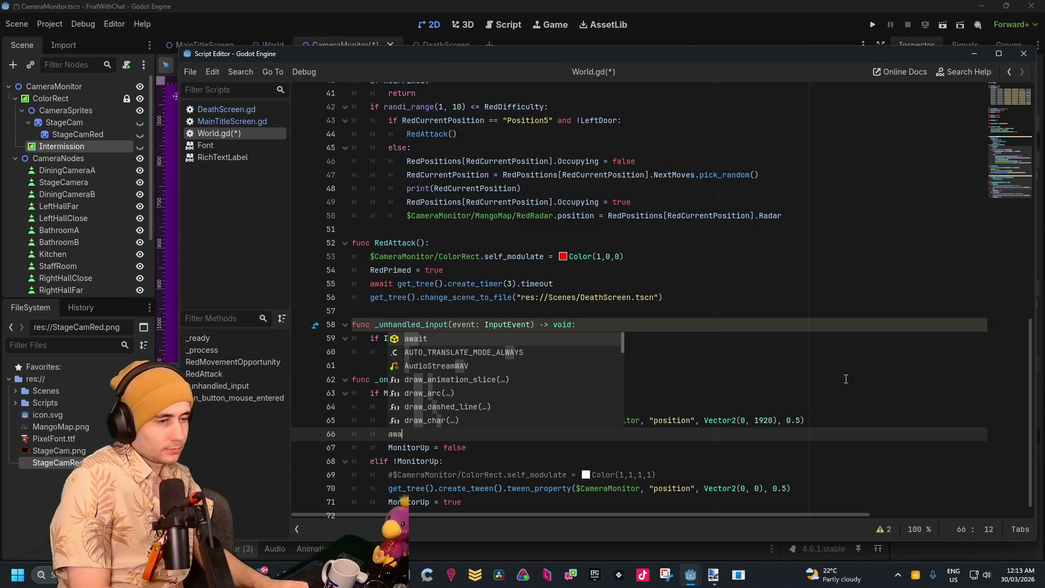
type("it")
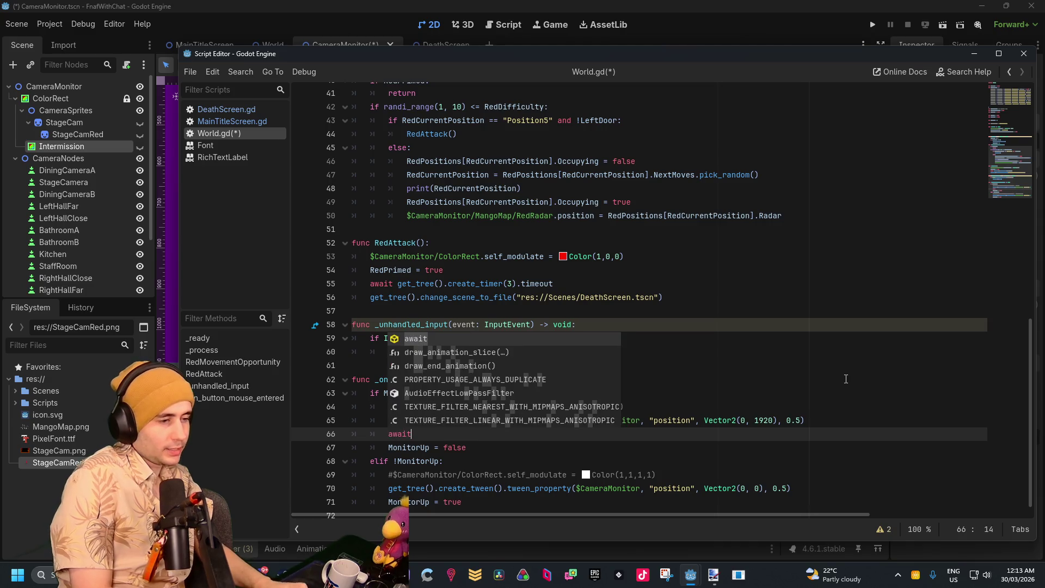
type(" get_tree")
key("Return")
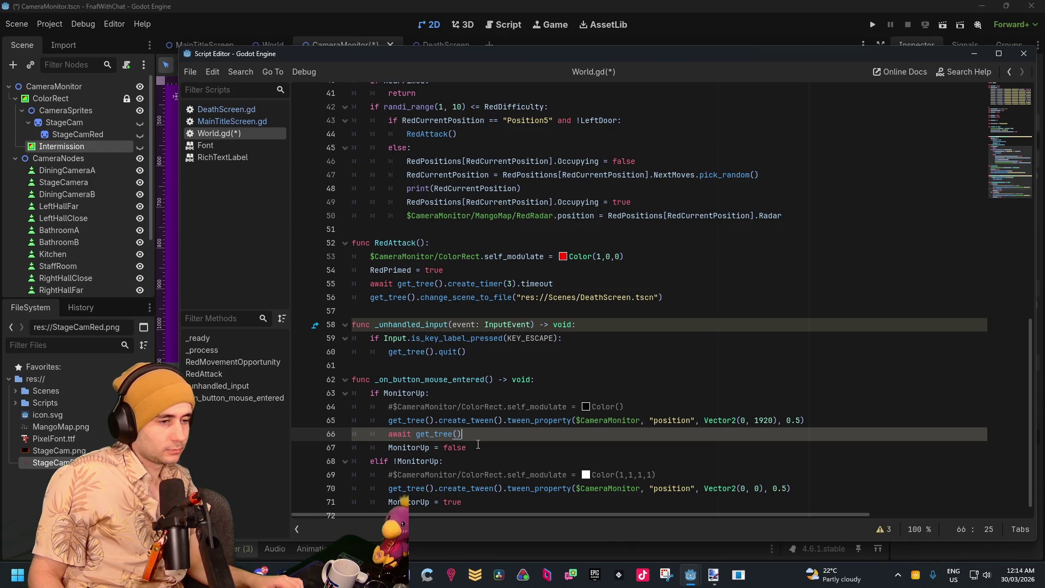
type(".create_ti")
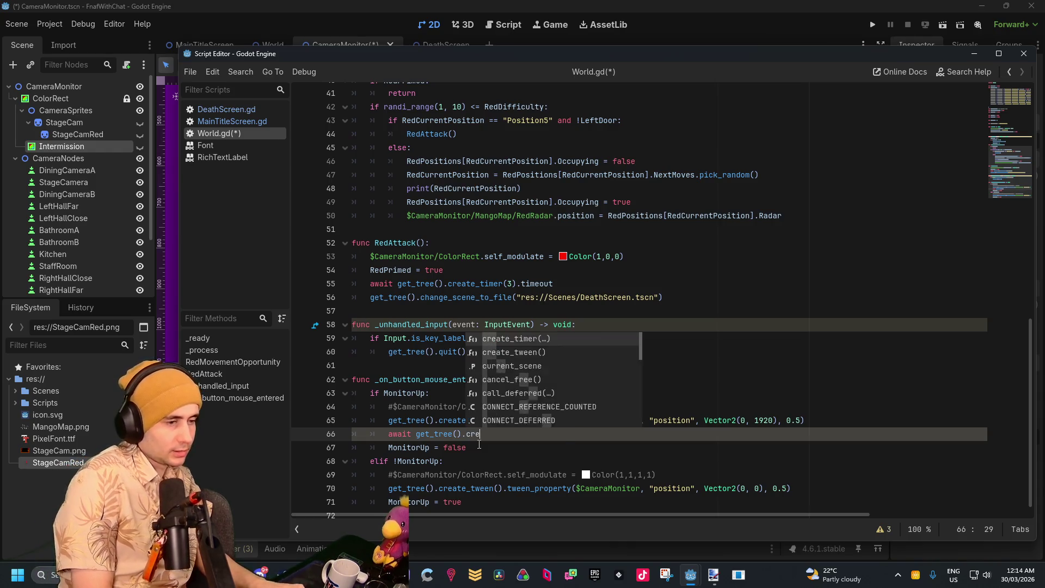
key("Return")
type("1).timeo")
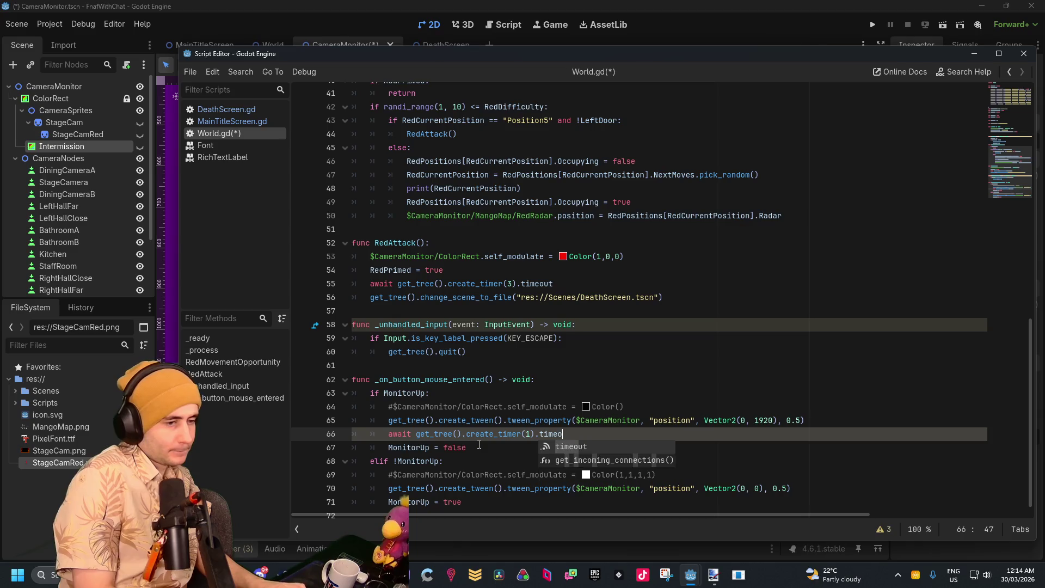
key("Return")
key("Return")
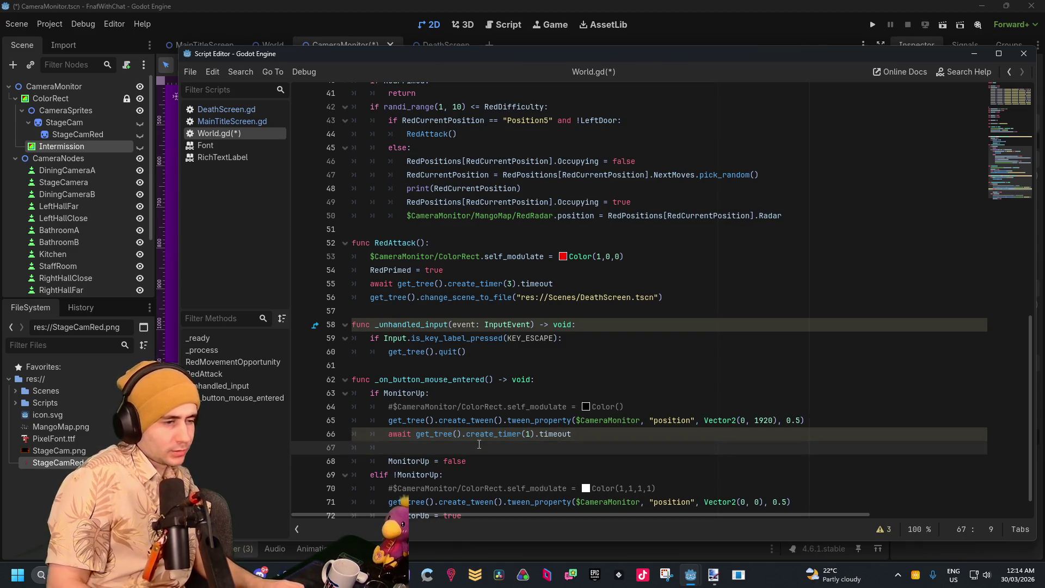
Cut the await timer line out of the first branch, removing the leftover empty line
scroll(479, 445, "down", 1)
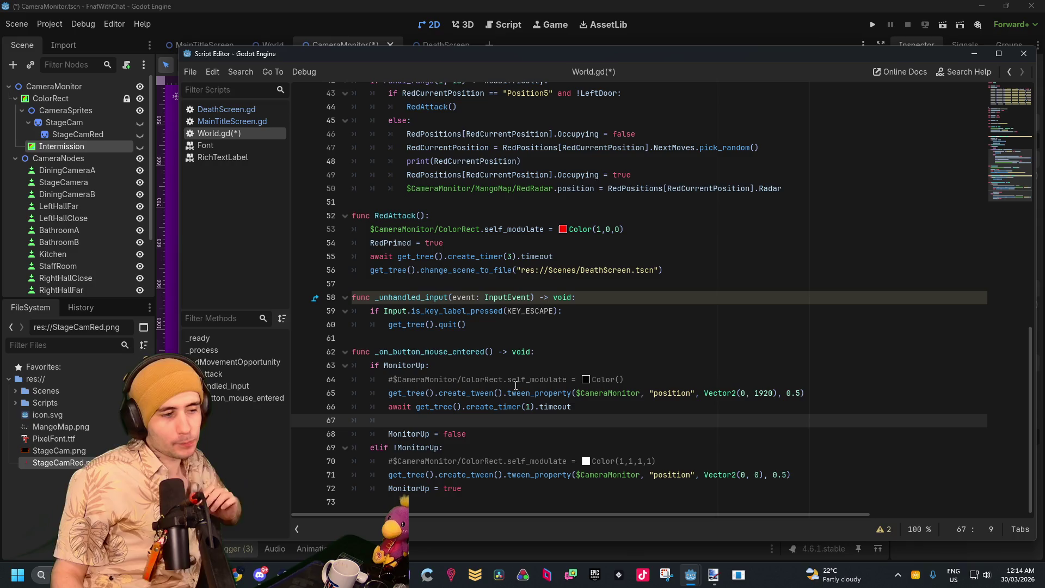
left_click(585, 405)
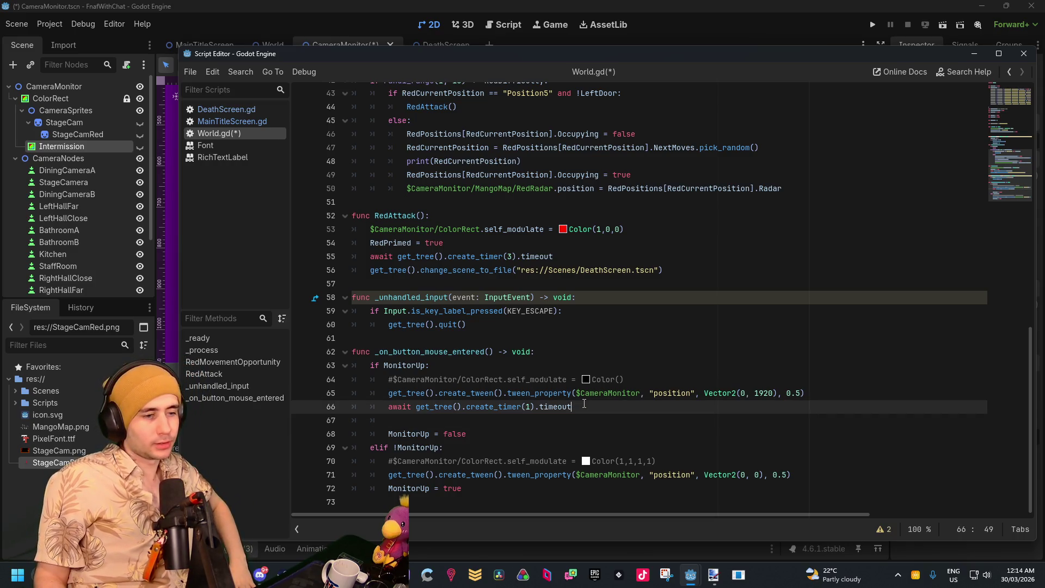
left_click_drag(584, 406, 388, 407)
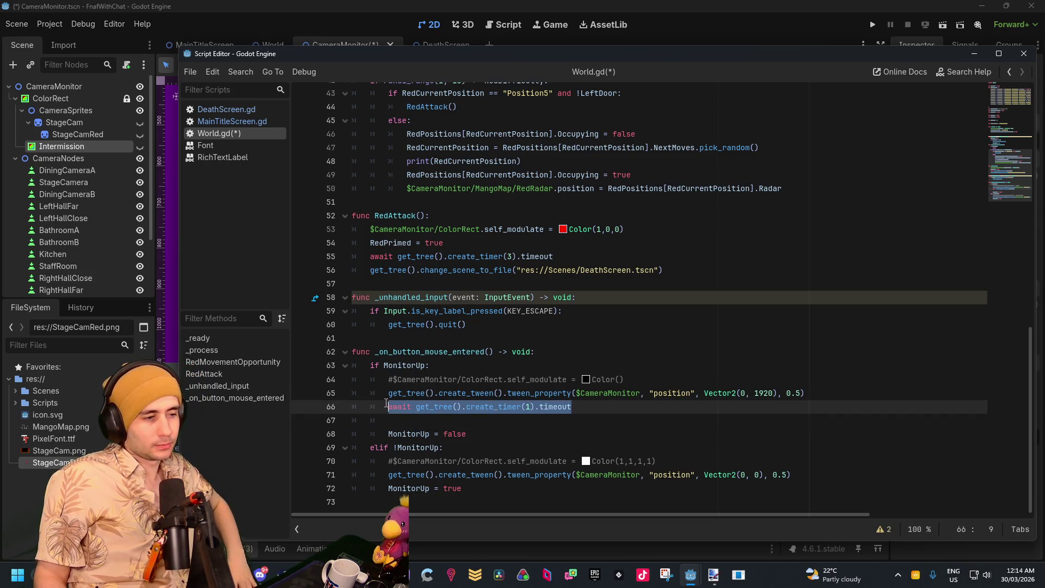
key("ctrl+x")
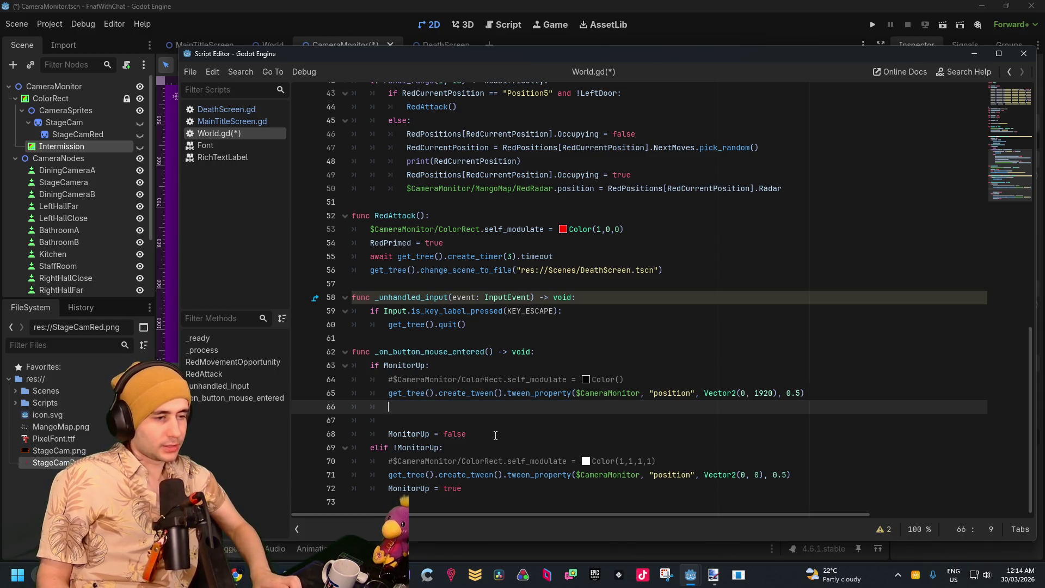
left_click(465, 420)
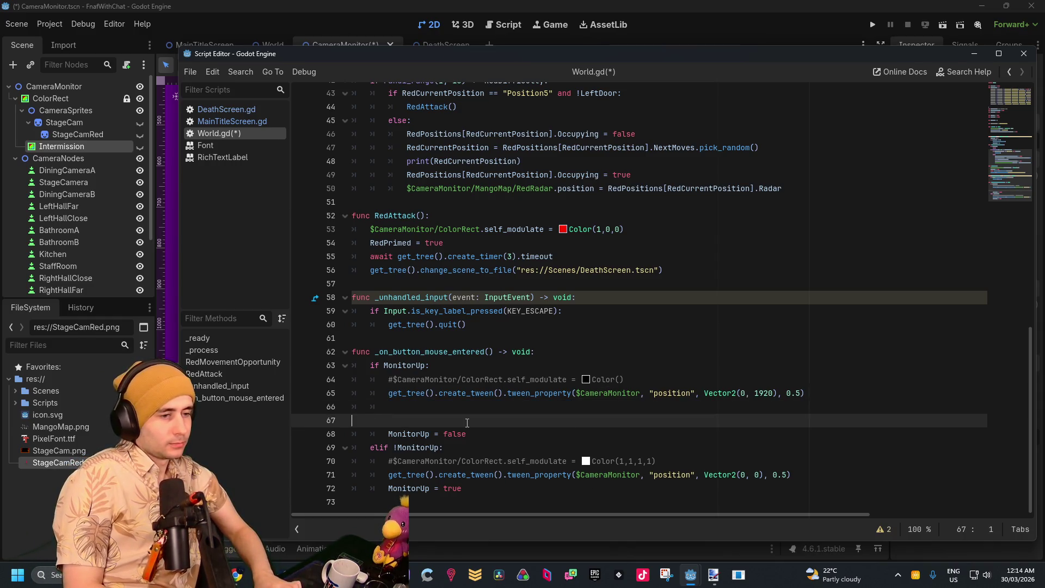
key("BackSpace")
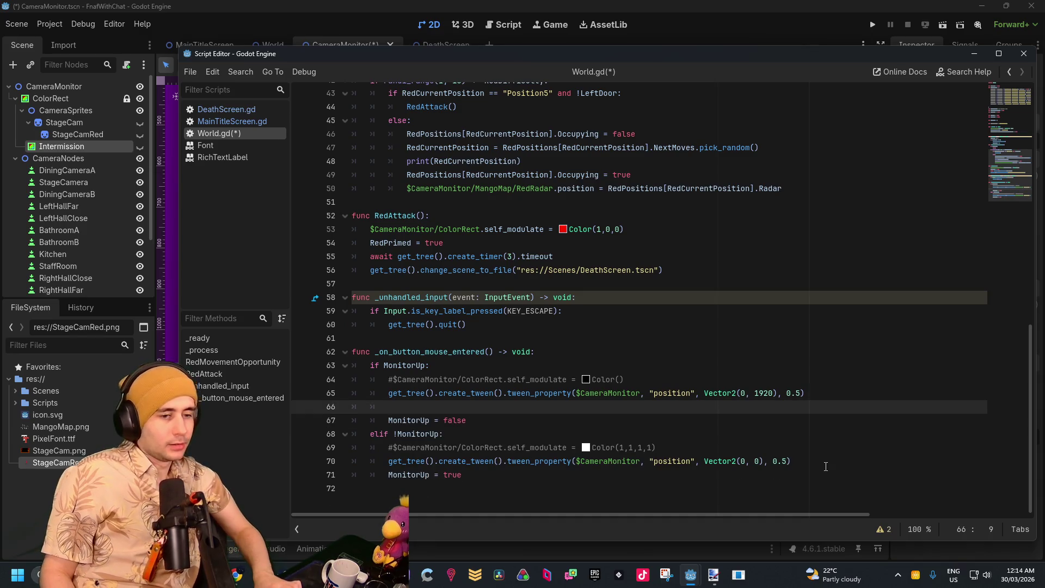
Paste the await line after the tween back to (0, 0), followed by a blank line
left_click(826, 467)
key("Return")
key("ctrl+v")
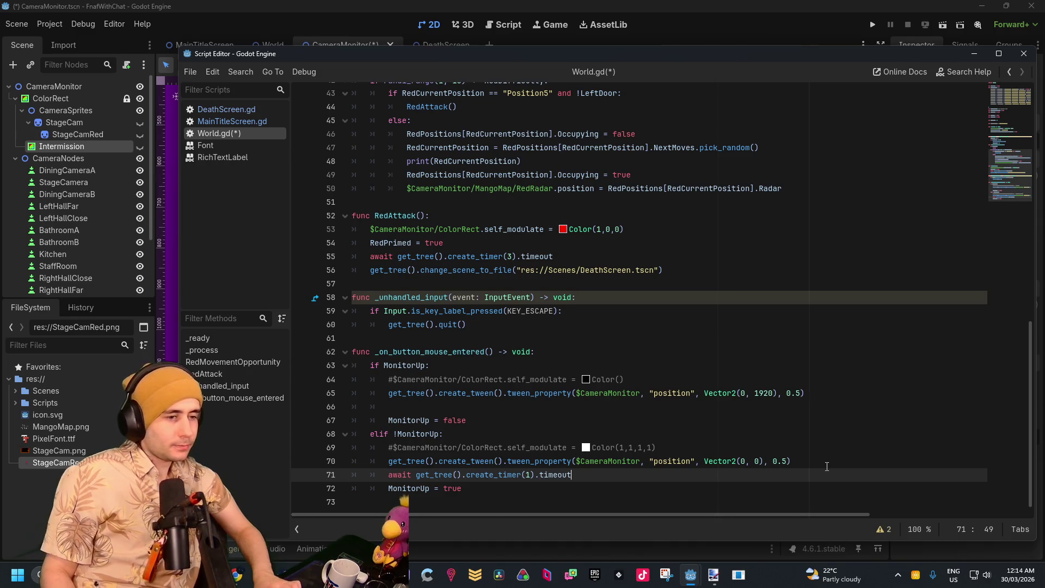
left_click(610, 380)
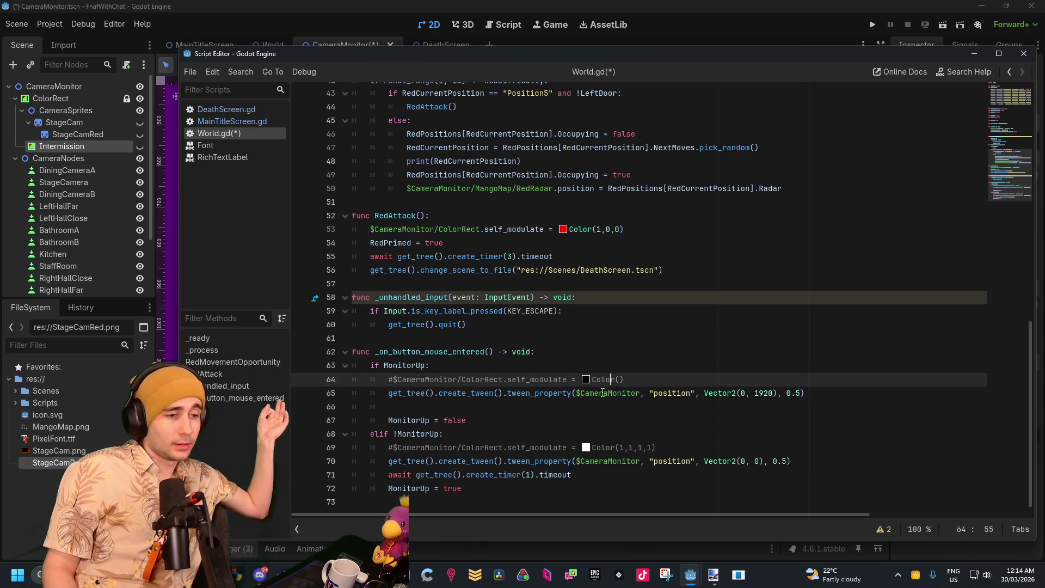
left_click(592, 474)
key("Return")
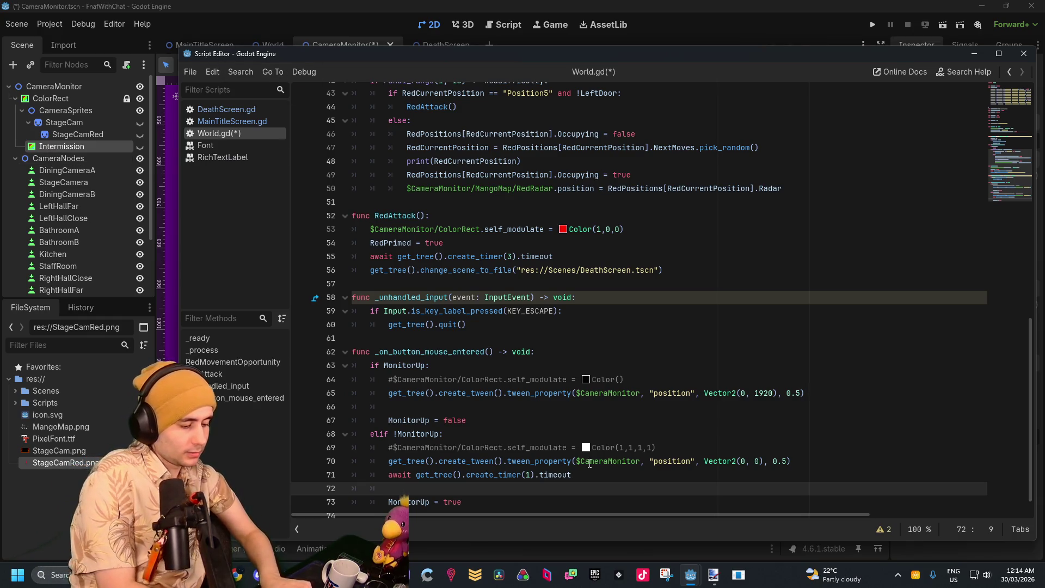
Write a line setting $Intermission.self_modulate = Color(1,1,1,0)
type("$int")
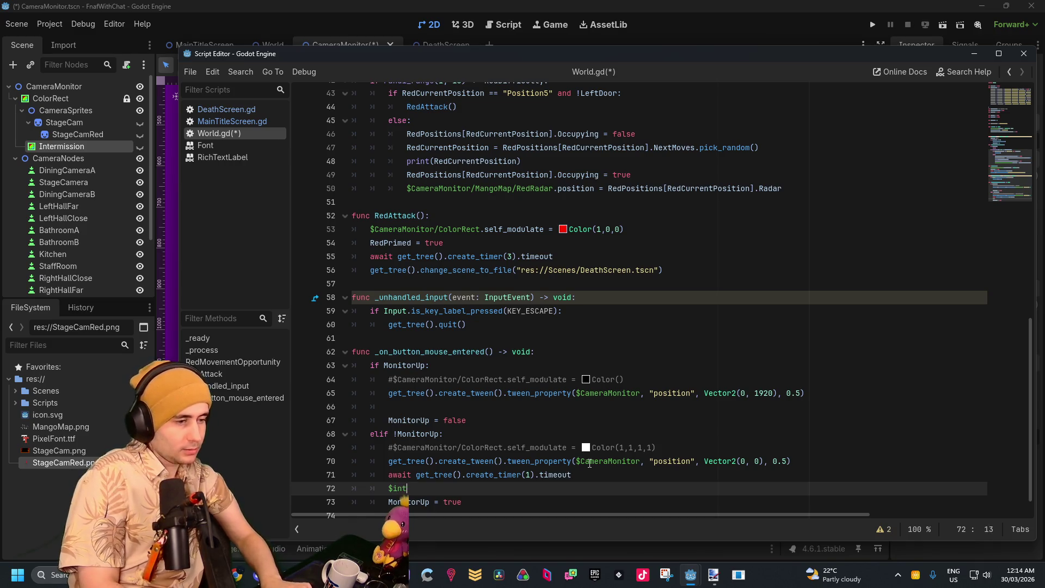
key("BackSpace")
key("BackSpace")
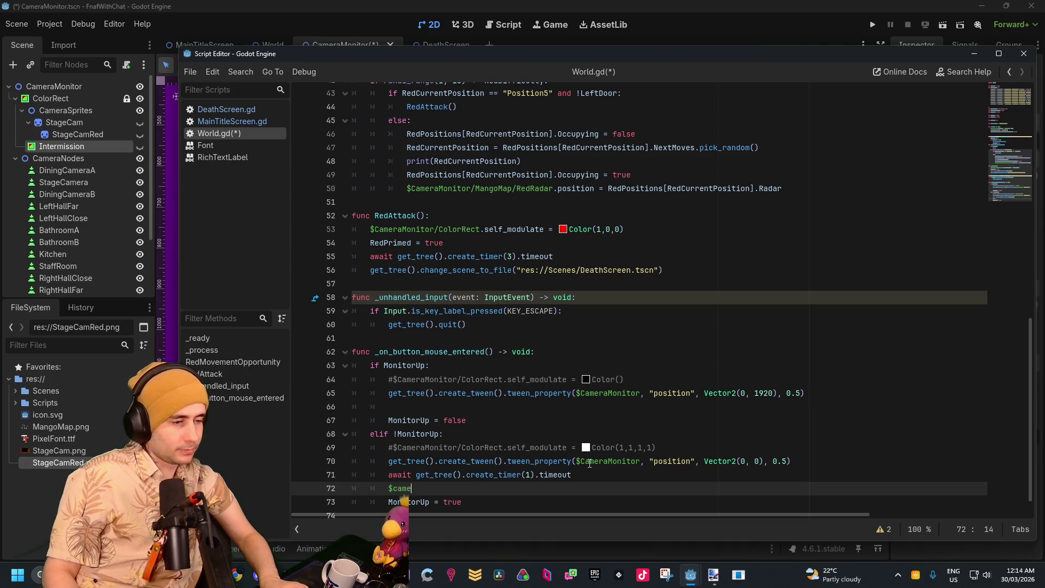
type("era")
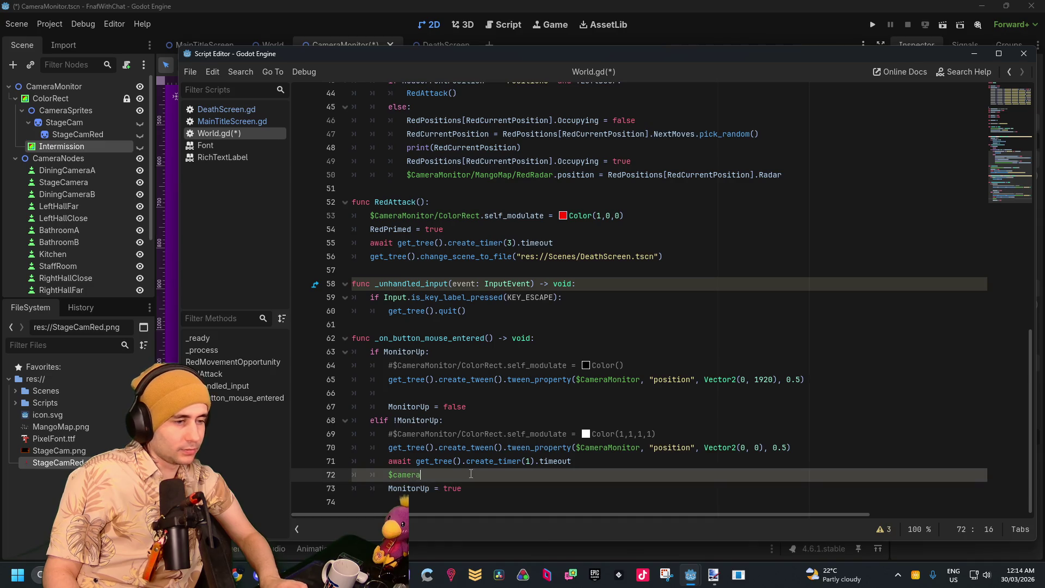
mouse_move(512, 465)
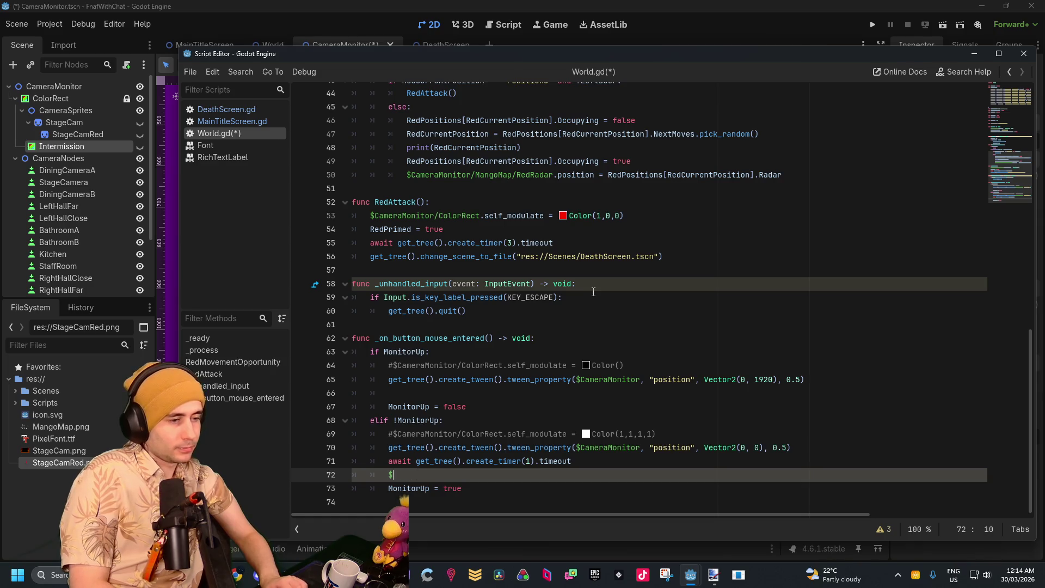
type("CameraM")
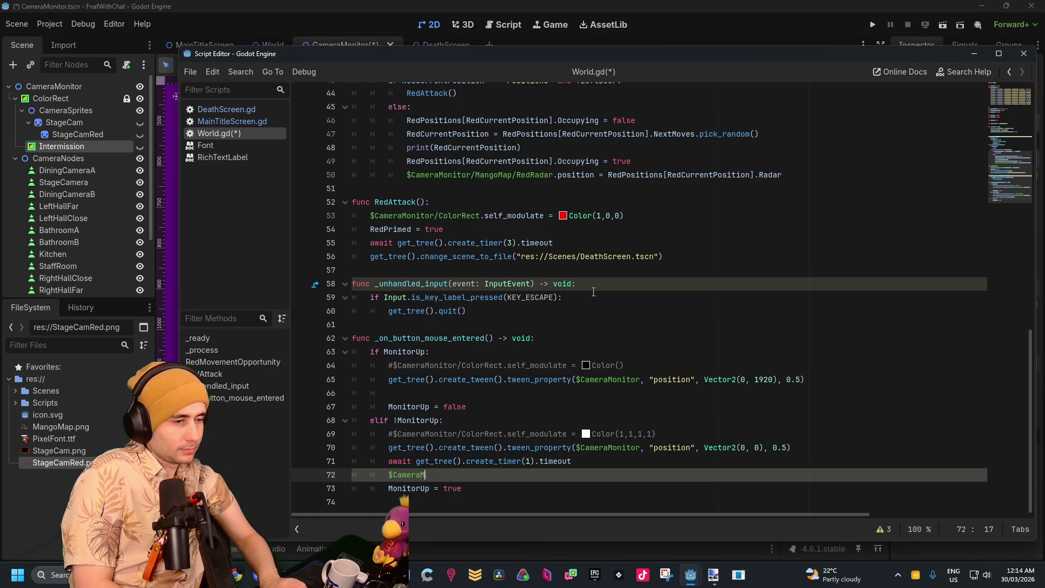
type("onitor/")
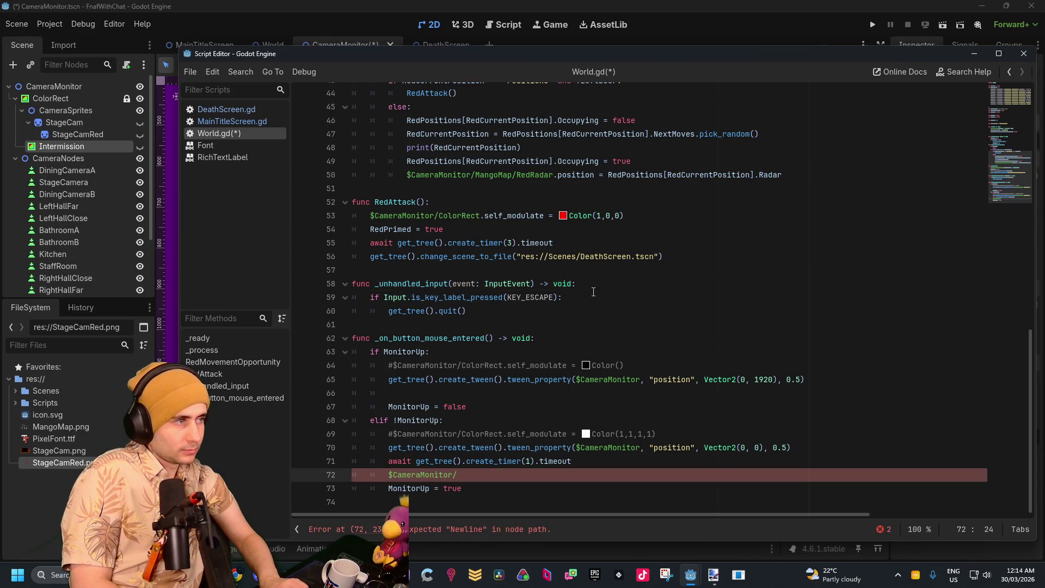
type("Color")
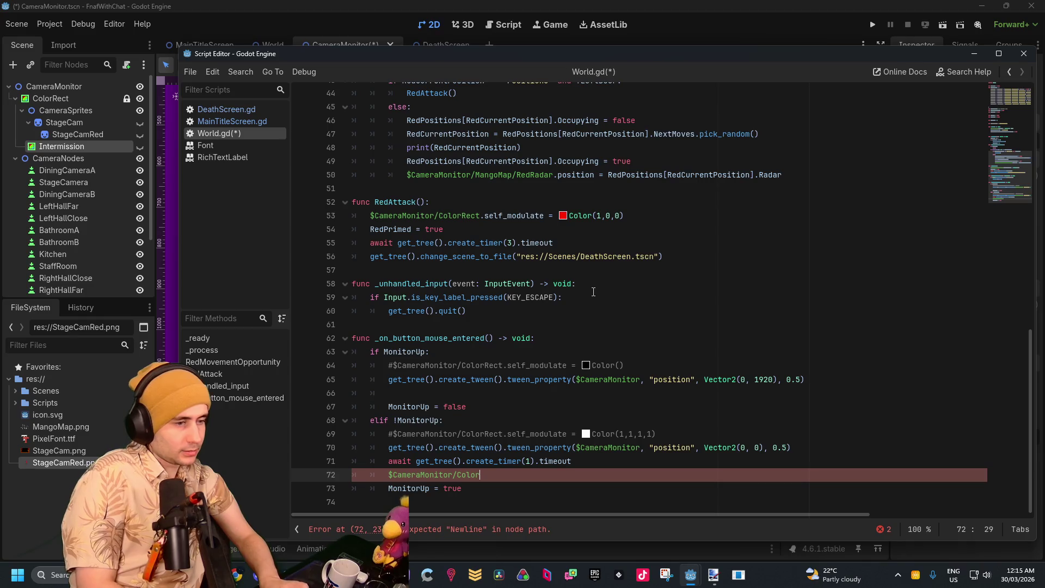
type("Rect")
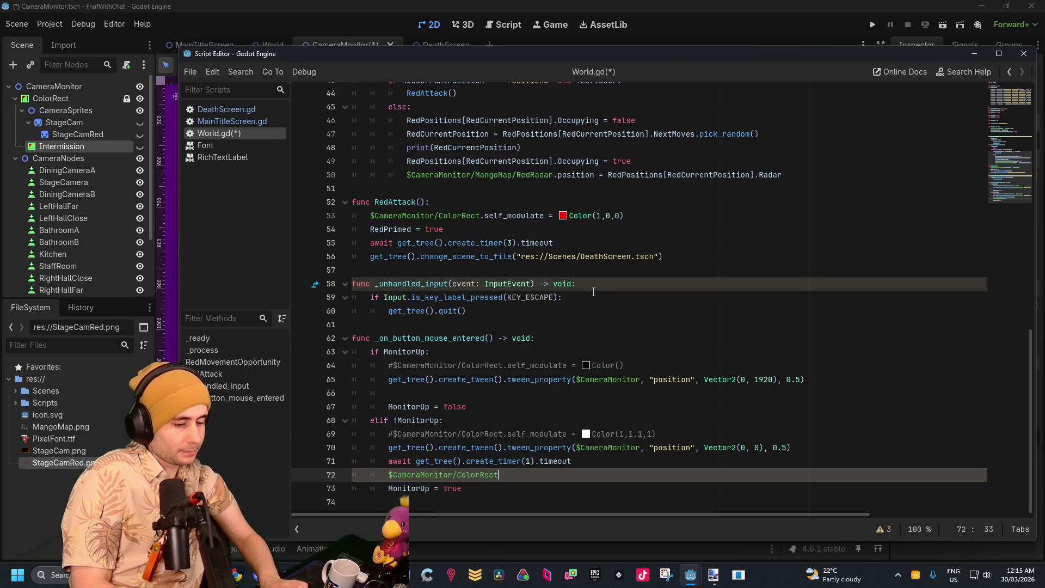
type("/Inter")
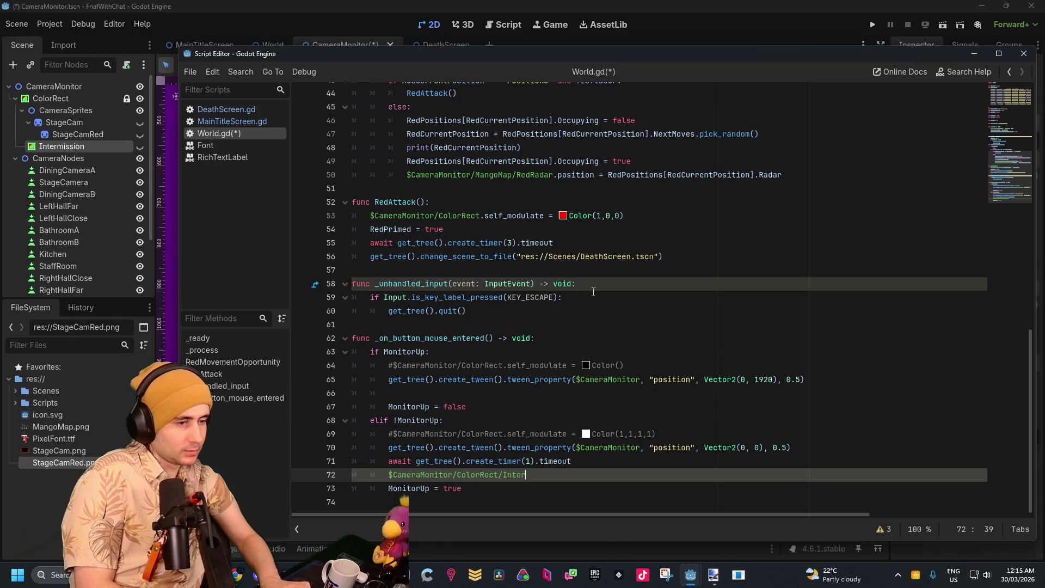
type("mission")
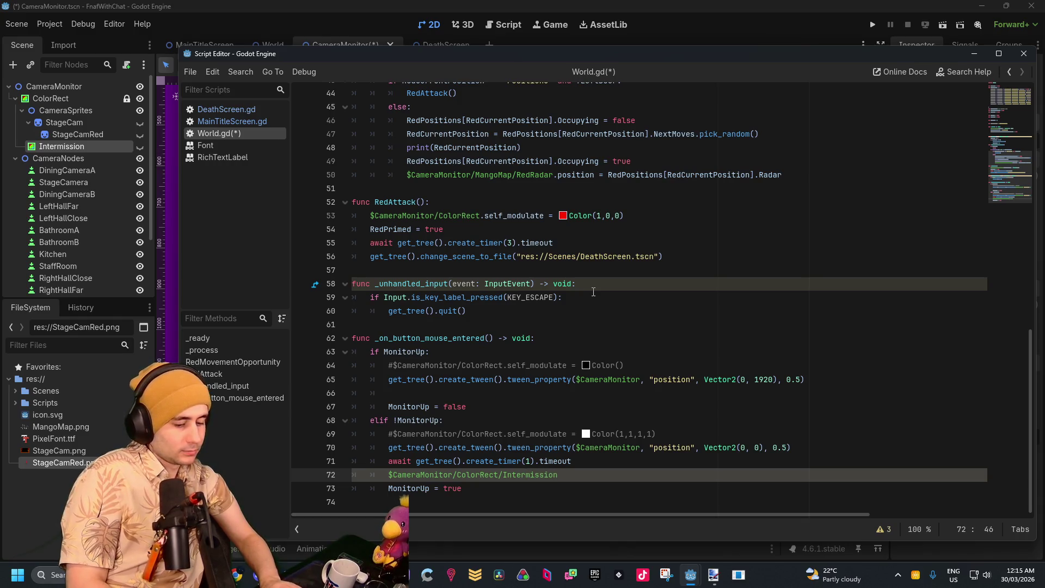
type(".")
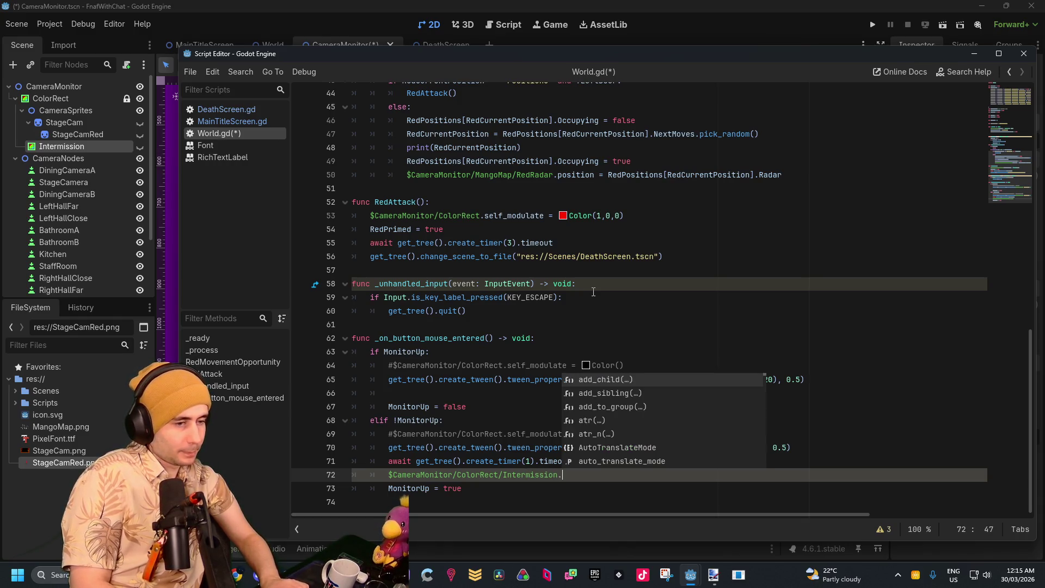
type("self")
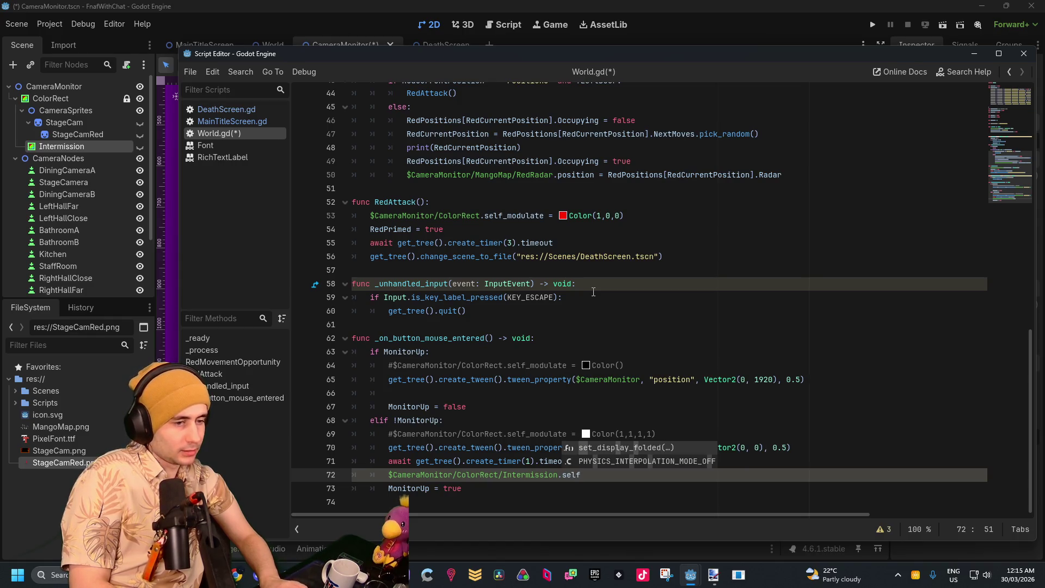
type("mo_modula")
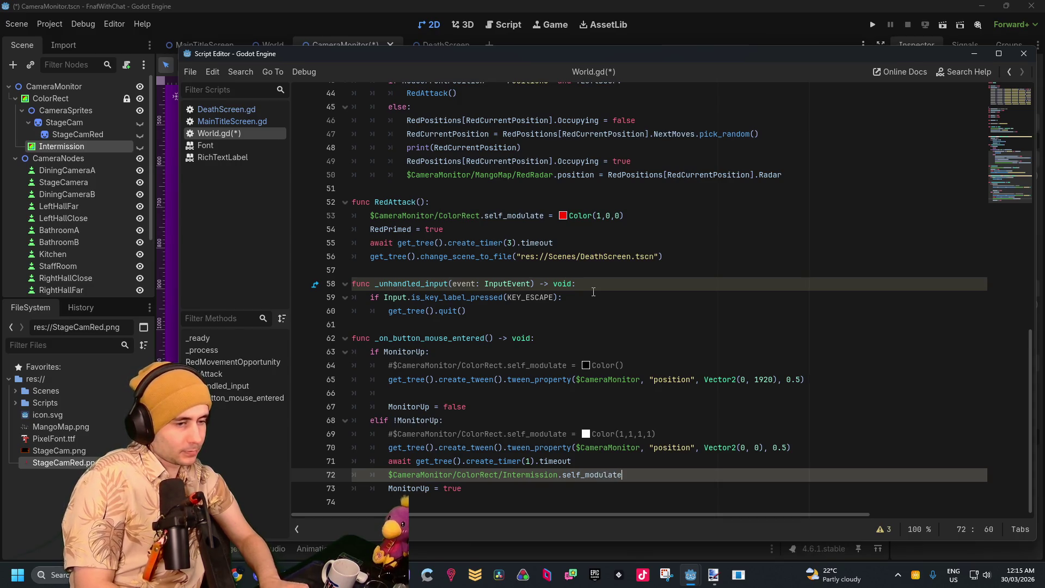
type("=")
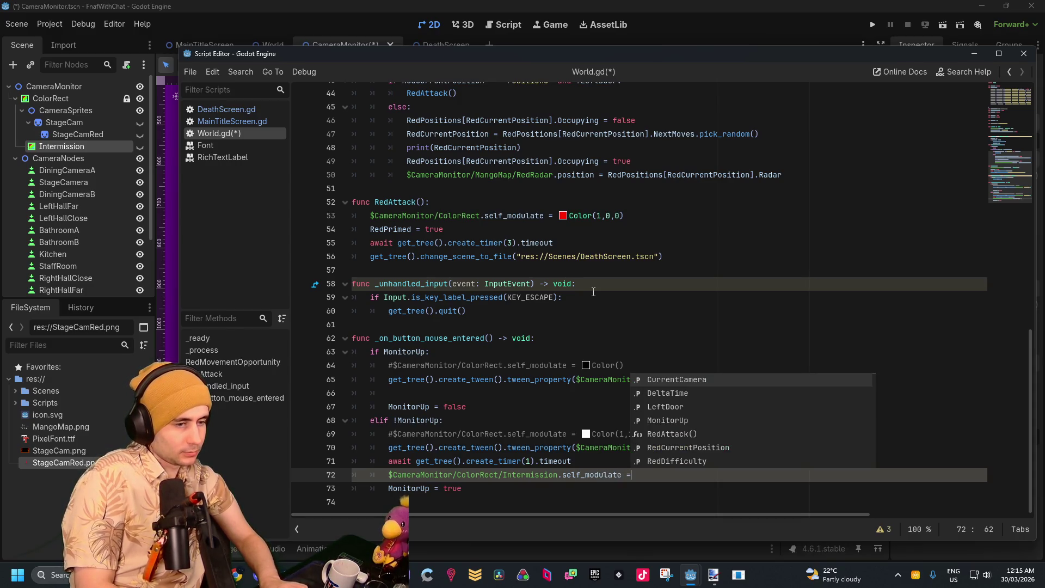
type(" Color9")
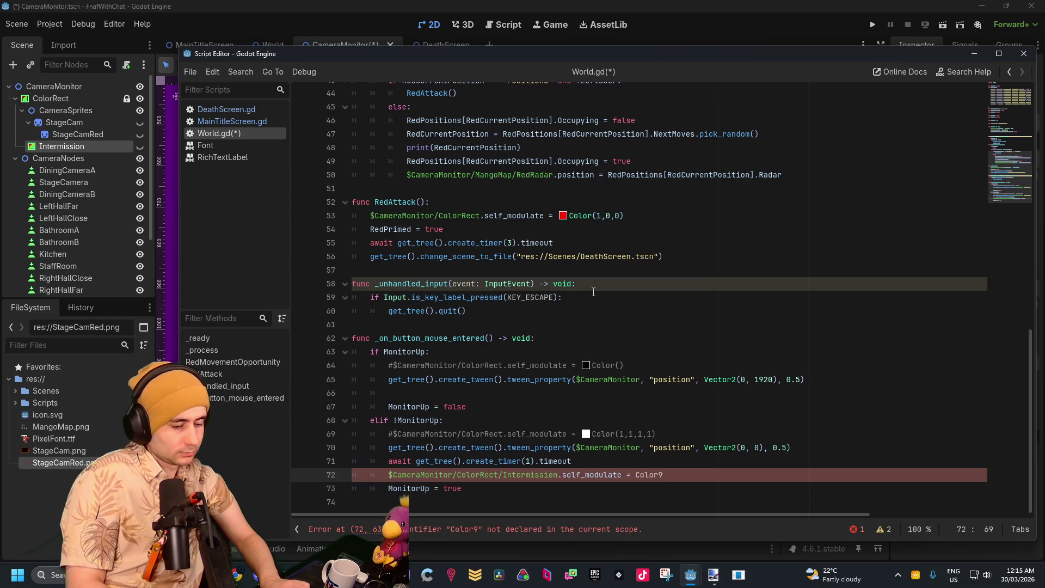
key("BackSpace")
type("(")
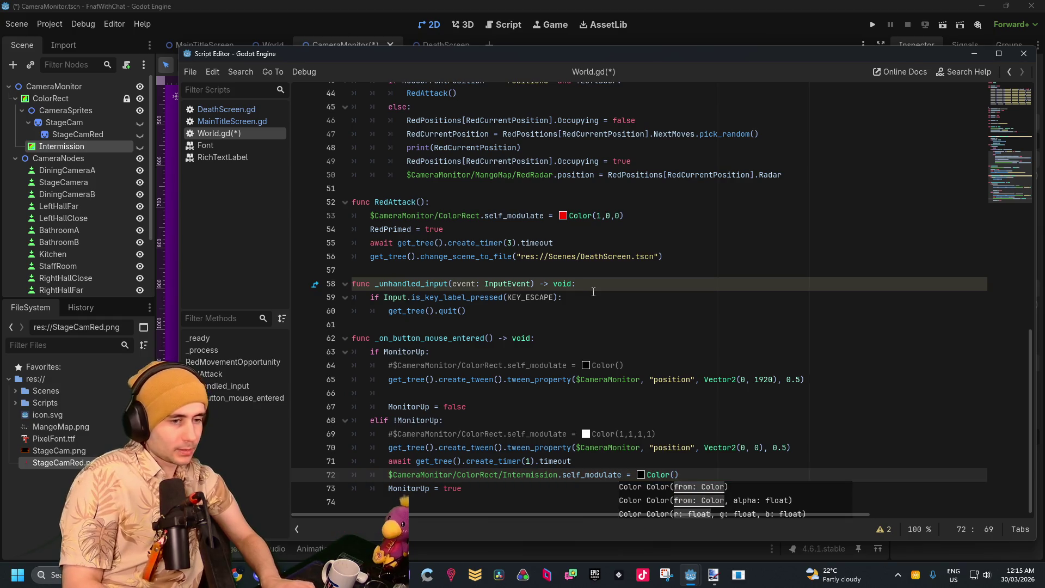
type("1,1,1")
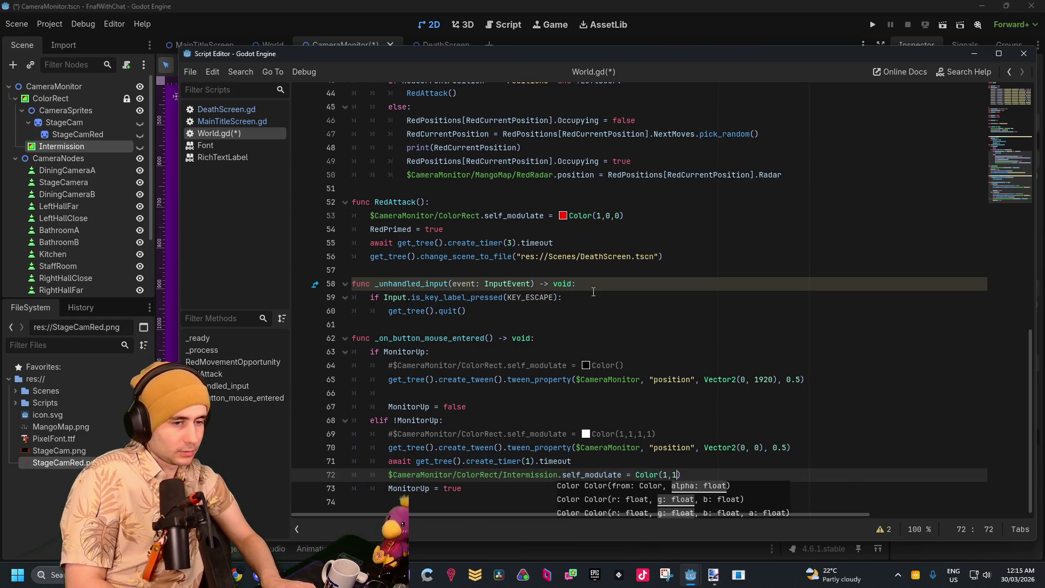
type(",0")
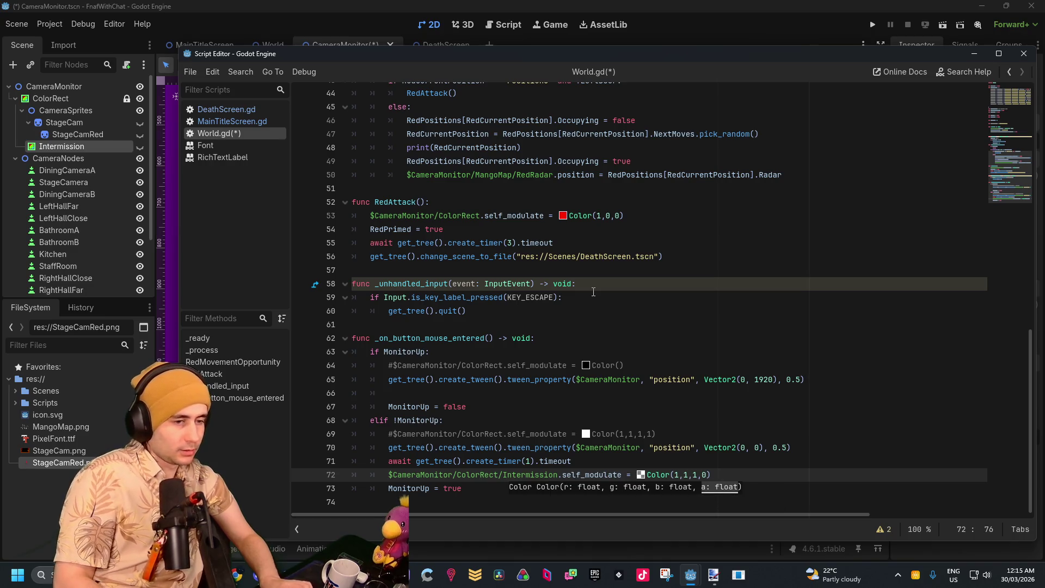
left_click(764, 478)
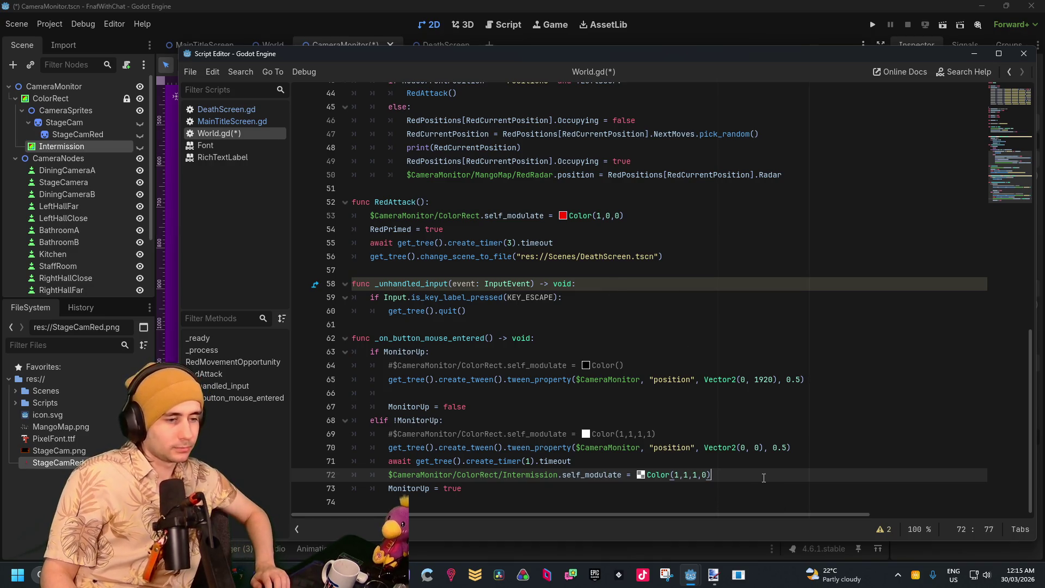
Move the Intermission line into the first branch and MonitorUp = true after the return tween
mouse_move(723, 479)
left_mouse_down()
mouse_move(387, 461)
mouse_move(383, 471)
left_mouse_up()
key("ctrl+c")
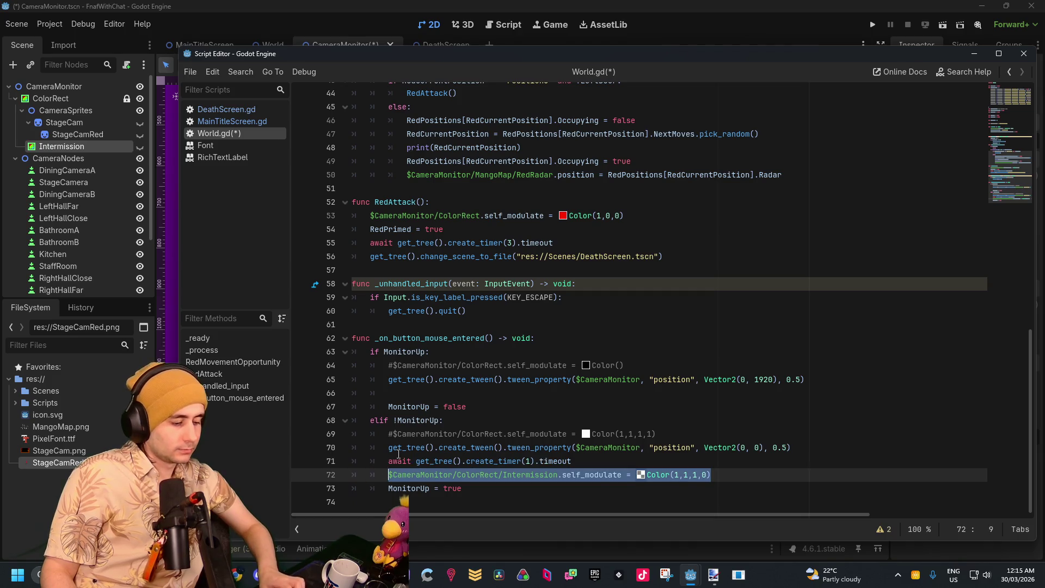
left_click(541, 392)
key("ctrl+v")
key("alt+Down")
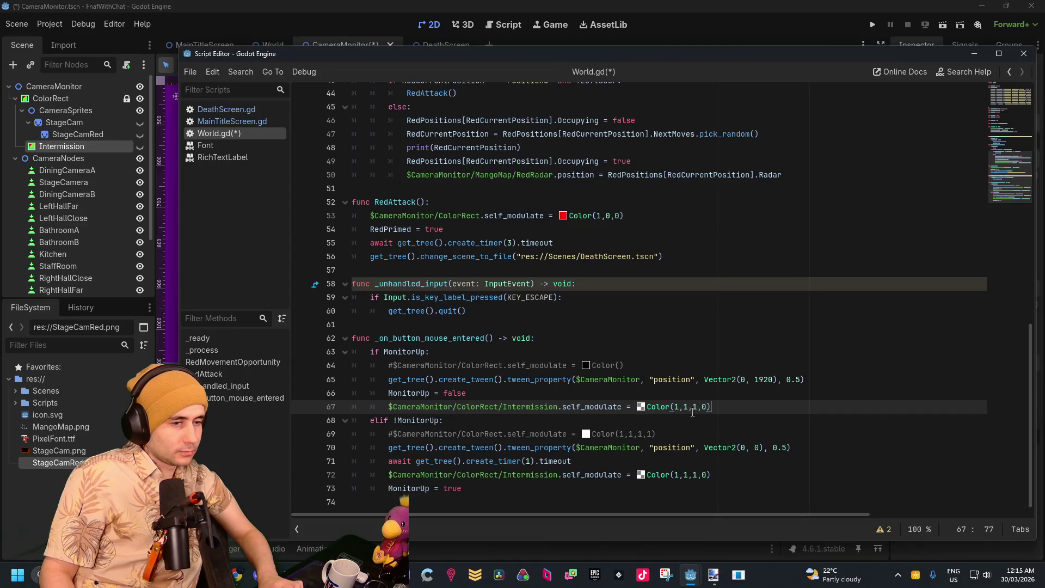
left_click_drag(462, 489, 383, 489)
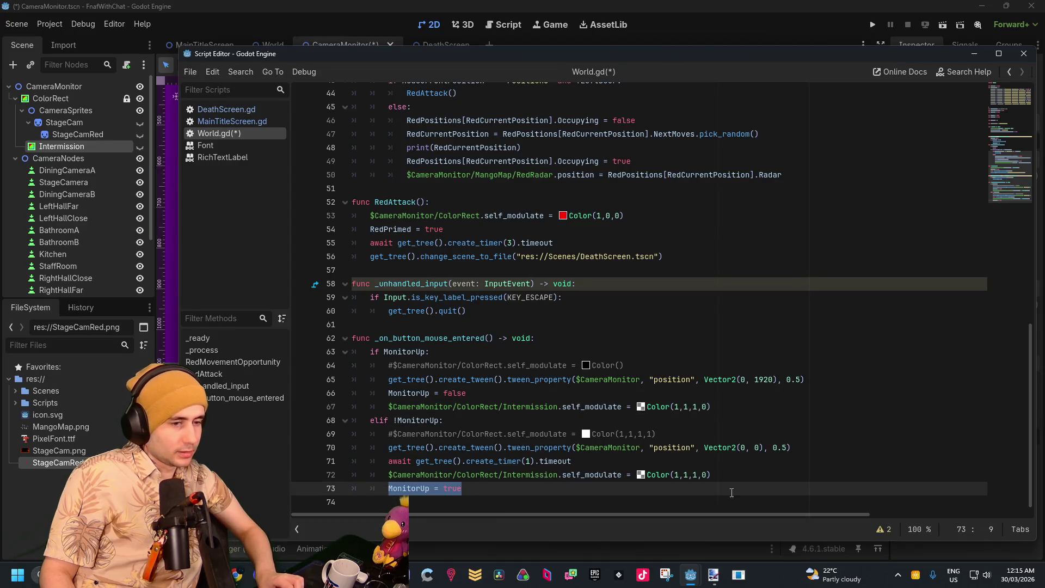
key("ctrl+x")
left_click(828, 448)
key("Return")
key("ctrl+v")
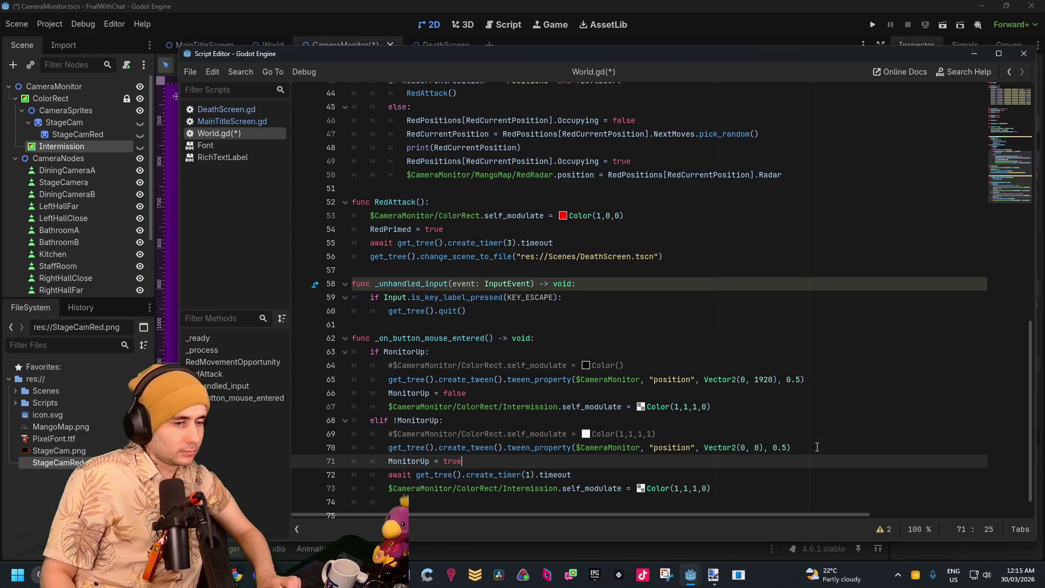
Change line 67's Color(1,1,1,0) to Color(1,1,1,1) and run the scene
left_click(781, 479)
left_click(702, 408)
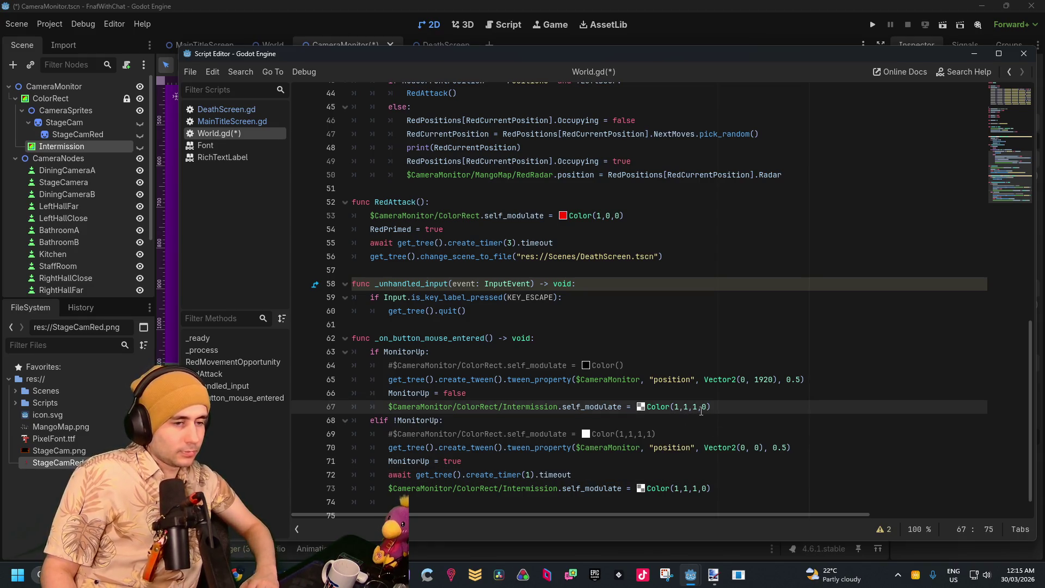
key("Delete")
type("1")
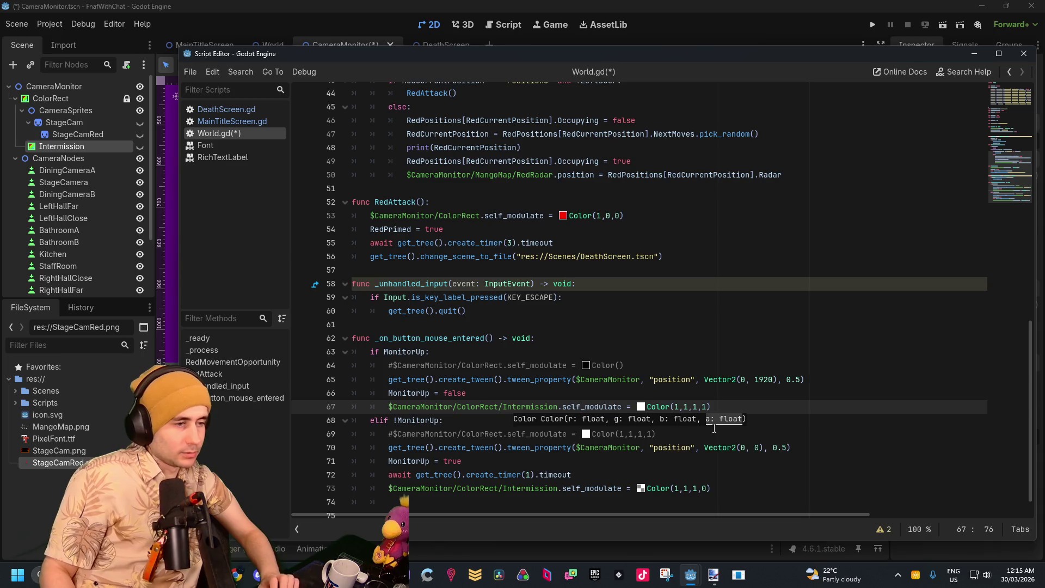
key("Up")
key("Up")
key("Up")
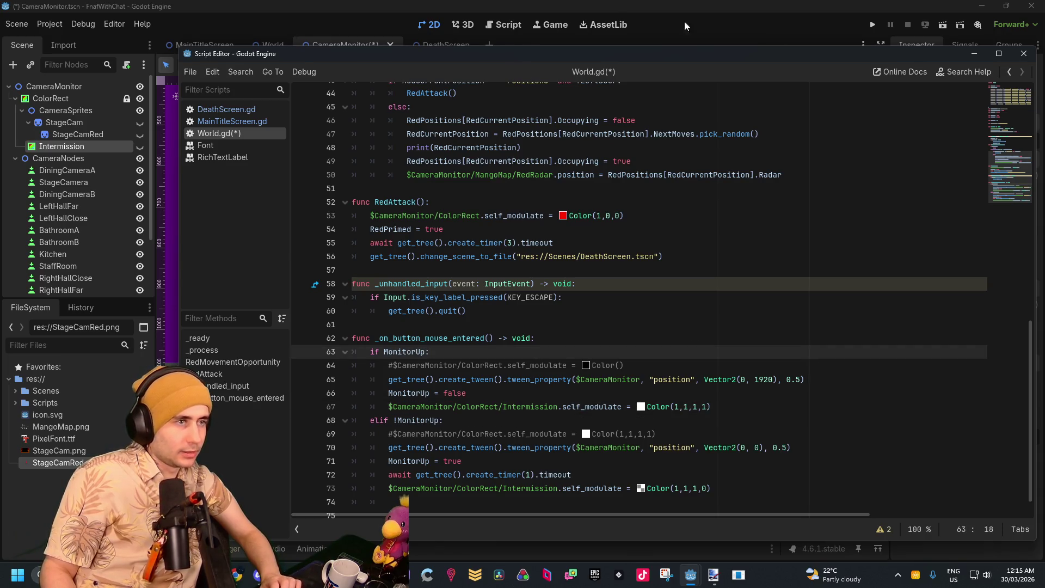
left_click(939, 24)
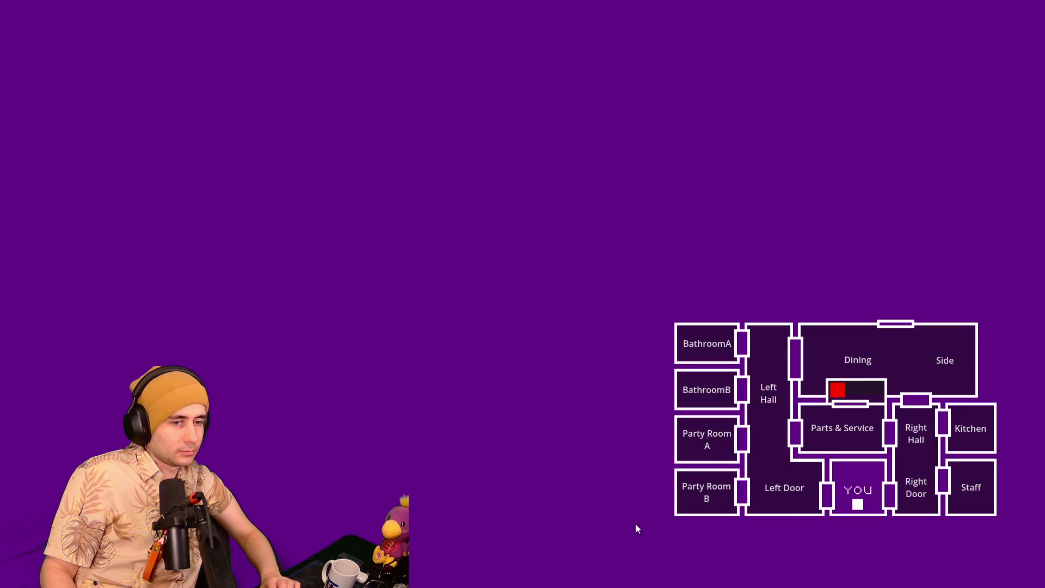
Stop the game, then test-run the World scene to check the monitor
key("alt+F4")
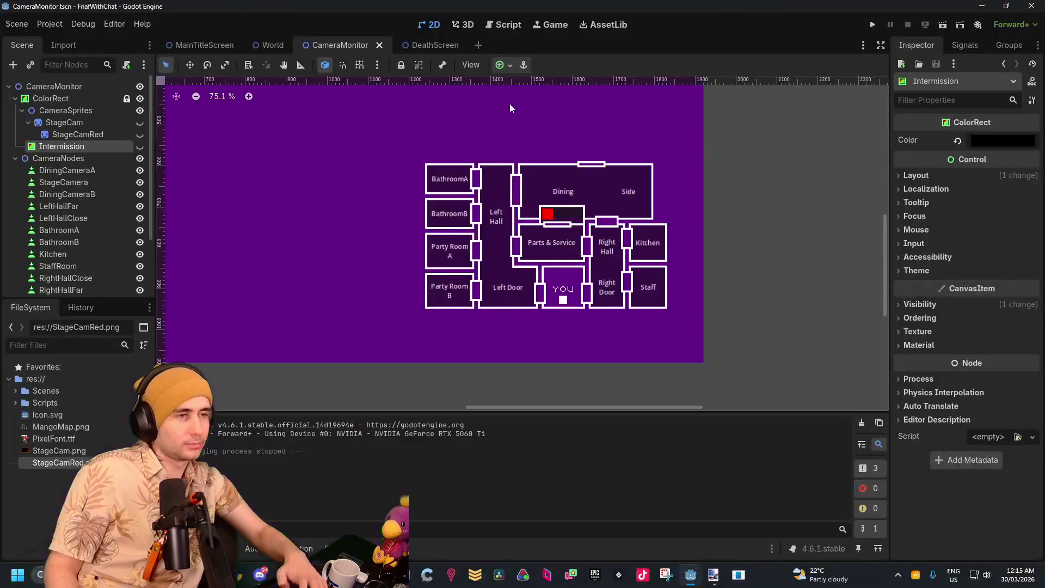
left_click(273, 45)
left_click(943, 24)
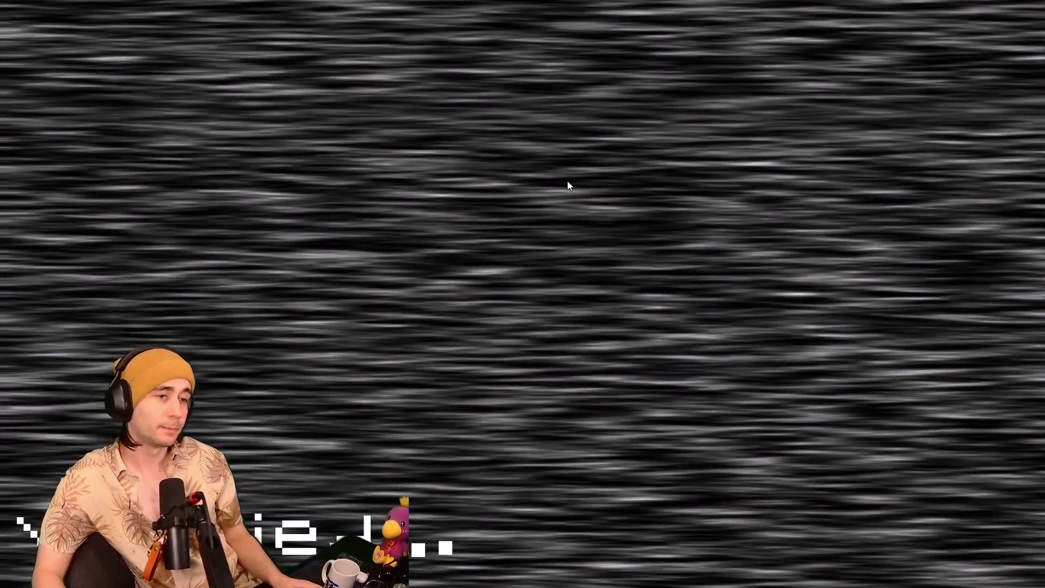
key("F8")
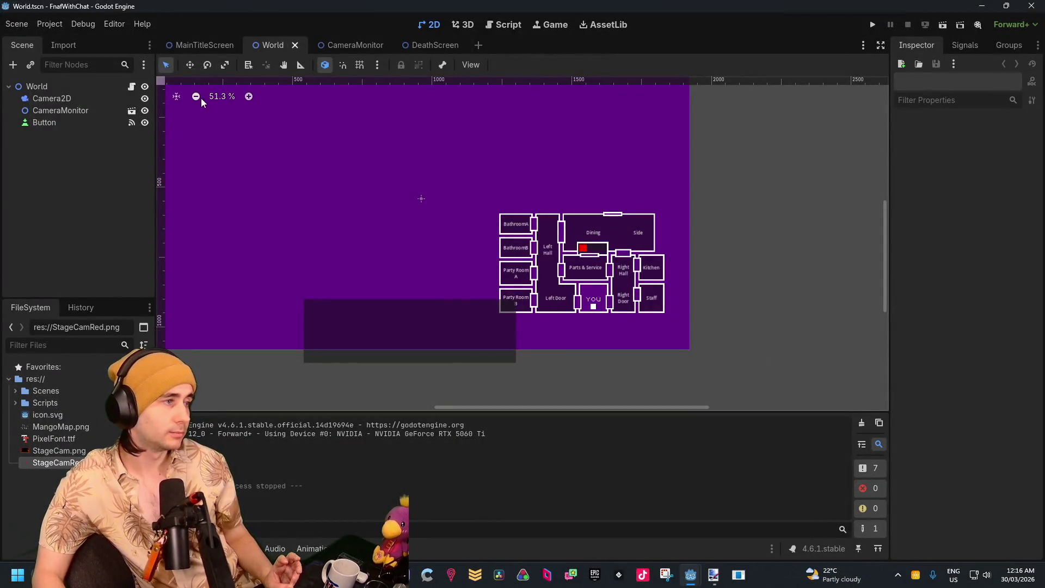
Make the Intermission overlay visible in CameraMonitor, test-run it, then open MainTitleScreen
left_click(335, 48)
left_click(406, 44)
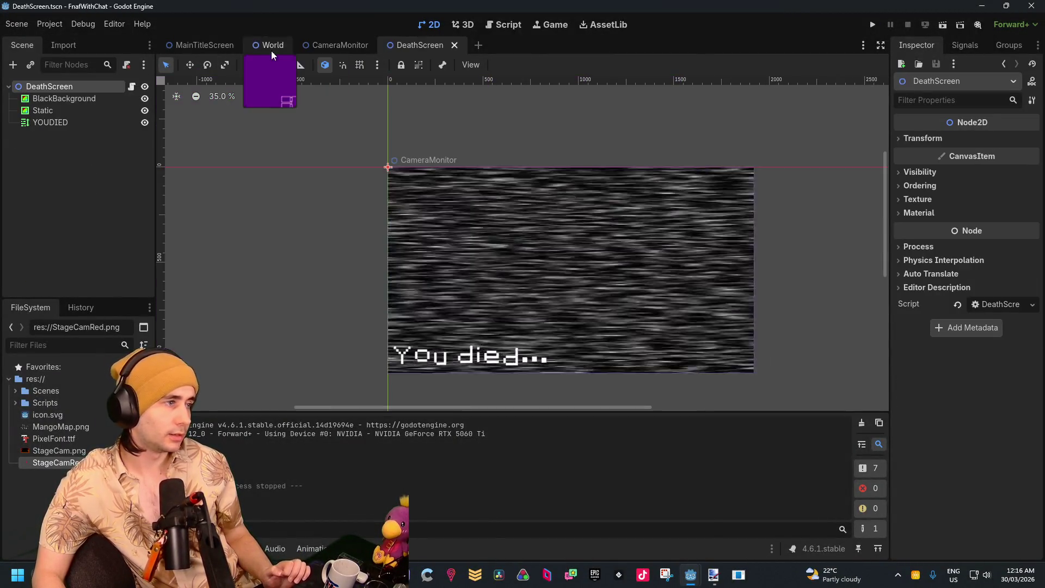
left_click(335, 45)
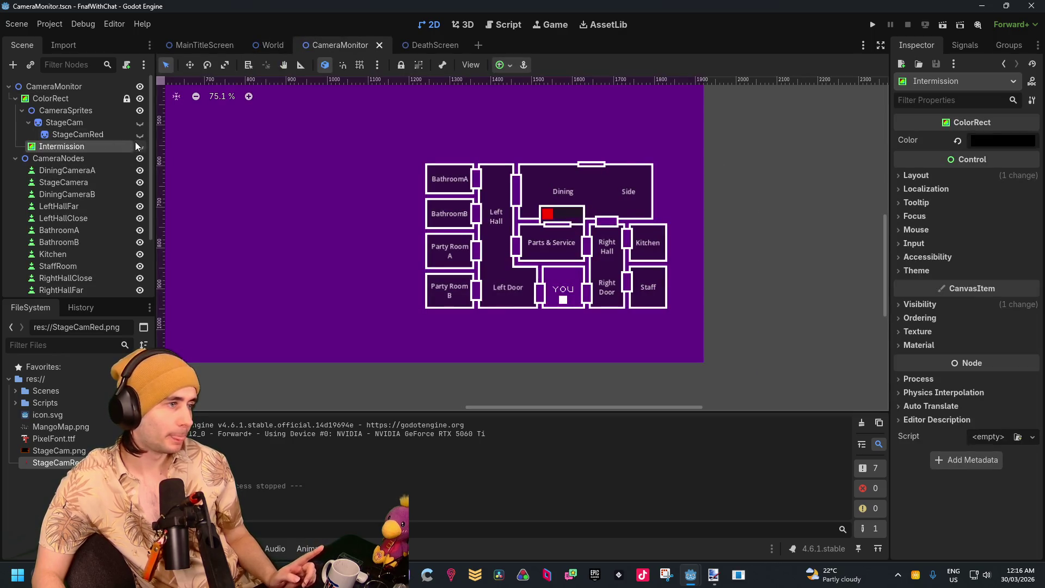
left_click(139, 146)
left_click_drag(279, 176, 390, 247)
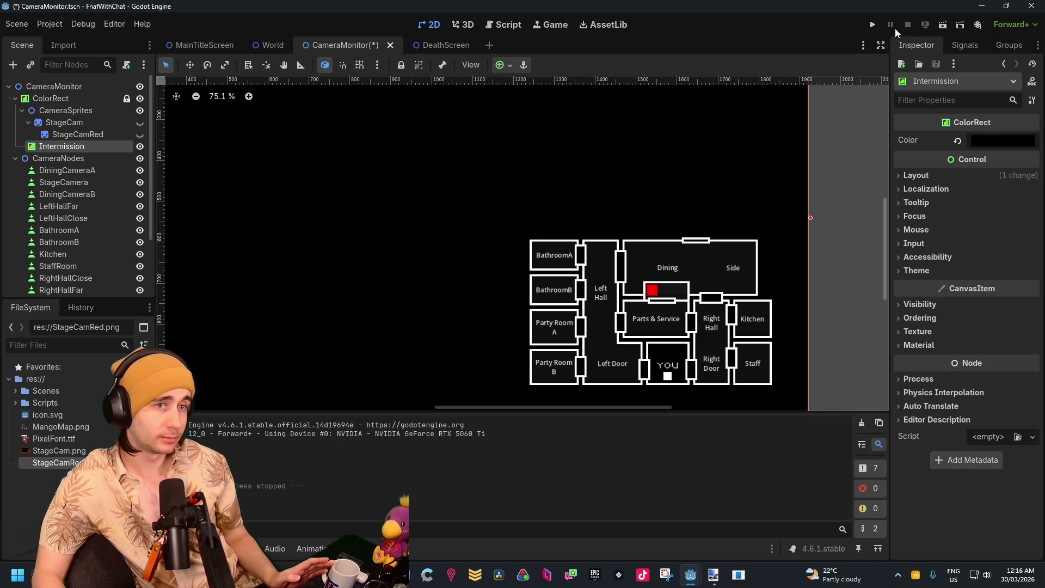
left_click(943, 24)
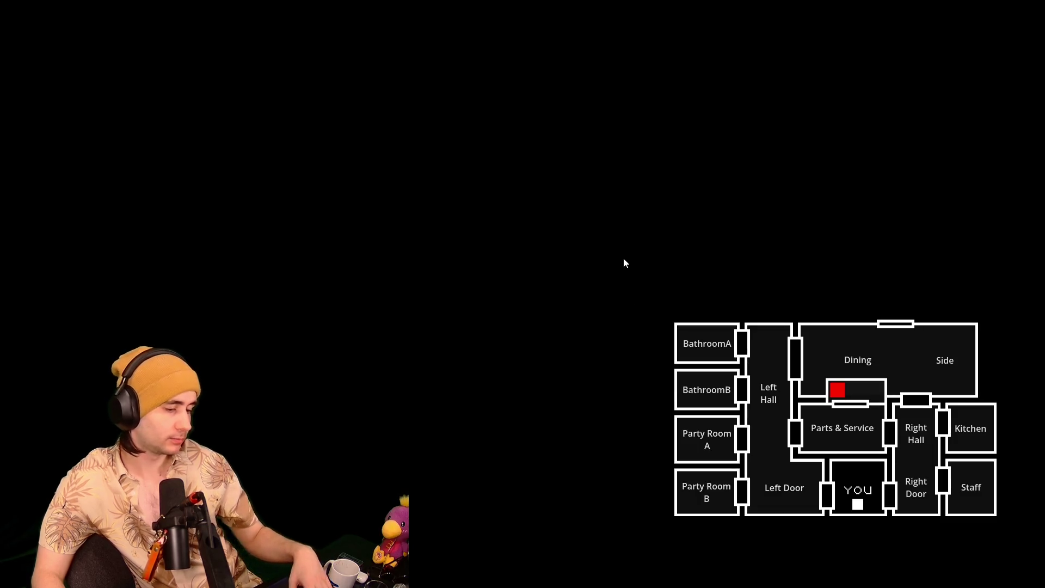
key("F8")
left_click(205, 45)
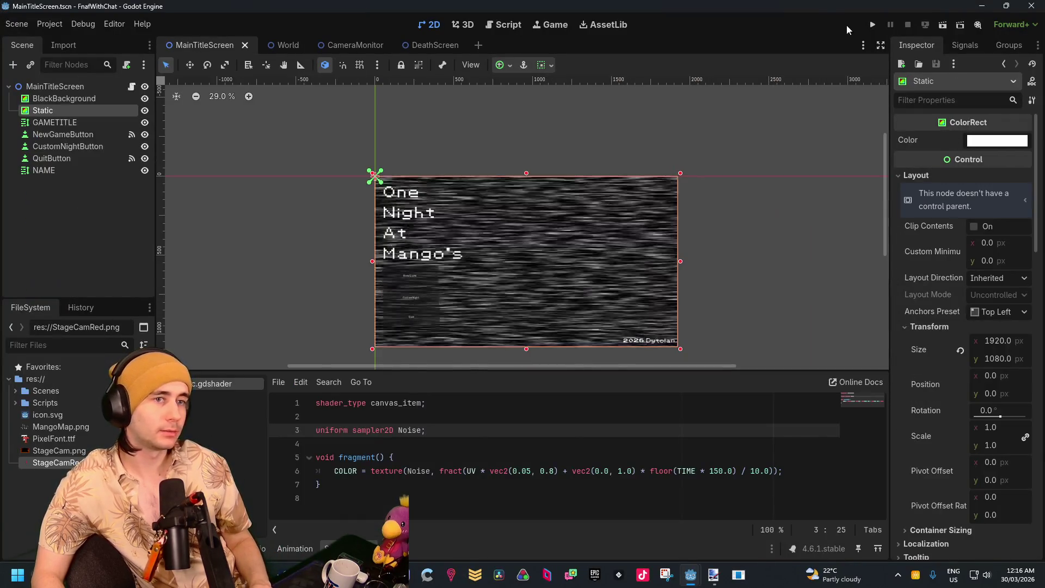
Run the whole project, choose New Game from the title menu, then quit
left_click(871, 25)
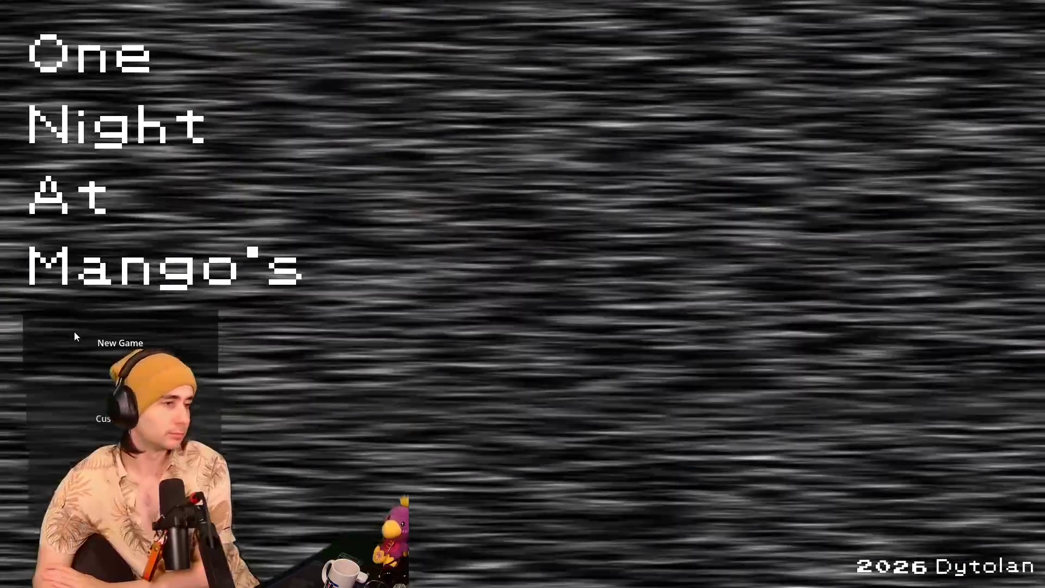
left_click(75, 335)
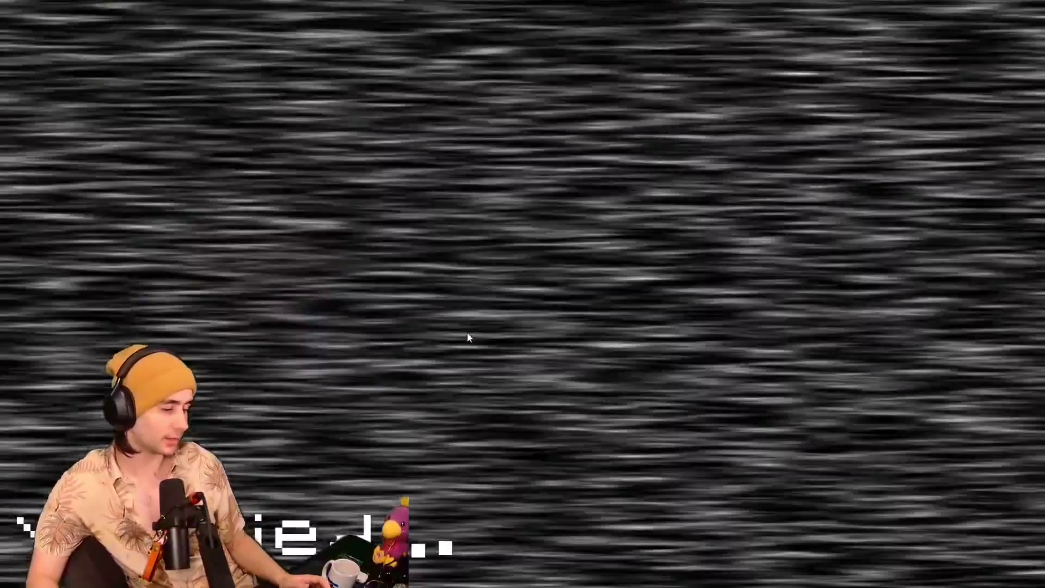
key("F8")
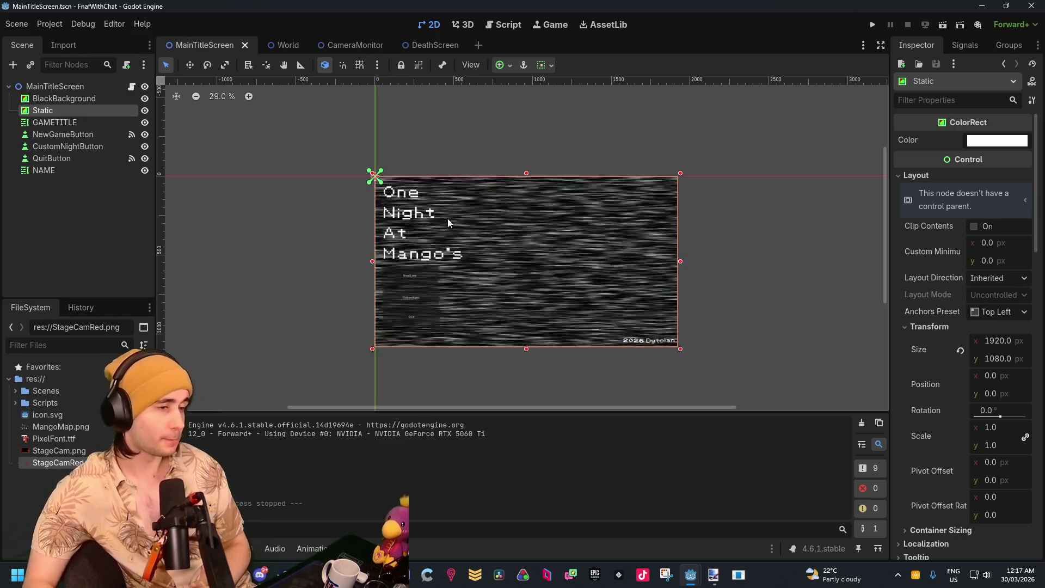
scroll(463, 301, "down", 1)
scroll(464, 304, "up", 1)
scroll(463, 303, "up", 3)
scroll(471, 294, "down", 1)
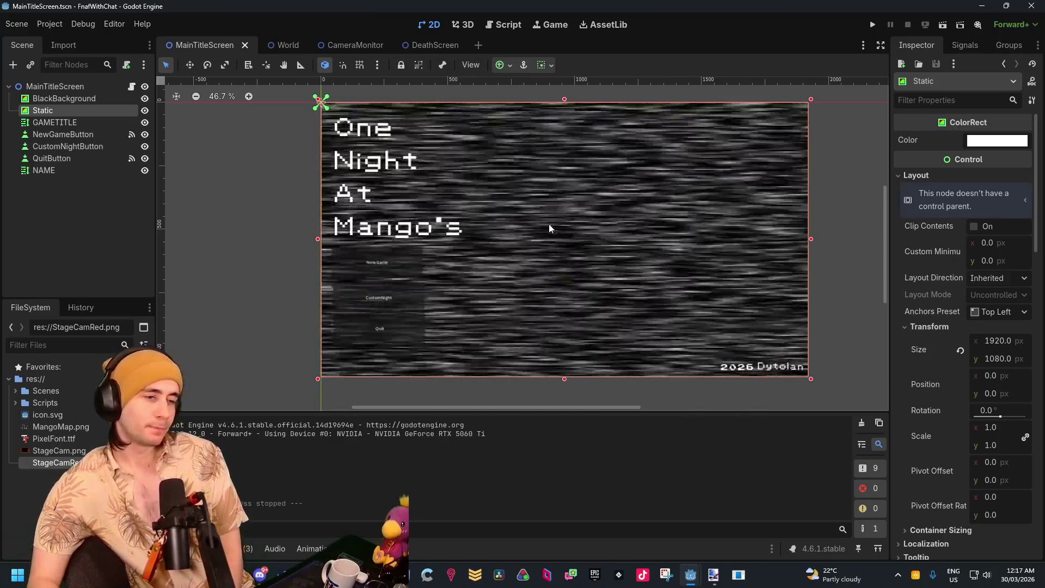
Pan the title screen view and switch to the CameraMonitor scene
left_click_drag(558, 230, 496, 245)
scroll(496, 245, "down", 2)
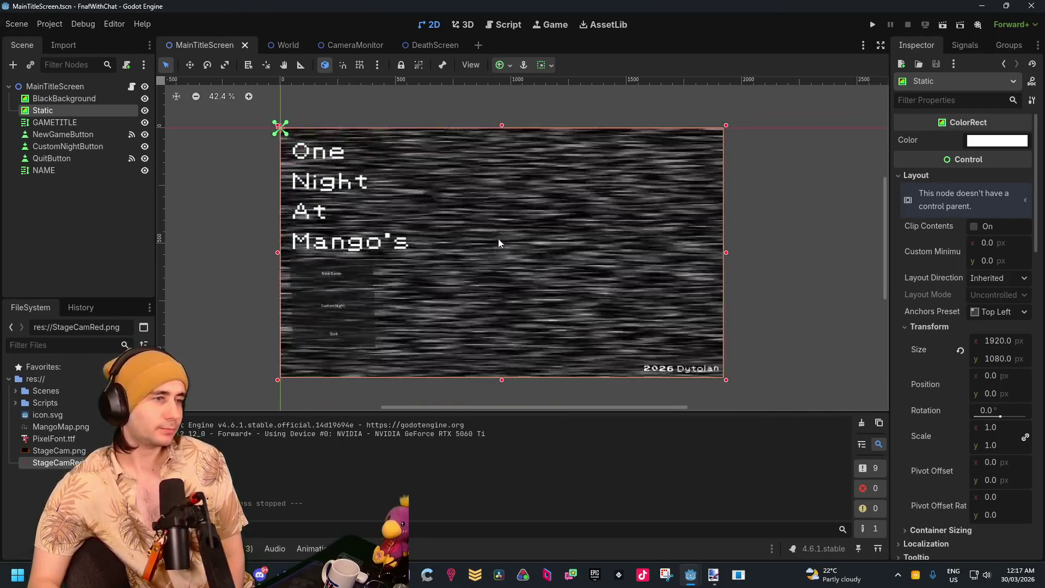
left_click(354, 45)
scroll(481, 218, "up", 4)
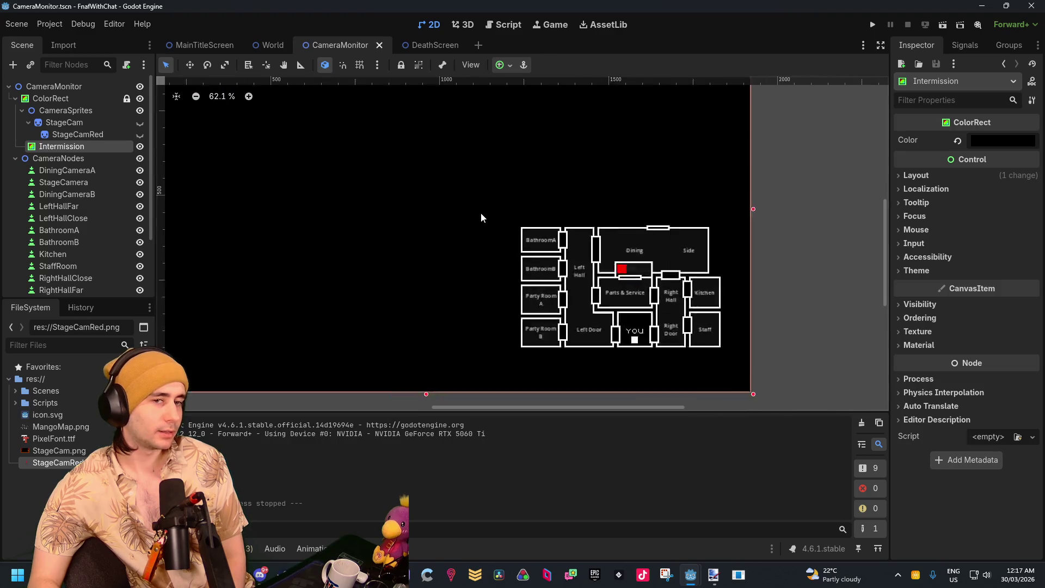
scroll(482, 218, "down", 3)
scroll(579, 254, "up", 1)
scroll(579, 254, "down", 1)
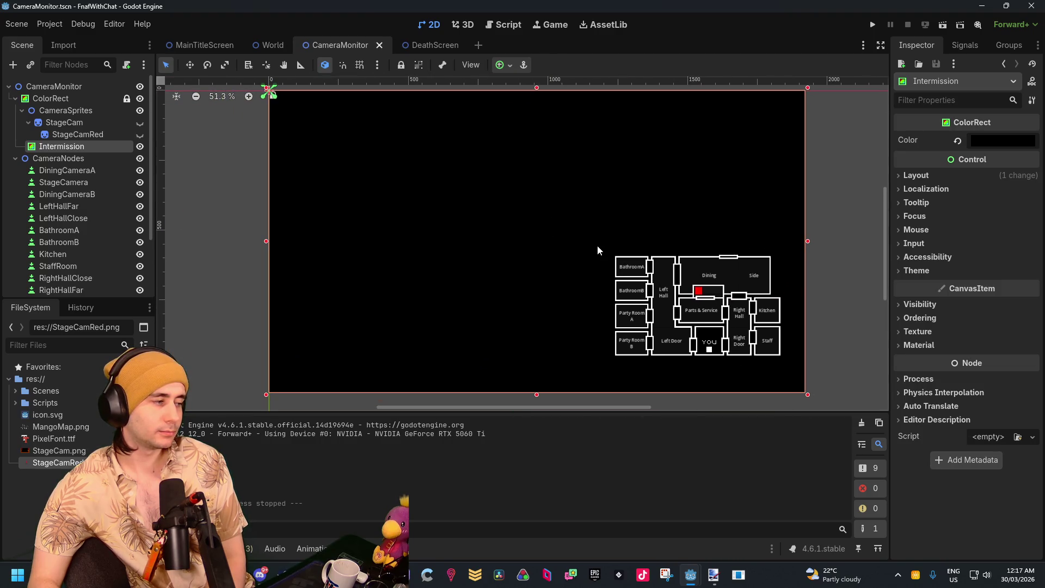
scroll(599, 247, "down", 1)
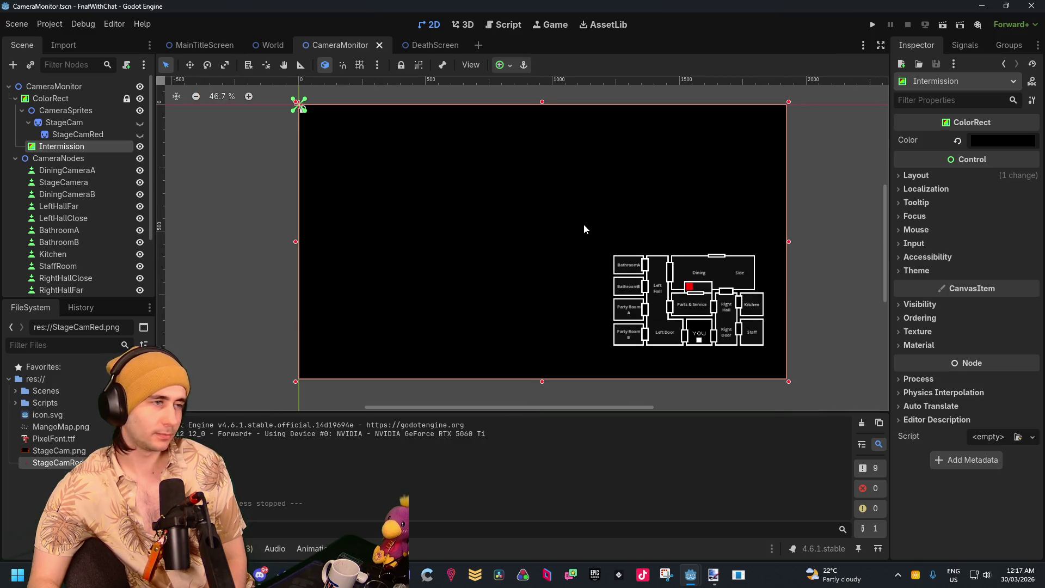
scroll(583, 228, "up", 3)
scroll(465, 158, "down", 3)
scroll(463, 156, "up", 2)
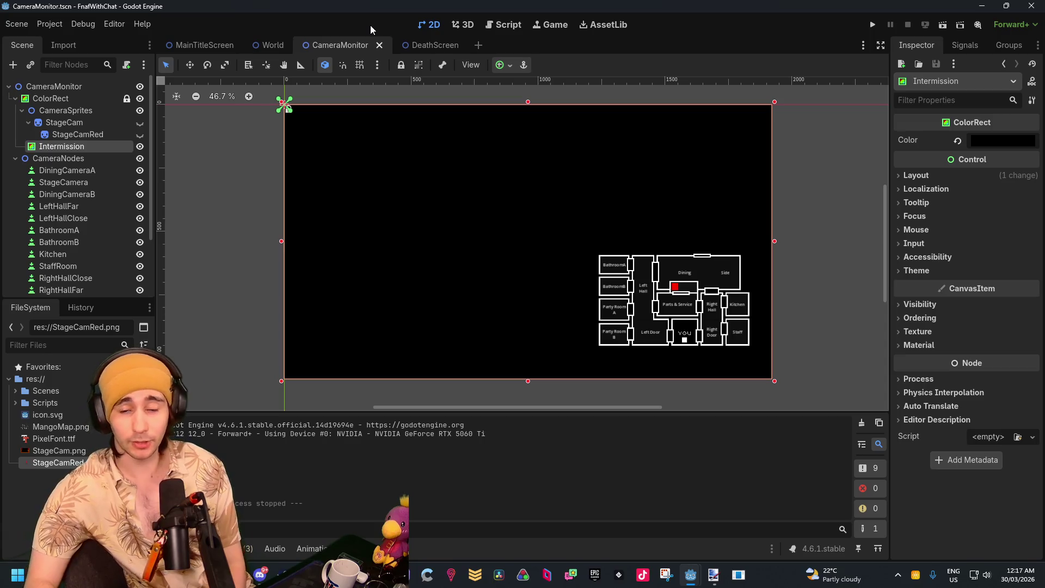
left_click(267, 44)
mouse_move(347, 144)
left_mouse_down()
mouse_move(485, 170)
mouse_move(441, 147)
mouse_move(458, 171)
left_mouse_up()
scroll(512, 109, "down", 2)
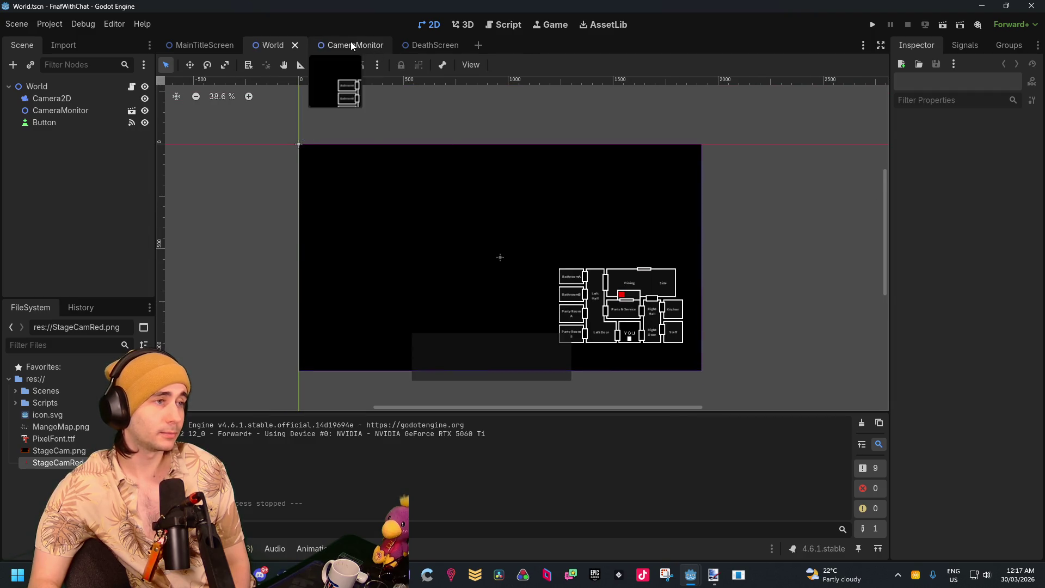
left_click(351, 44)
mouse_move(690, 575)
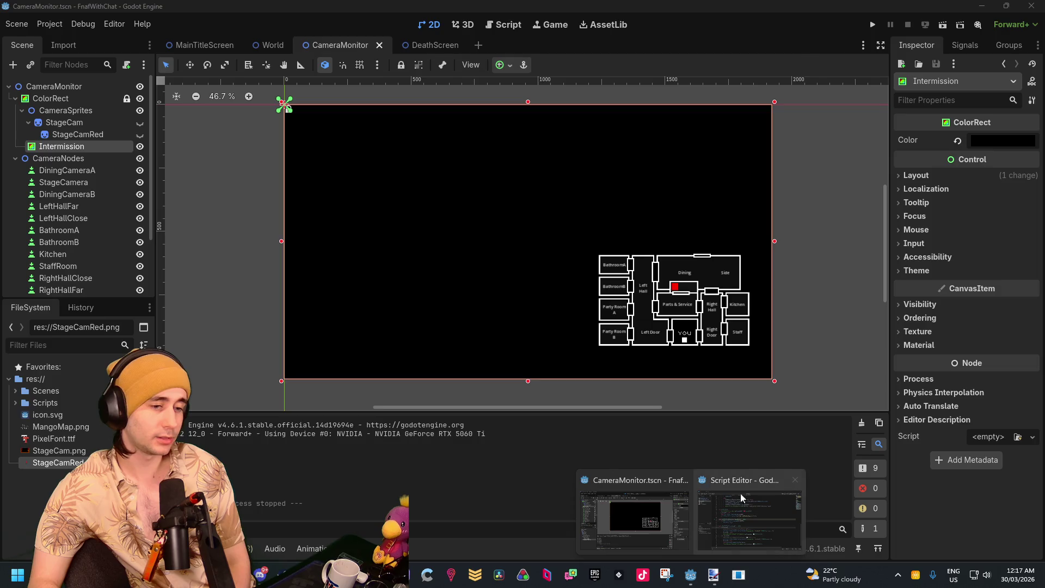
Below the mouse-entered handler, declare func CameraCheck(): with an empty body line
left_click(748, 514)
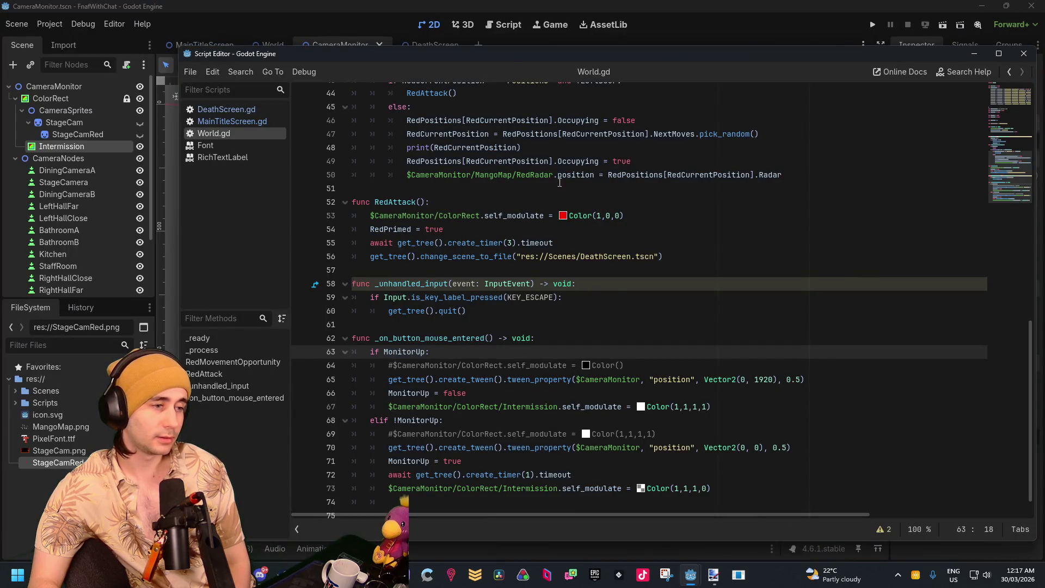
scroll(579, 316, "up", 10)
scroll(553, 329, "down", 10)
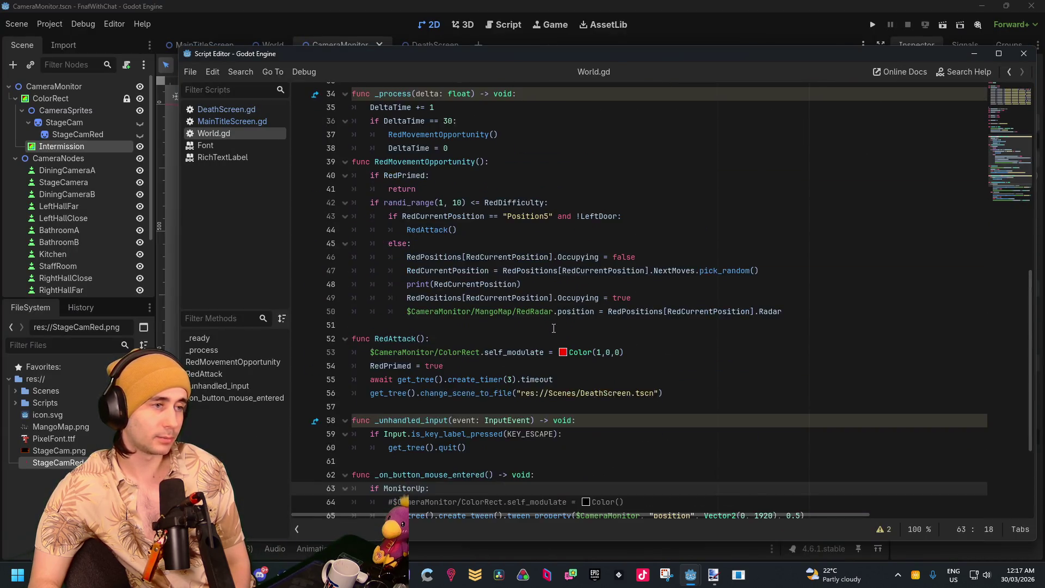
left_click(727, 477)
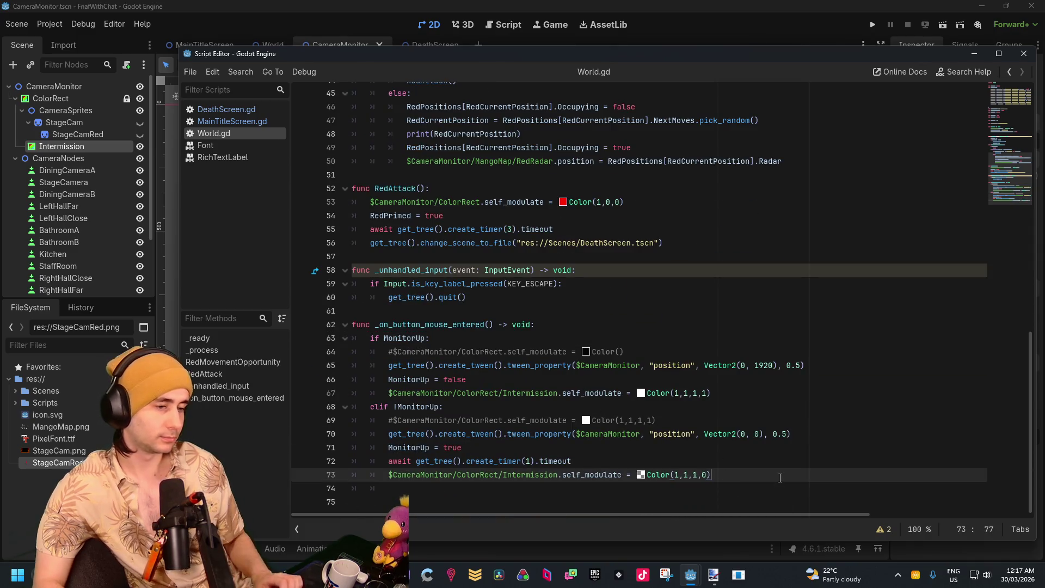
key("Return")
key("Return")
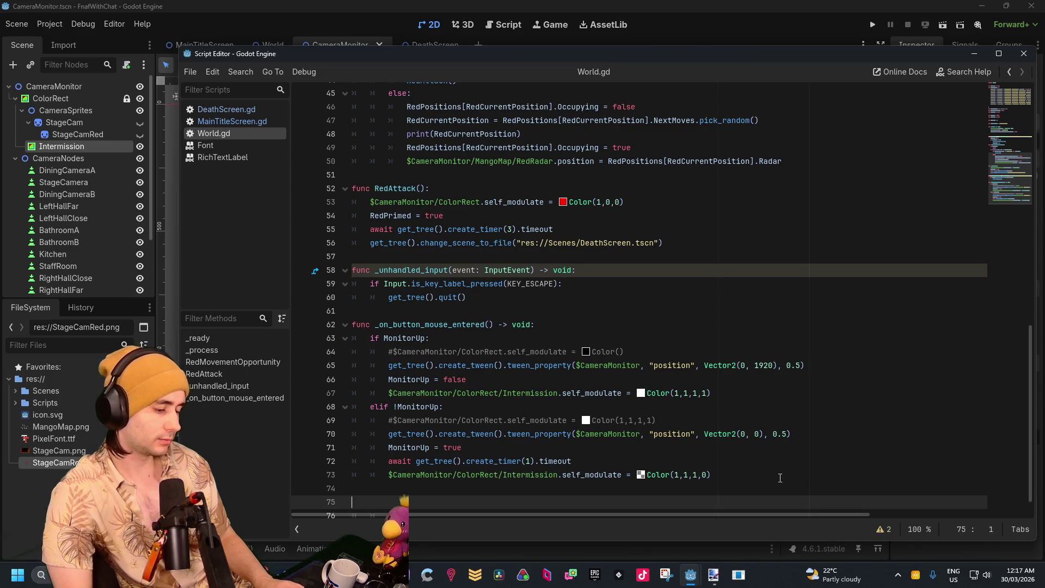
type("func CameraCheck()")
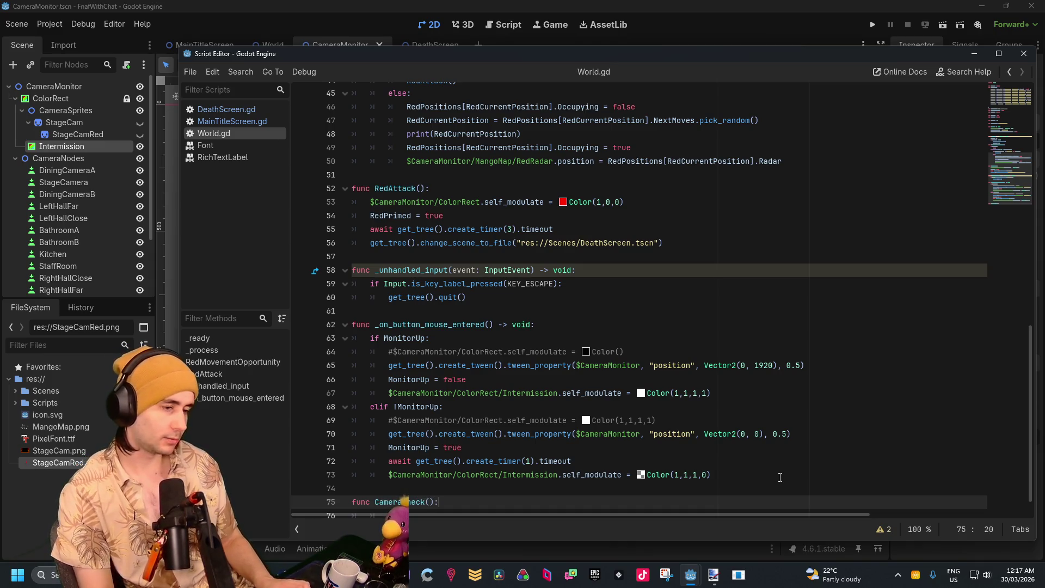
type(":")
key("Return")
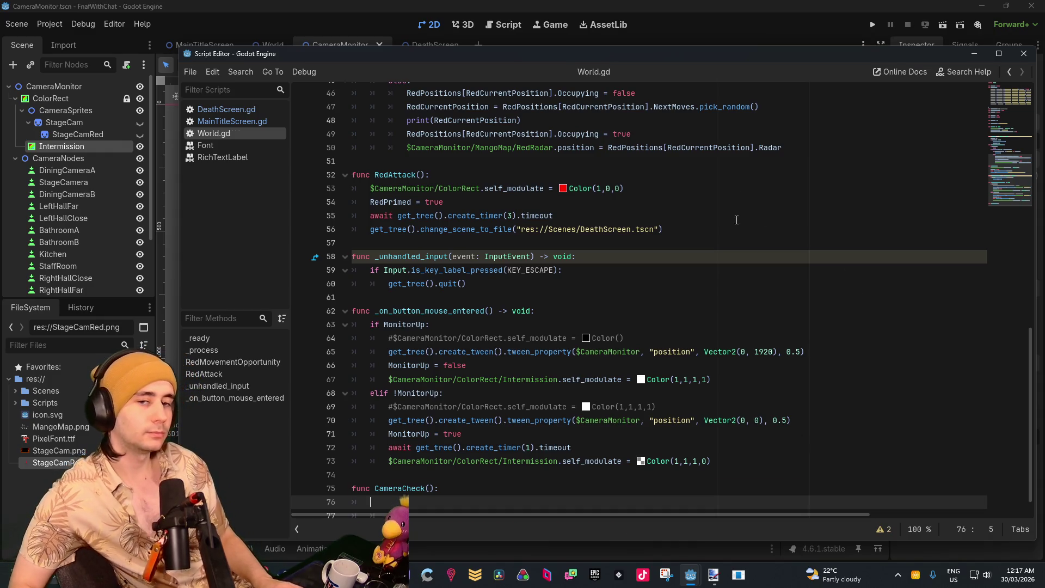
scroll(477, 470, "down", 1)
scroll(477, 470, "up", 1)
scroll(468, 472, "down", 1)
left_click(445, 489)
left_click(445, 475)
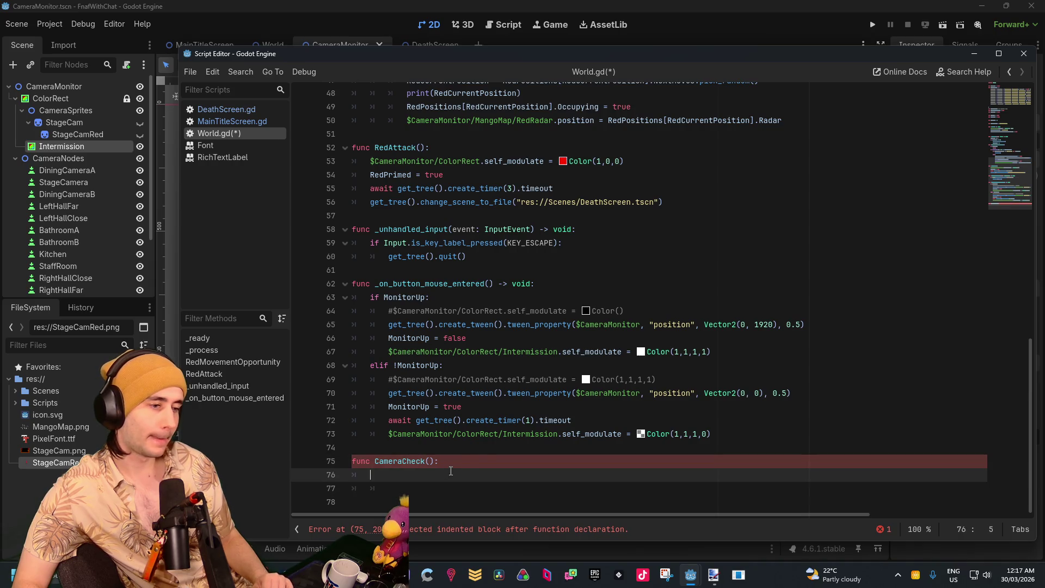
scroll(490, 436, "up", 15)
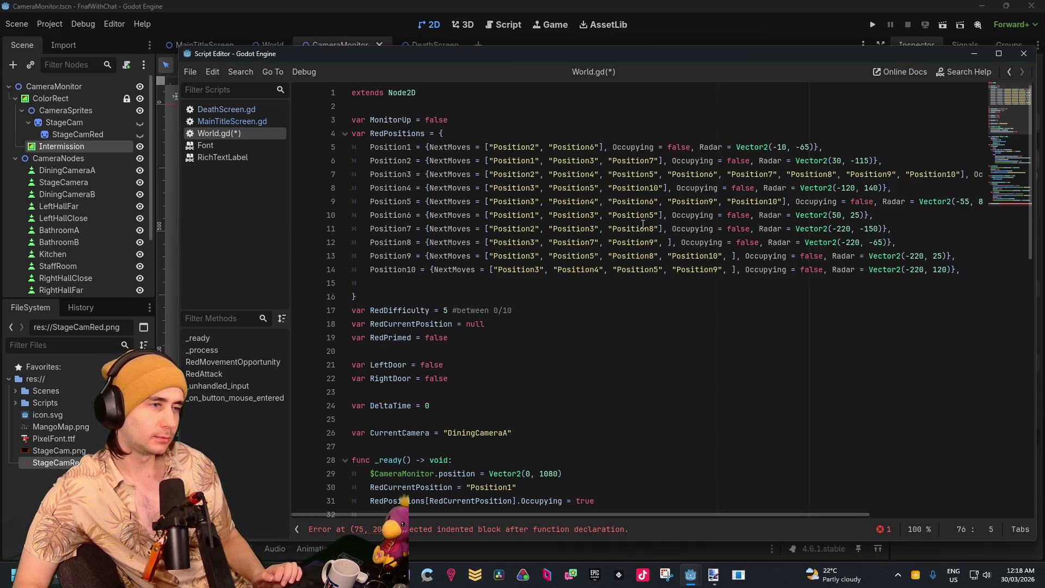
Scroll World.gd horizontally and down to bring the CameraCheck body into view
mouse_move(659, 514)
left_mouse_down()
mouse_move(873, 542)
mouse_move(801, 524)
mouse_move(592, 507)
left_mouse_up()
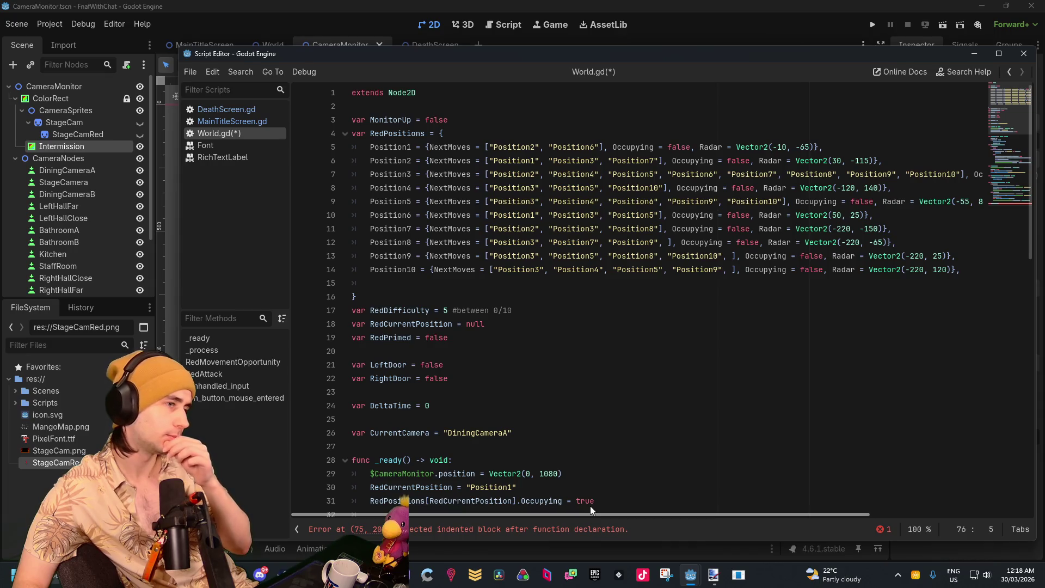
left_click_drag(651, 505, 896, 504)
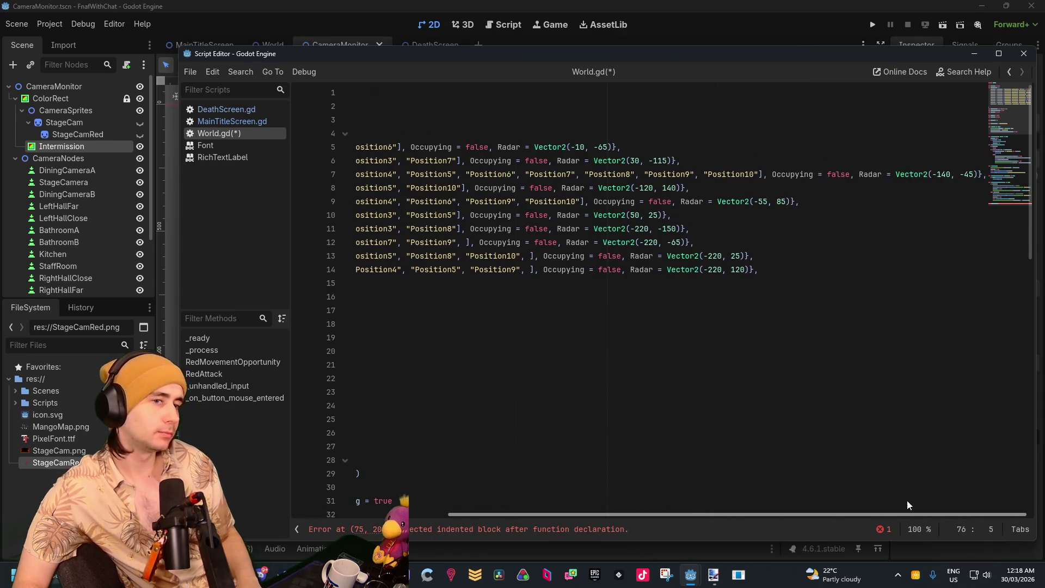
scroll(937, 496, "left", 5)
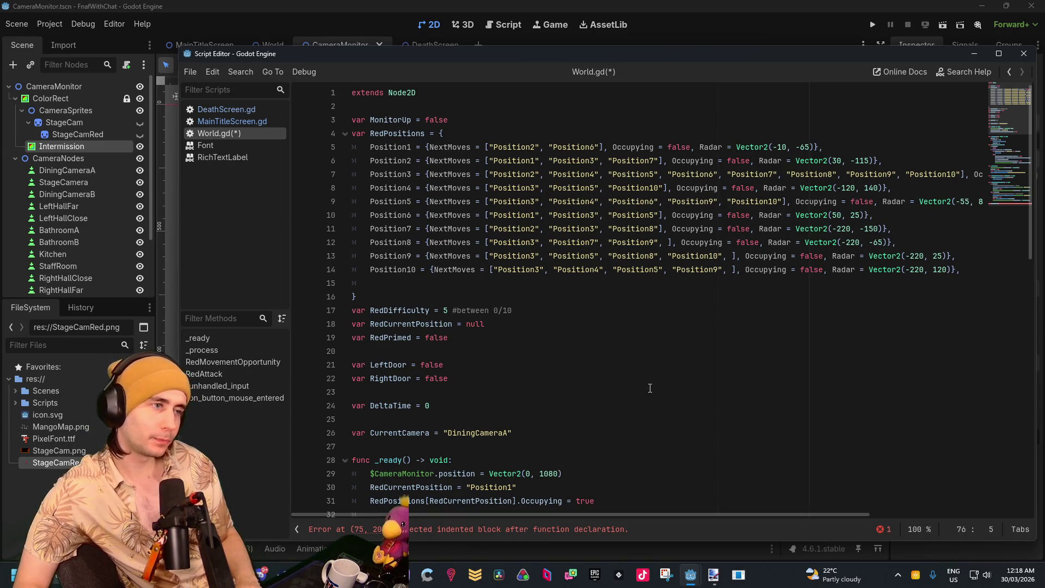
scroll(650, 388, "down", 15)
type("if")
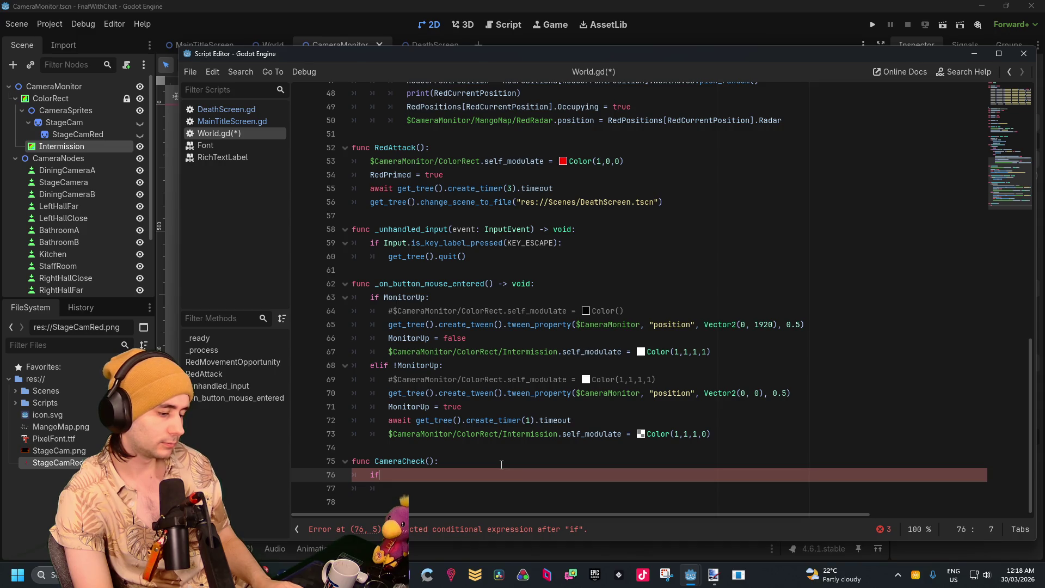
Complete line 76 as if CurrentCamera == "Stage": using autocomplete for the variable
type("C")
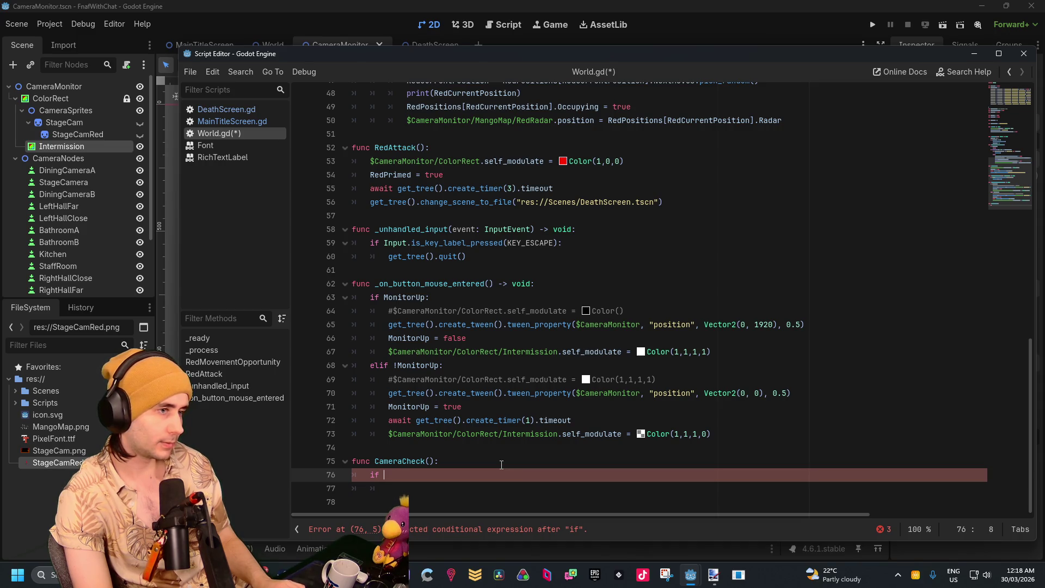
type("ur")
key("Return")
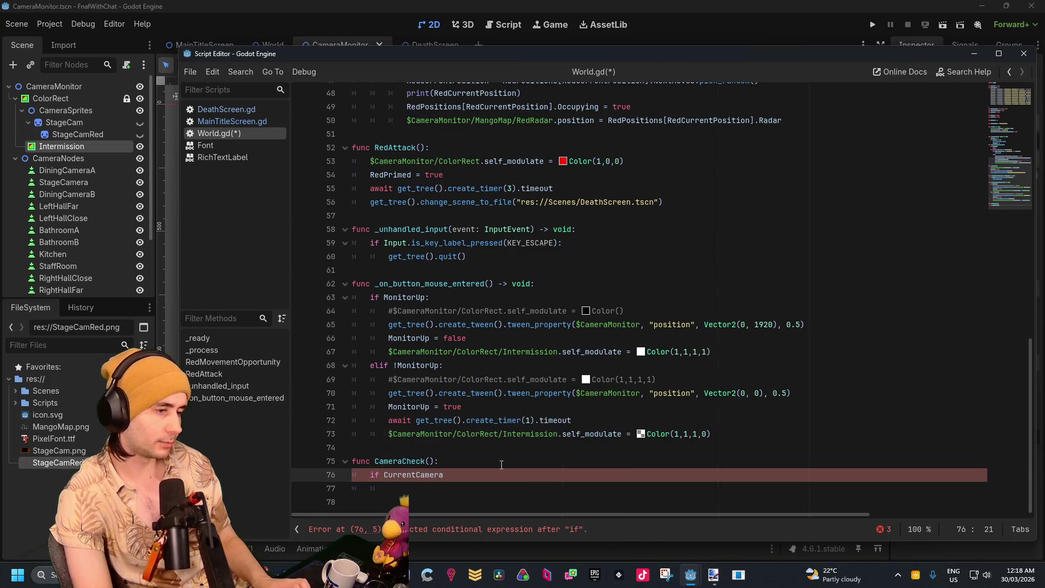
type(" ==")
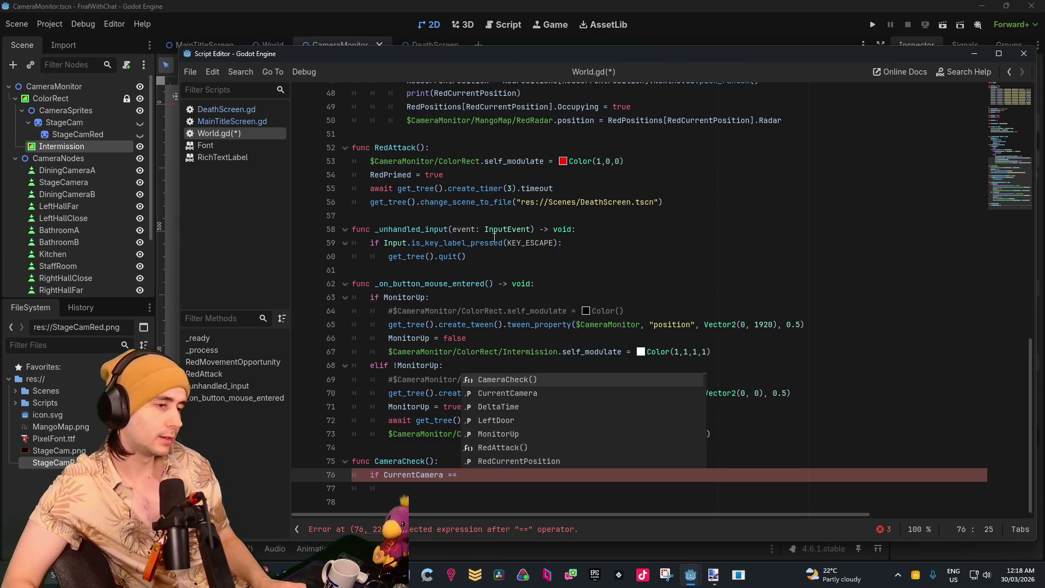
scroll(495, 235, "up", 12)
scroll(716, 388, "down", 13)
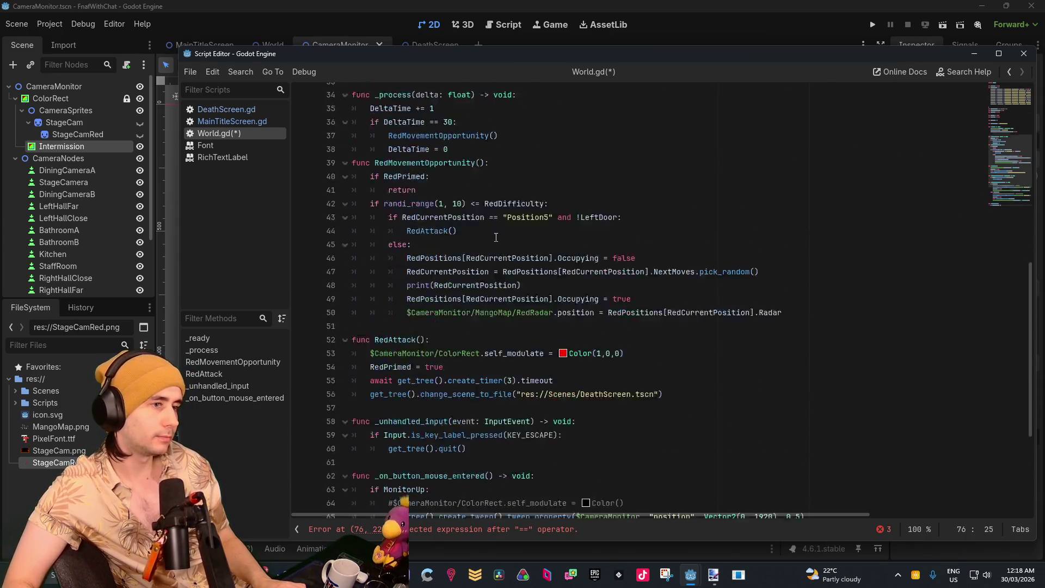
type("\"")
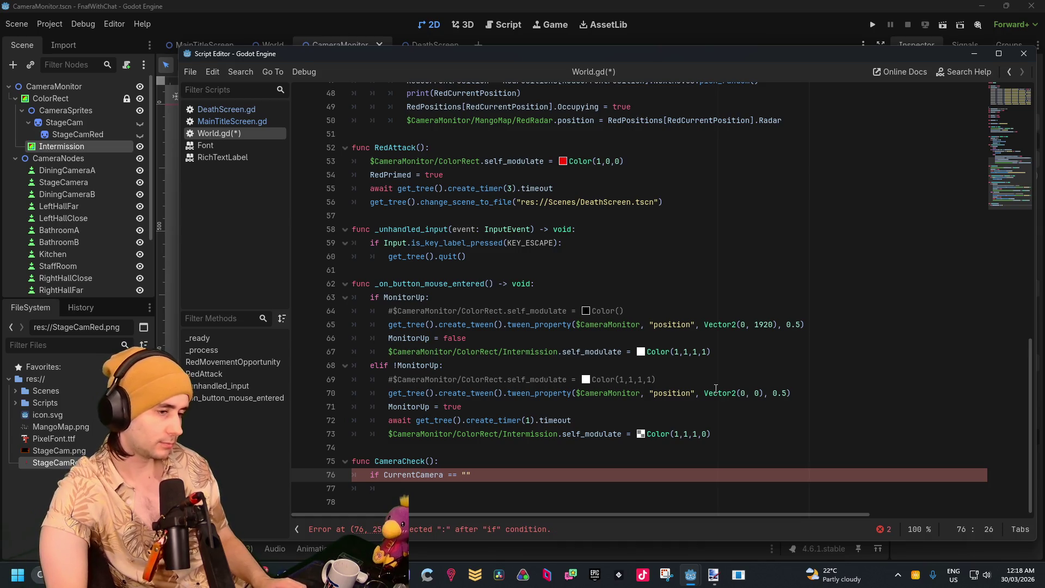
type("Stage")
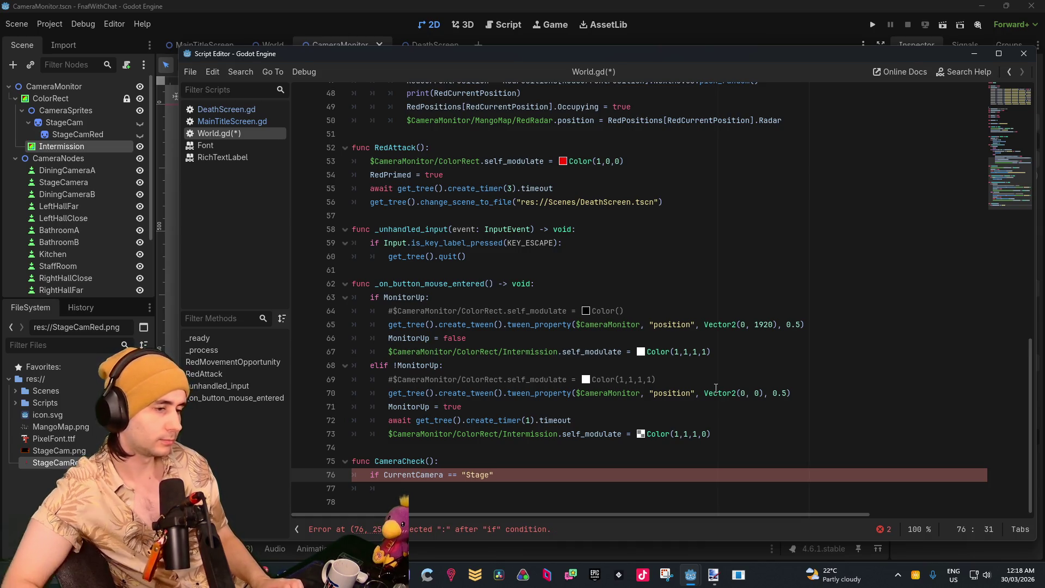
left_click(551, 463)
left_click(560, 445)
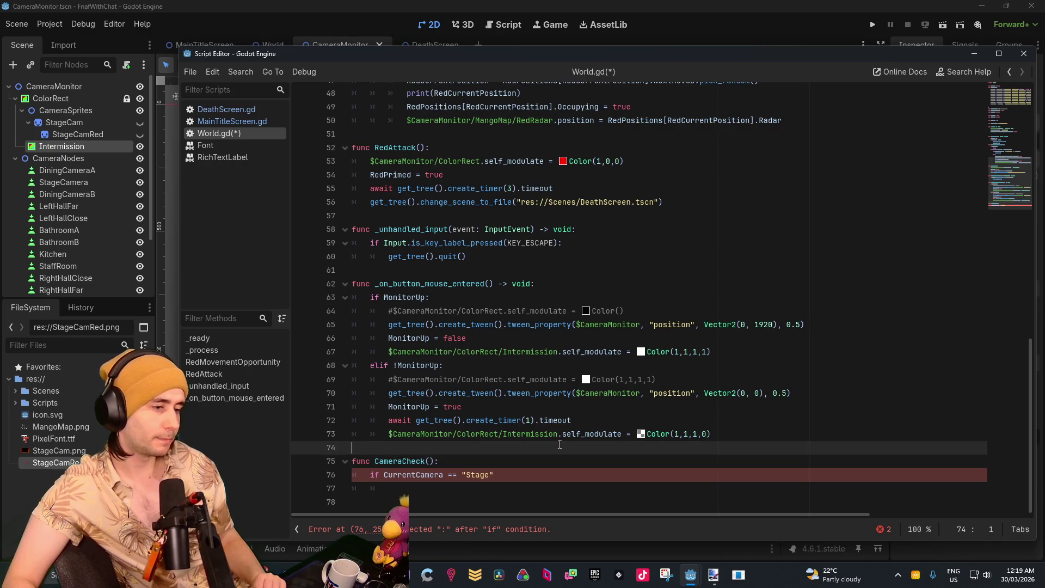
left_click(529, 483)
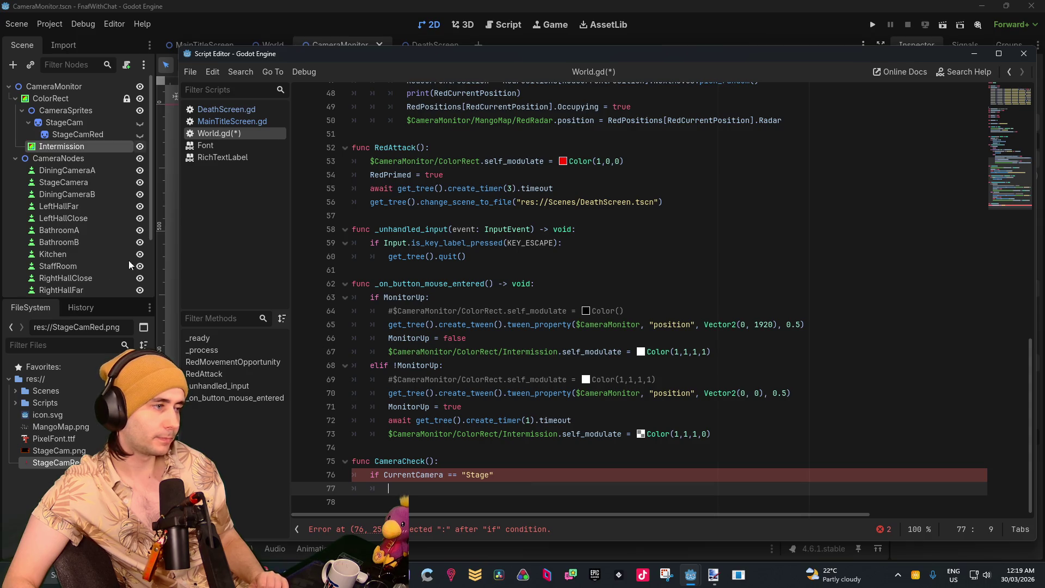
scroll(74, 279, "down", 2)
left_click(529, 495)
left_click(528, 493)
left_click(557, 477)
type(":")
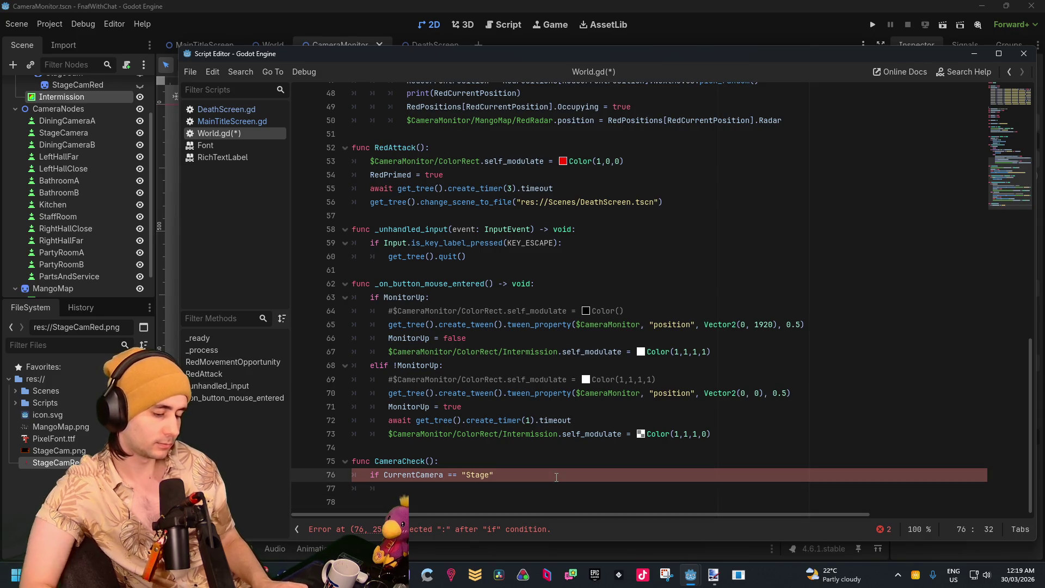
Begin the $stage node reference on the indented line below the if
key("Down")
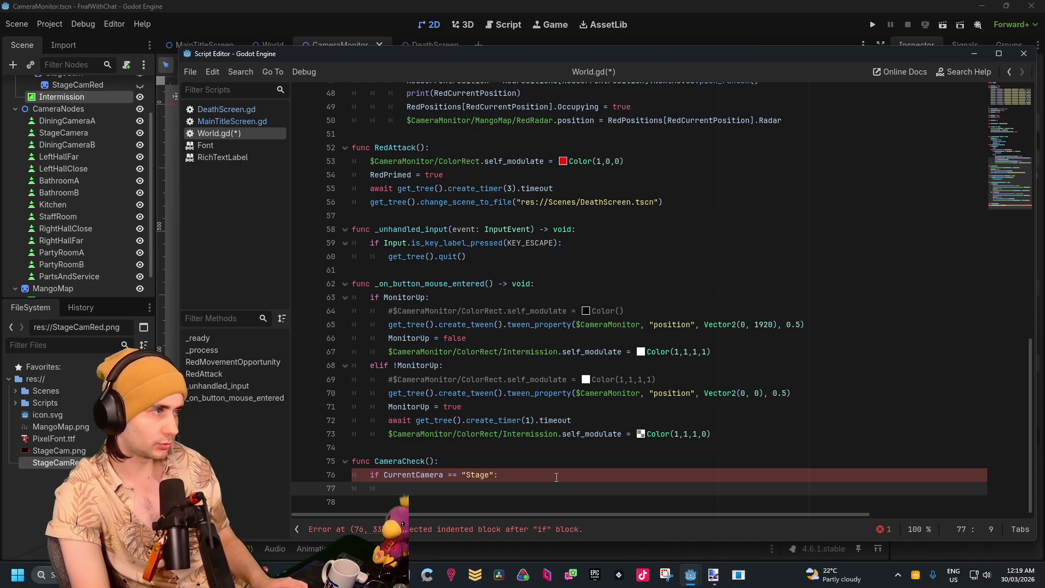
type("a")
key("BackSpace")
key("BackSpace")
key("BackSpace")
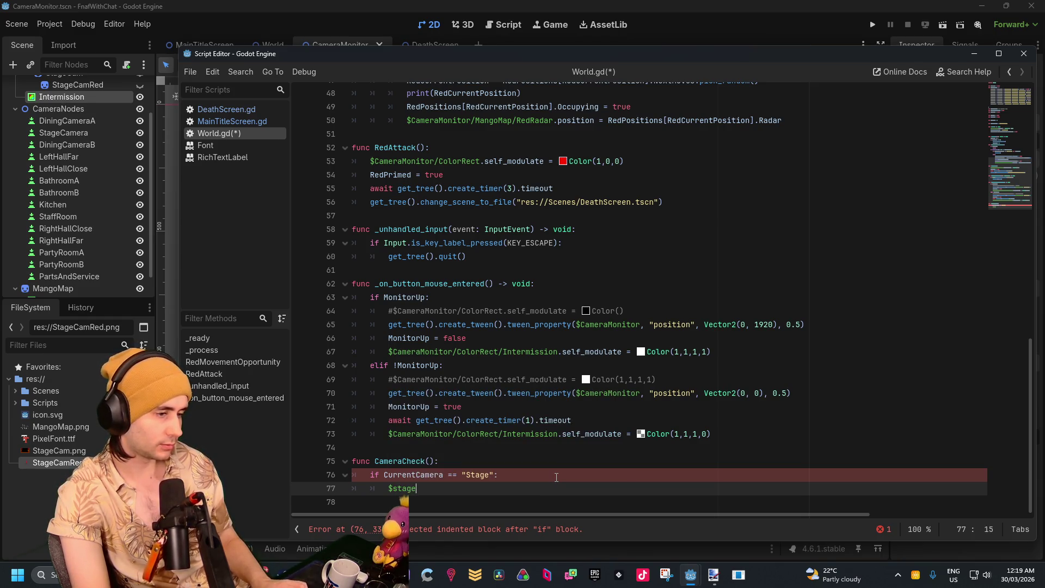
type("c")
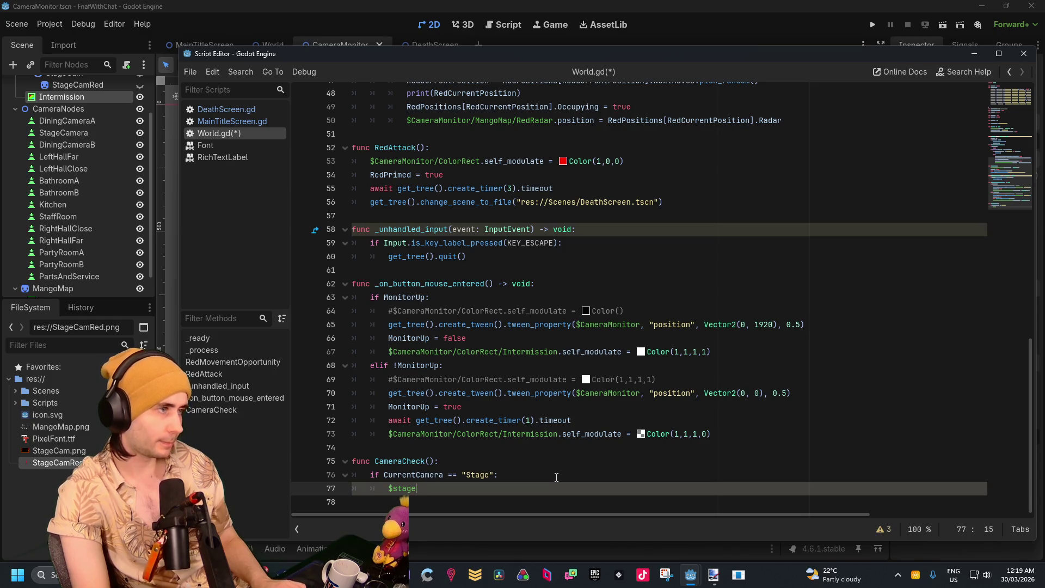
left_click(289, 24)
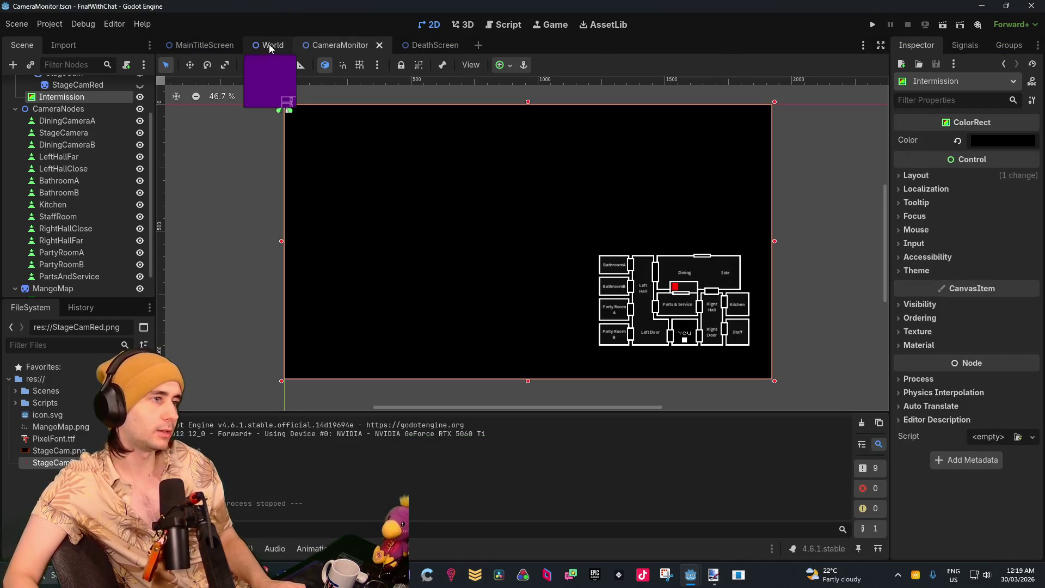
Open the World scene, then autocomplete the $CameraMonitor/ColorRect/CameraSprites/StageCam path
left_click(271, 47)
mouse_move(692, 577)
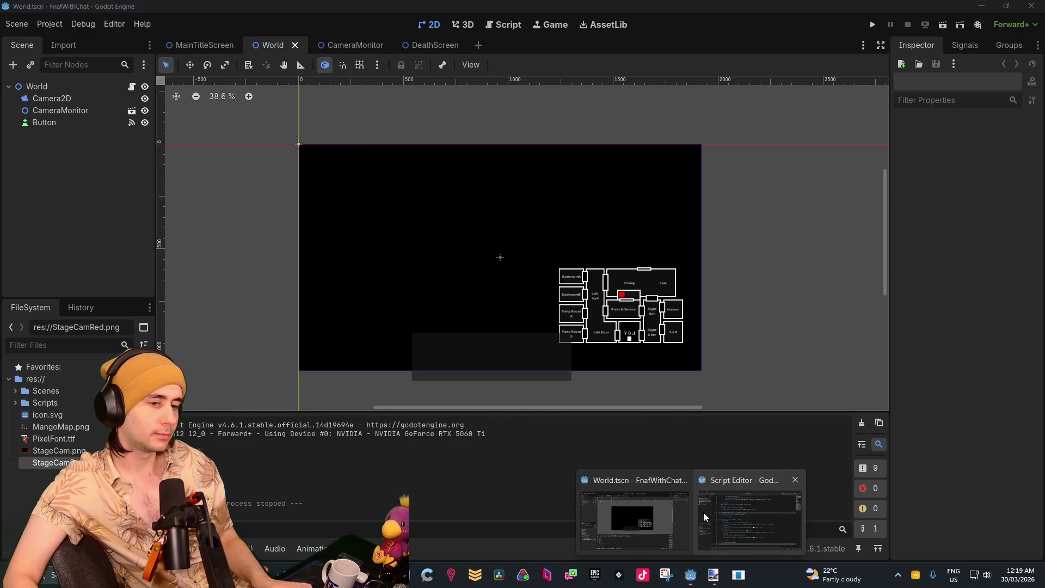
left_click(724, 509)
key("BackSpace")
key("BackSpace")
key("BackSpace")
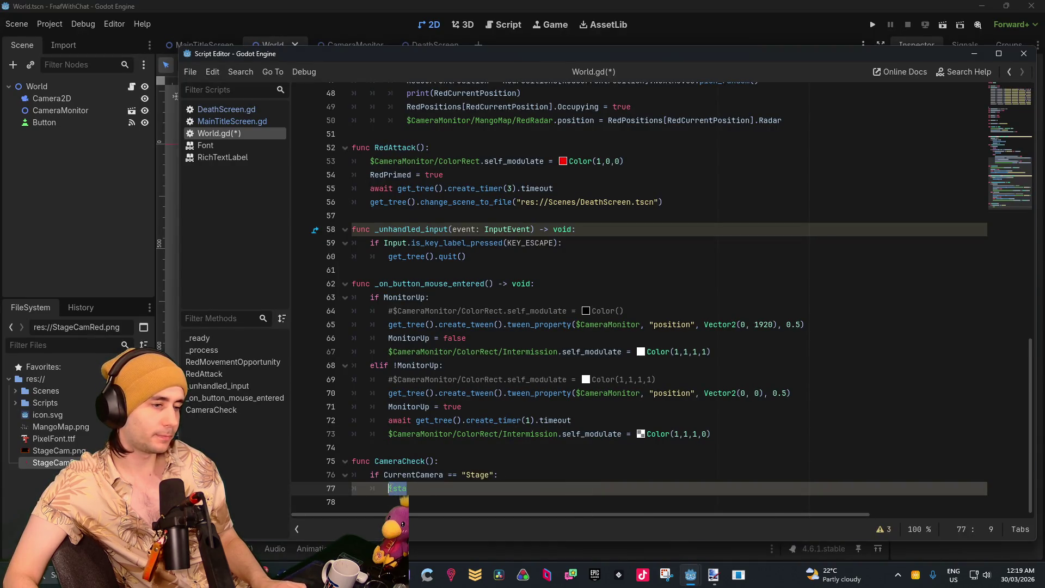
type("sta")
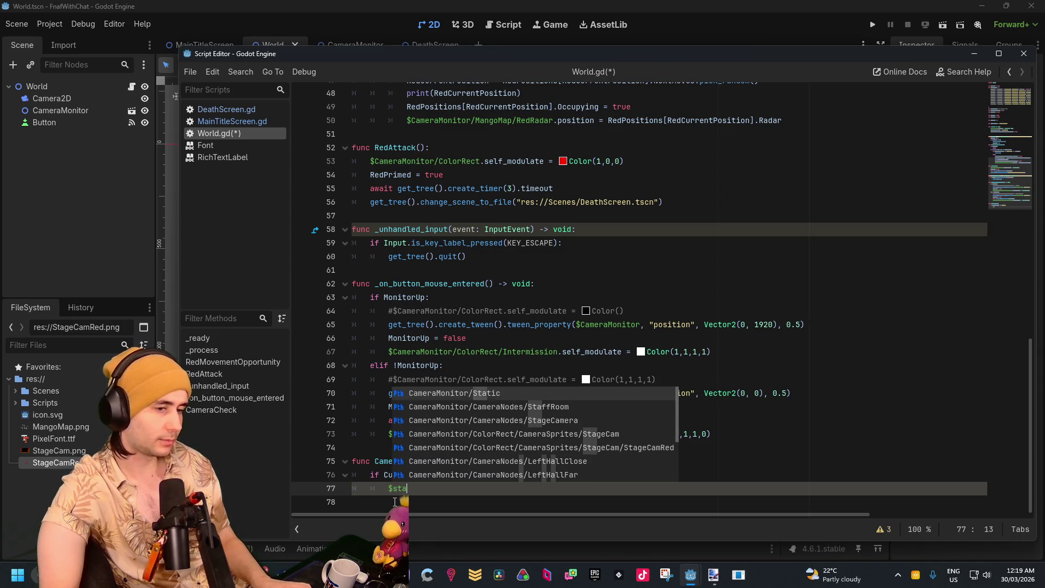
key("Down")
key("Down")
key("Down")
key("Return")
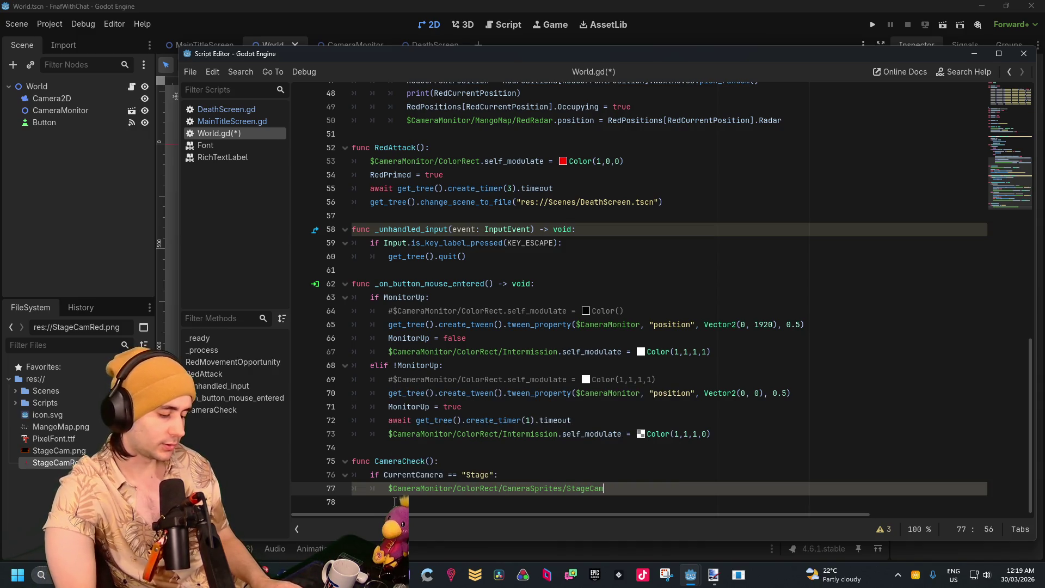
Call .show() on StageCam and begin a second if statement below
type(".unhide")
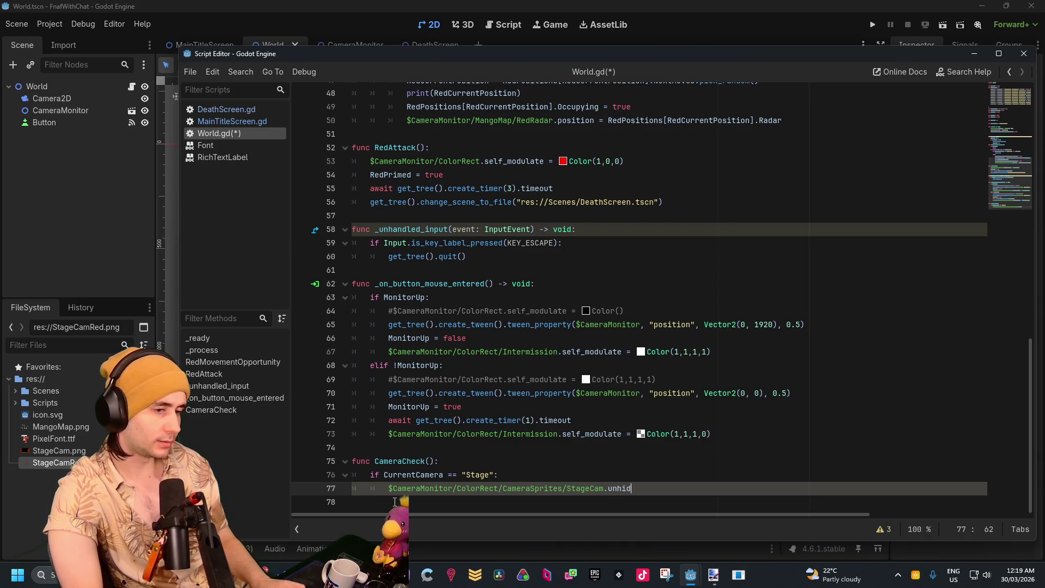
type("(")
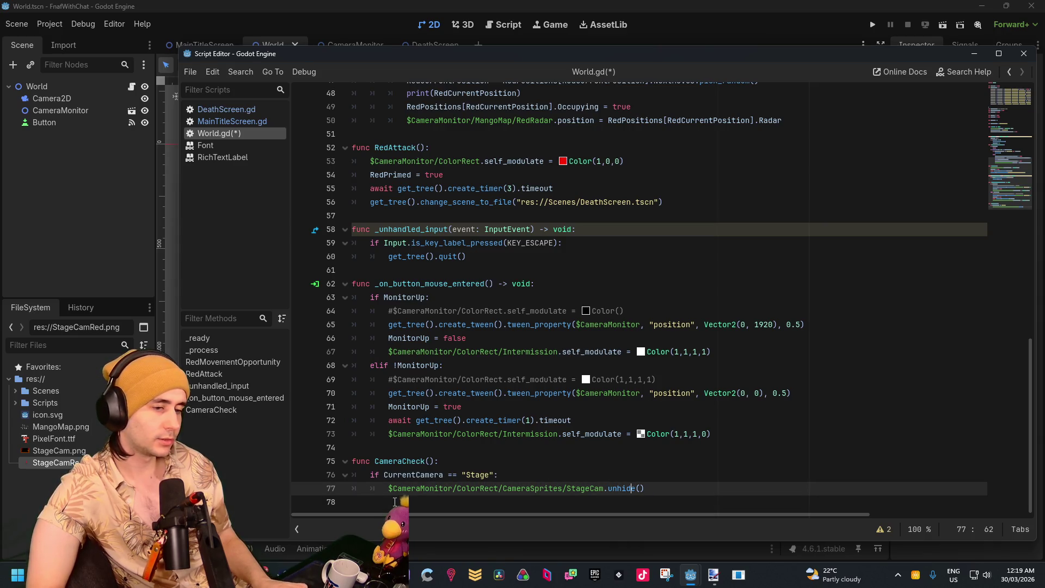
key("BackSpace")
key("BackSpace")
key("BackSpace")
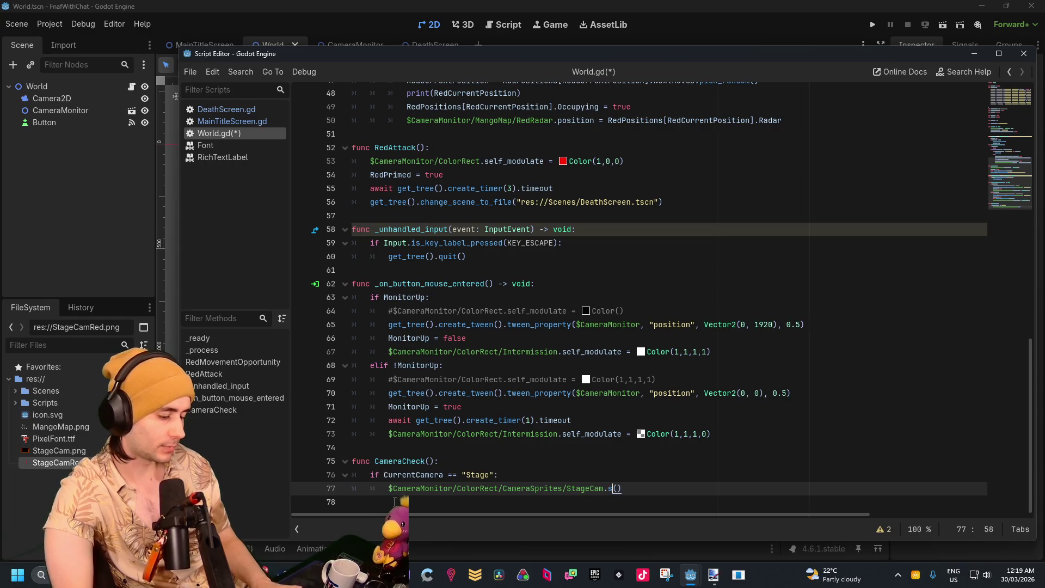
type("how")
key("Return")
key("Return")
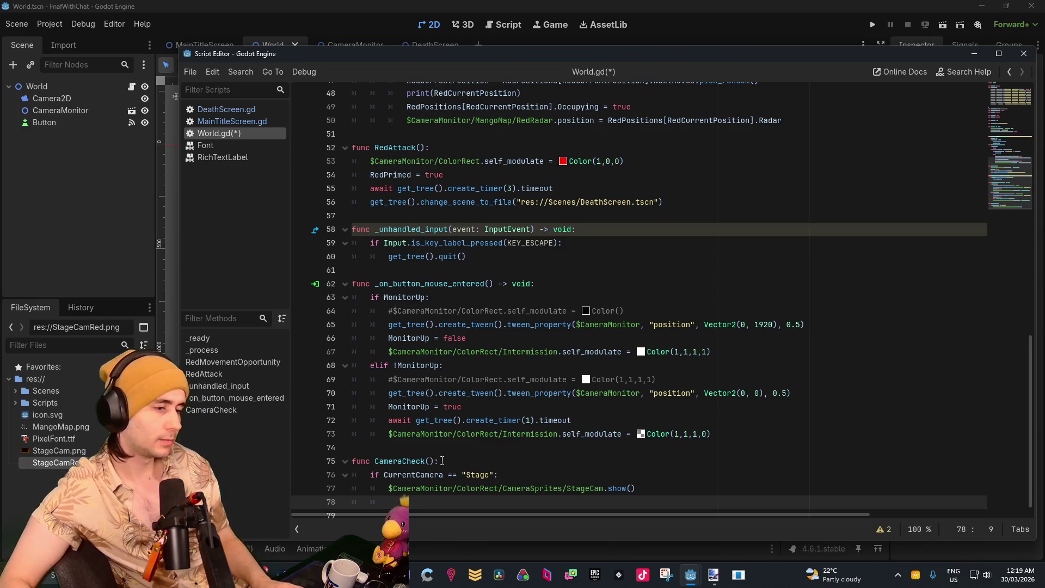
scroll(674, 424, "down", 1)
type("if Re")
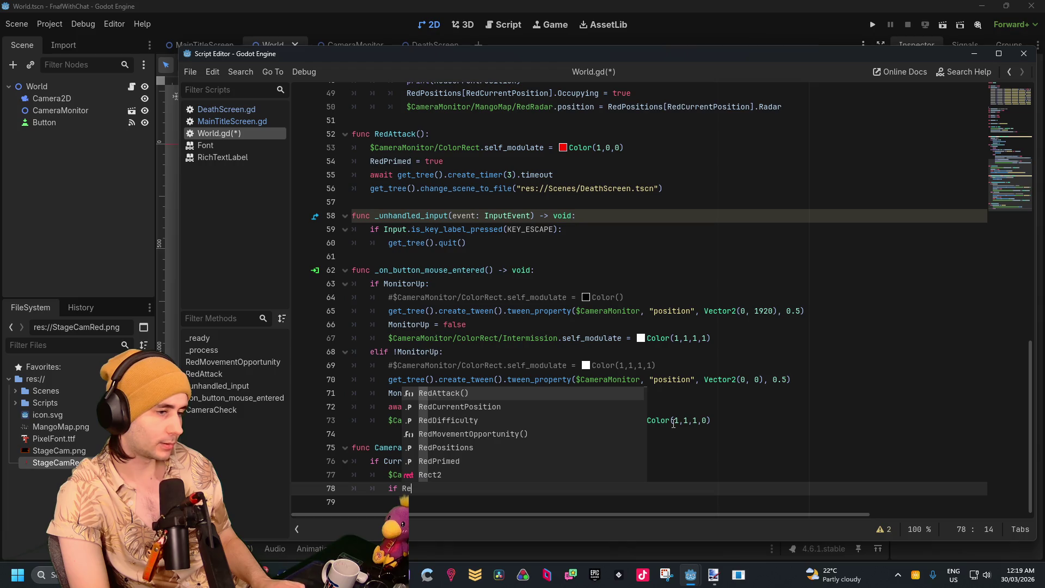
In the Stage branch, test RedCurrentPosition == "Position1" and call $StageCam/StageCamRed.show()
key("Down")
key("Return")
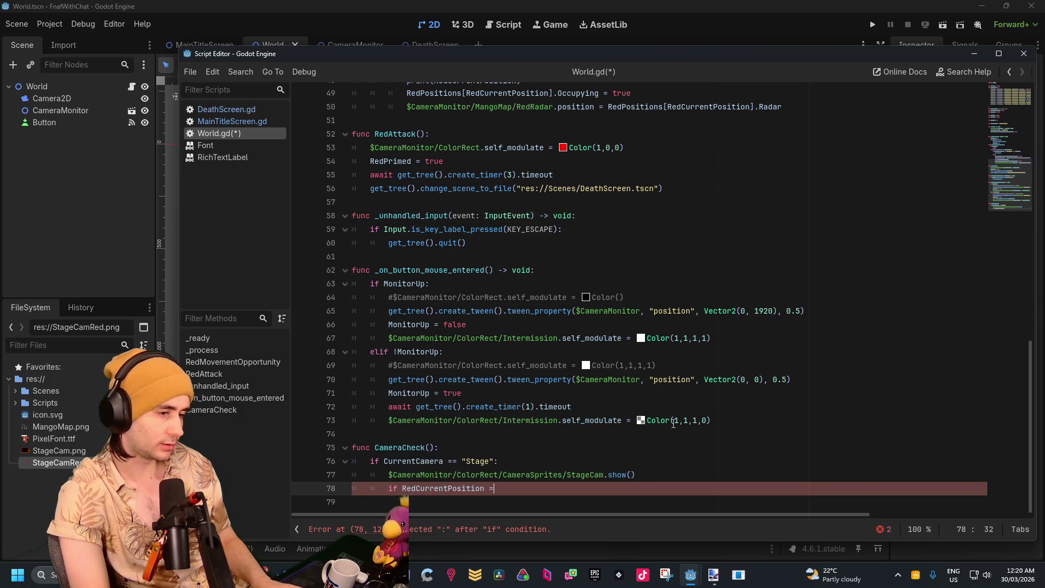
type("== ")
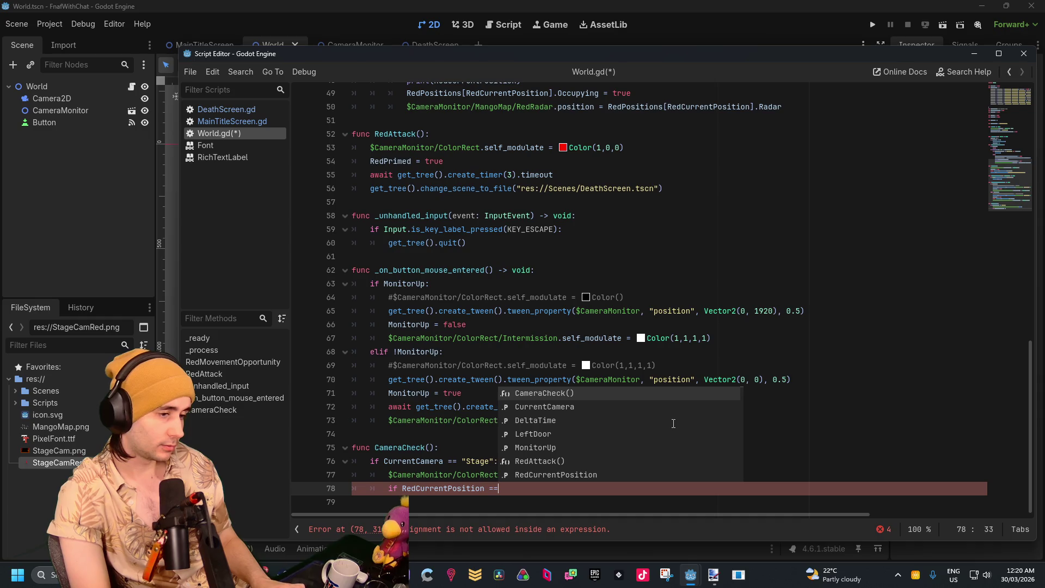
type("position")
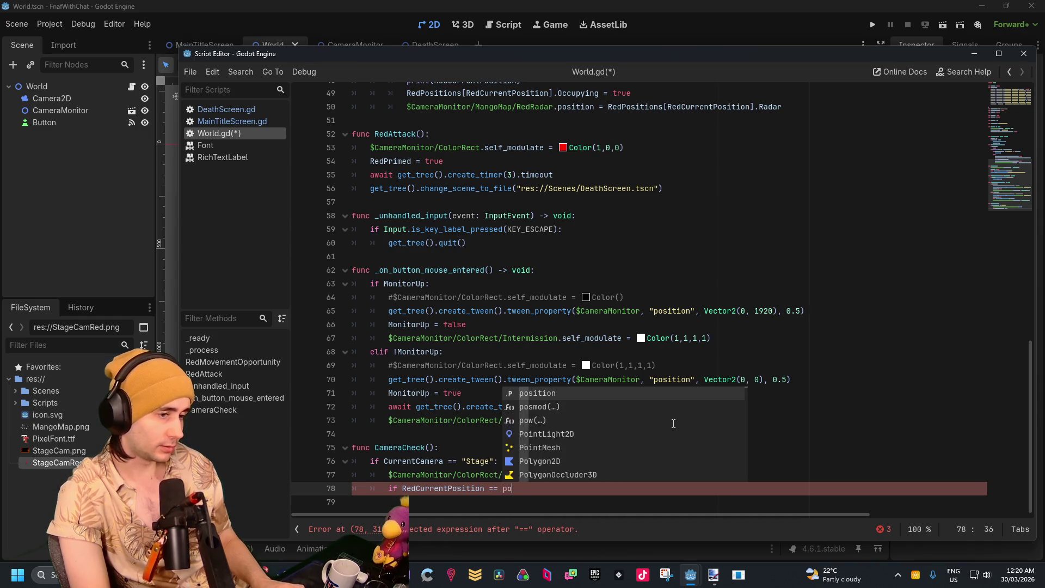
key("BackSpace")
key("BackSpace")
key("BackSpace")
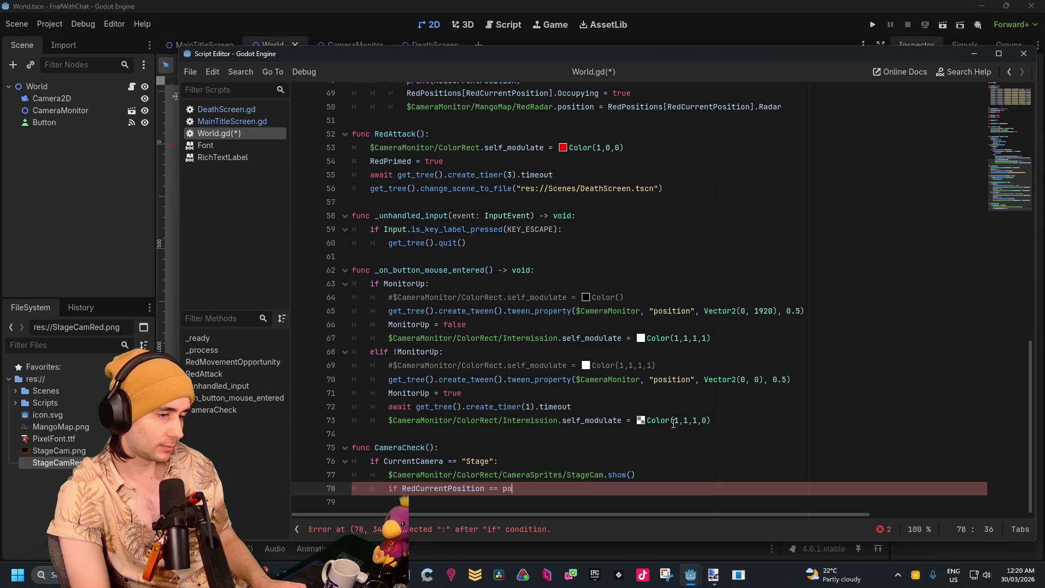
type("\"Position")
type("1\"")
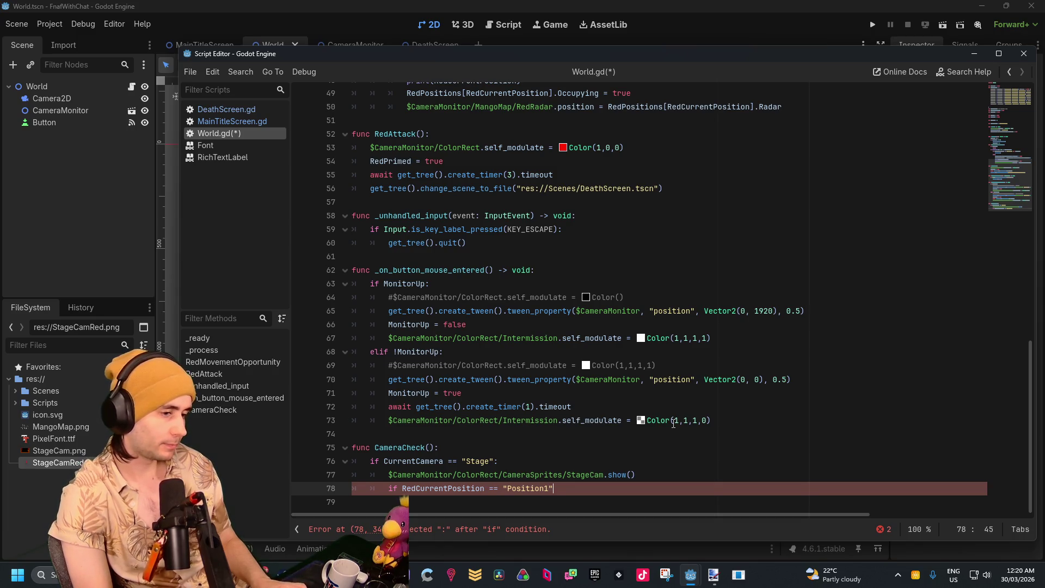
type(":")
key("Return")
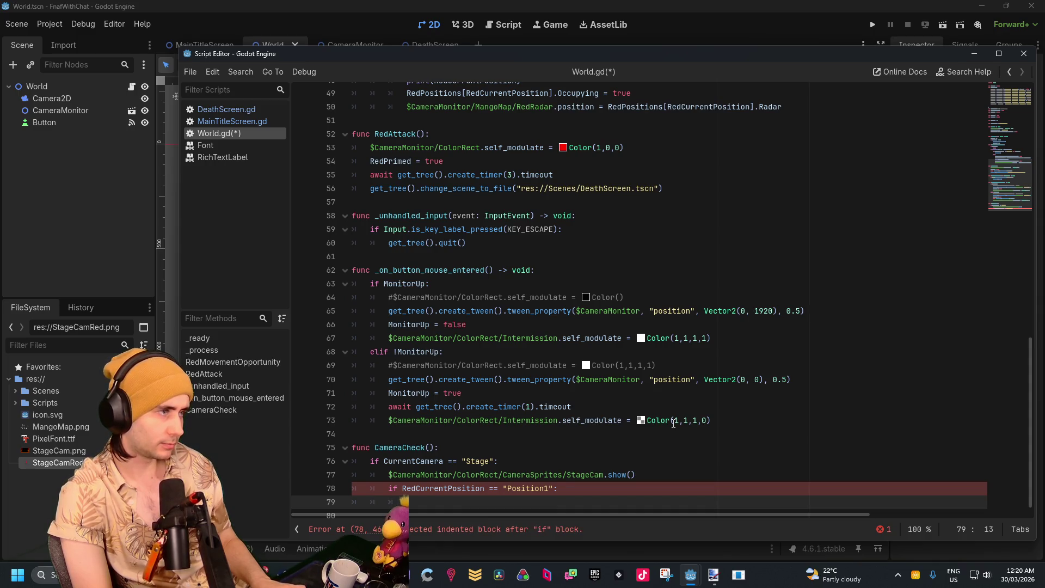
type("$red")
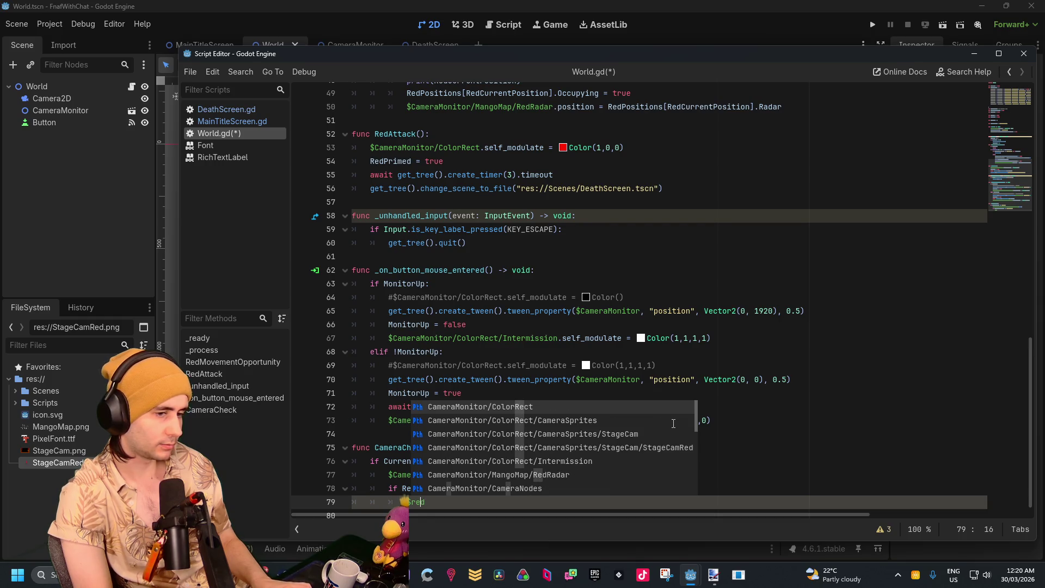
key("Down")
key("Return")
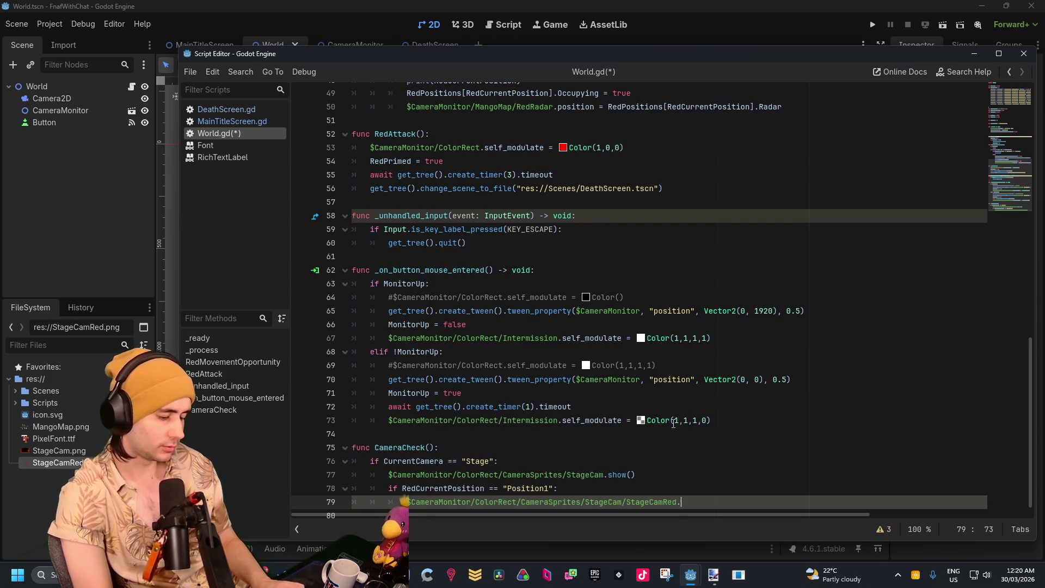
type("show()")
key("Return")
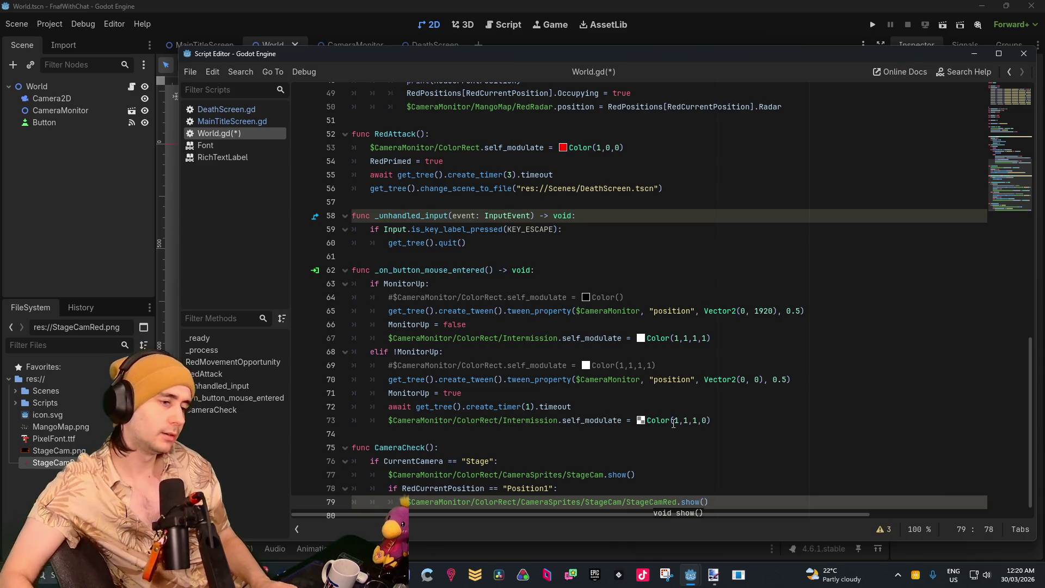
Add an empty indented line right after the func CameraCheck(): header
left_click(805, 303)
scroll(805, 303, "down", 1)
left_click(768, 476)
left_click(768, 489)
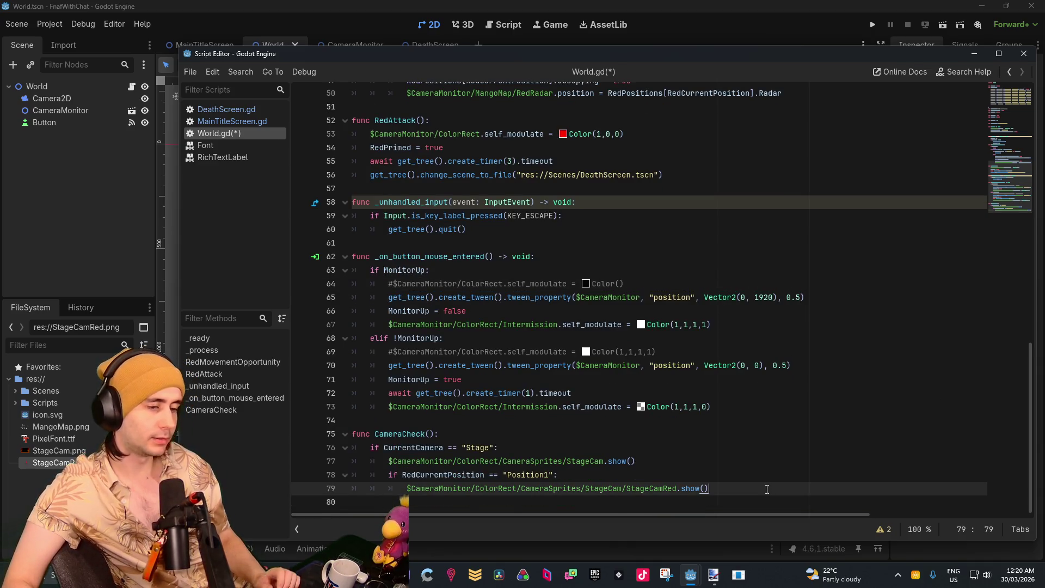
left_click(518, 438)
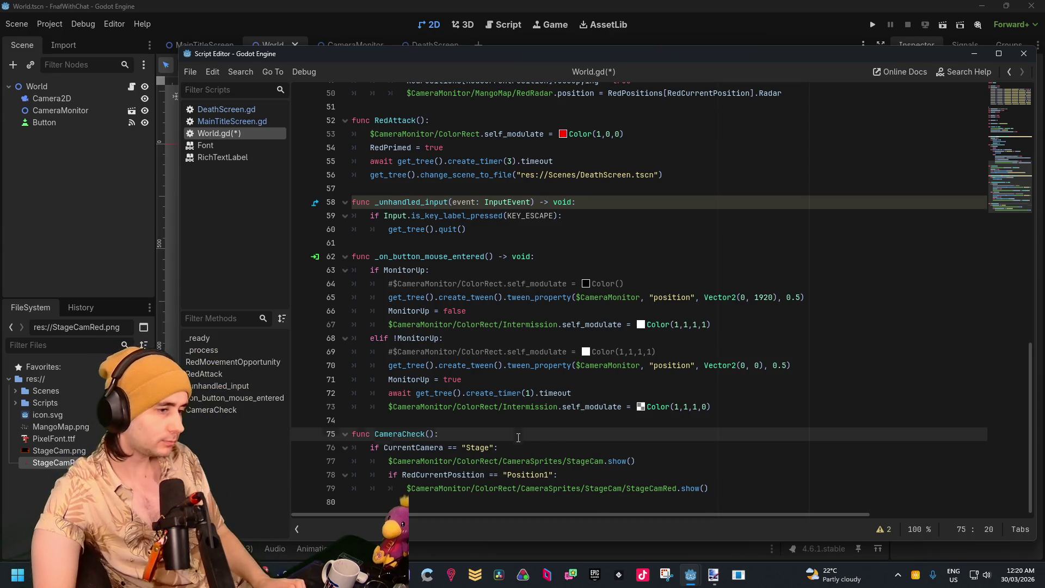
key("Return")
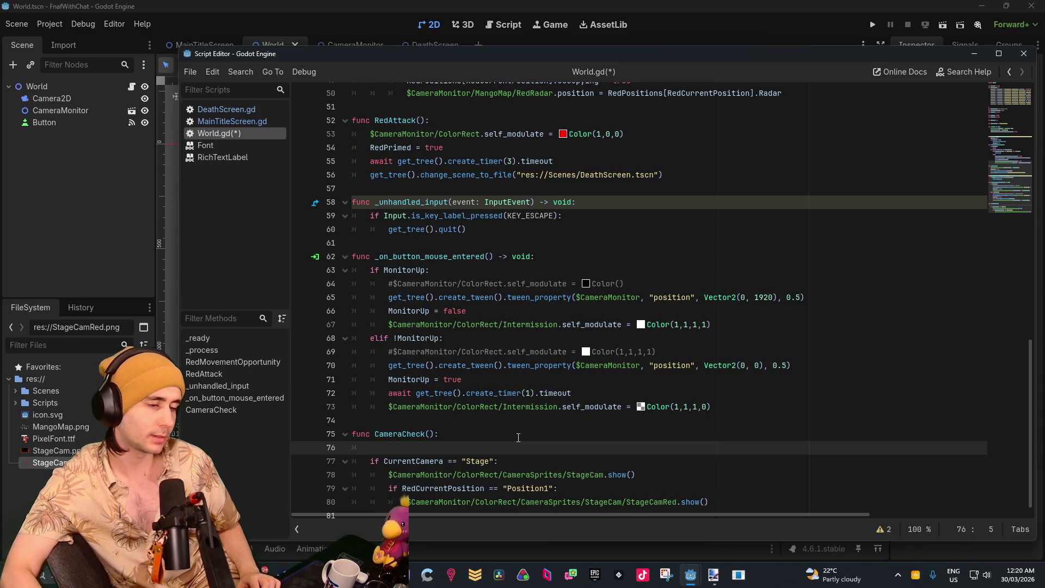
scroll(491, 466, "down", 1)
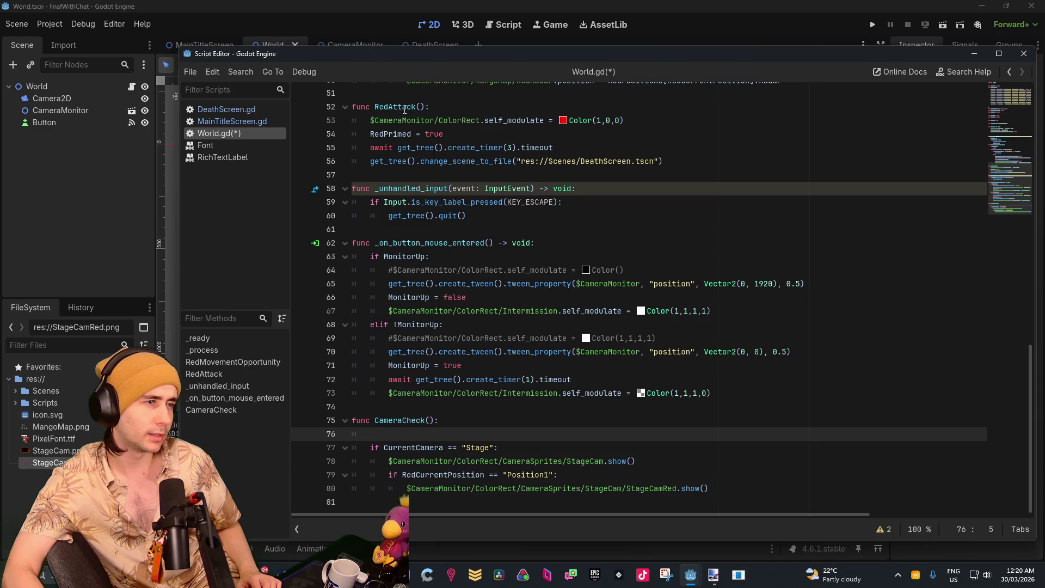
Write 'for CameraObject in $CameraMonitor/CameraNodes:' with a CameraObject.hide() body
type("for Camera")
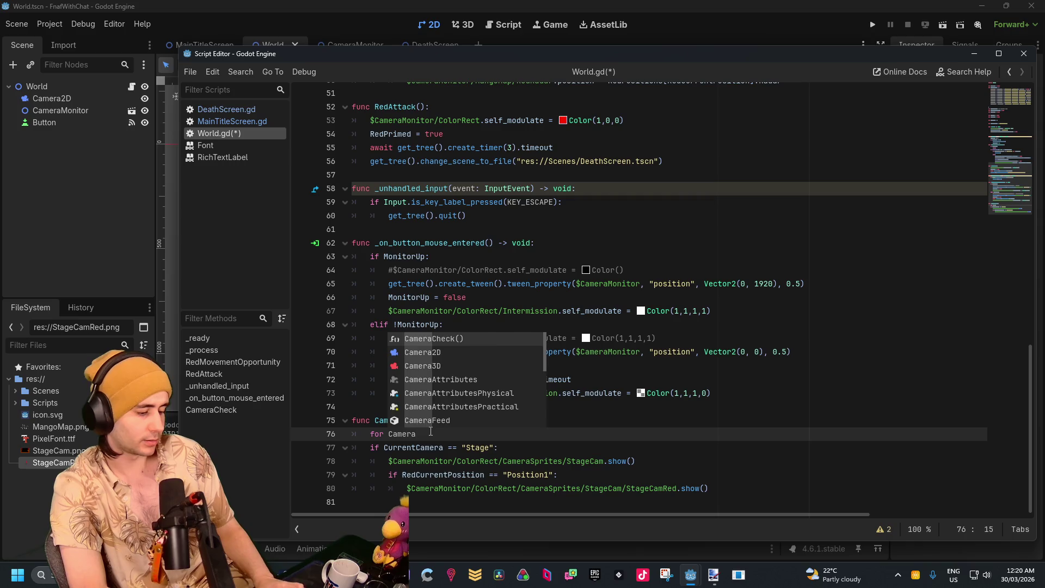
type("Object i n")
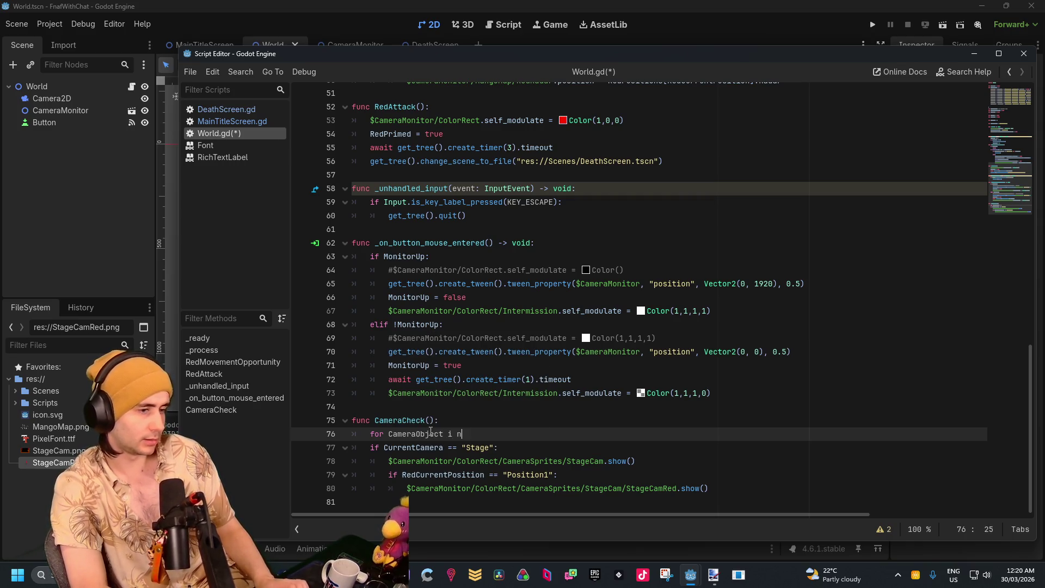
key("BackSpace")
key("BackSpace")
type("n ")
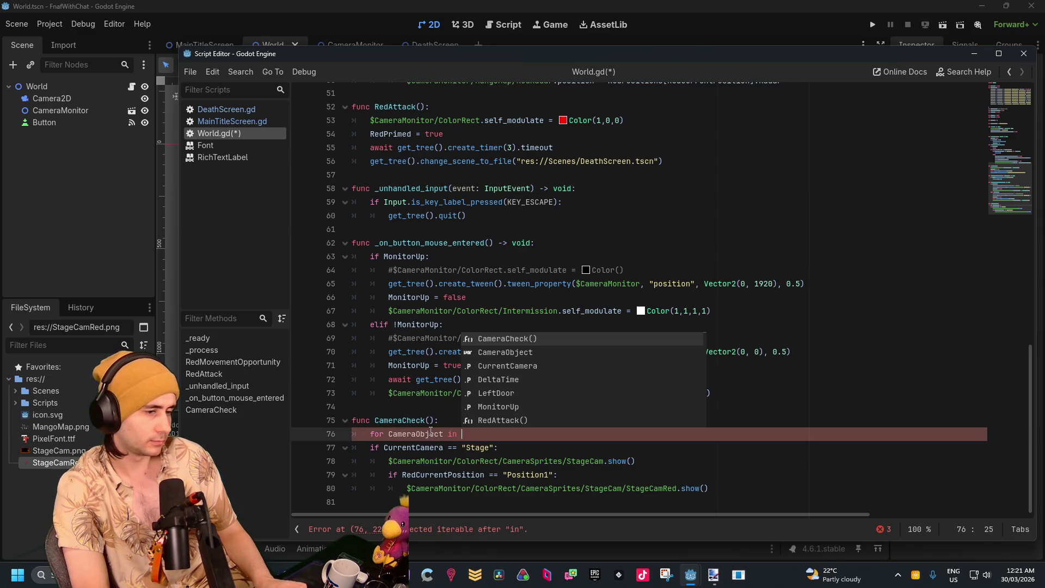
type("$")
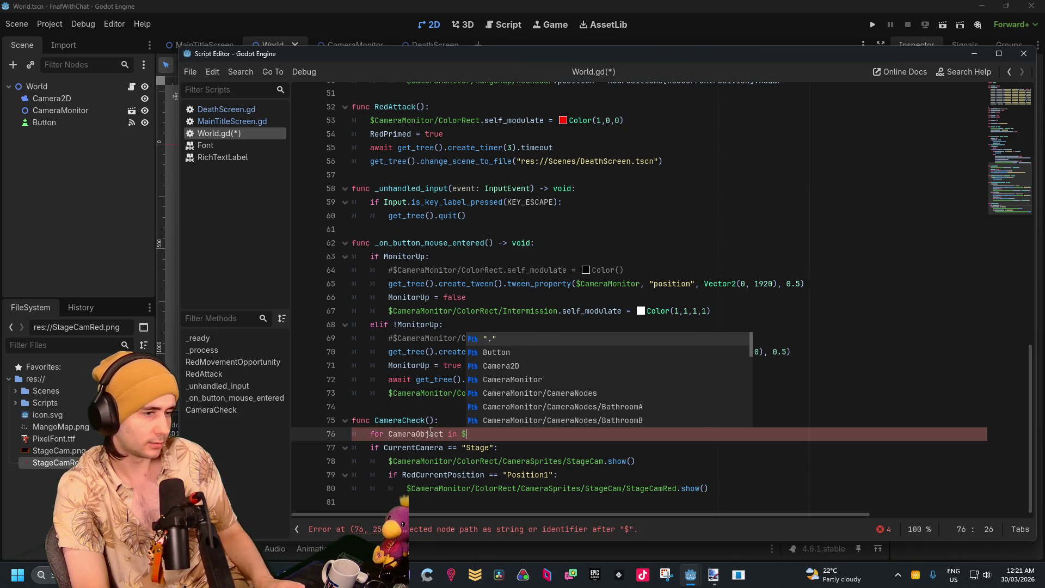
type("Camera")
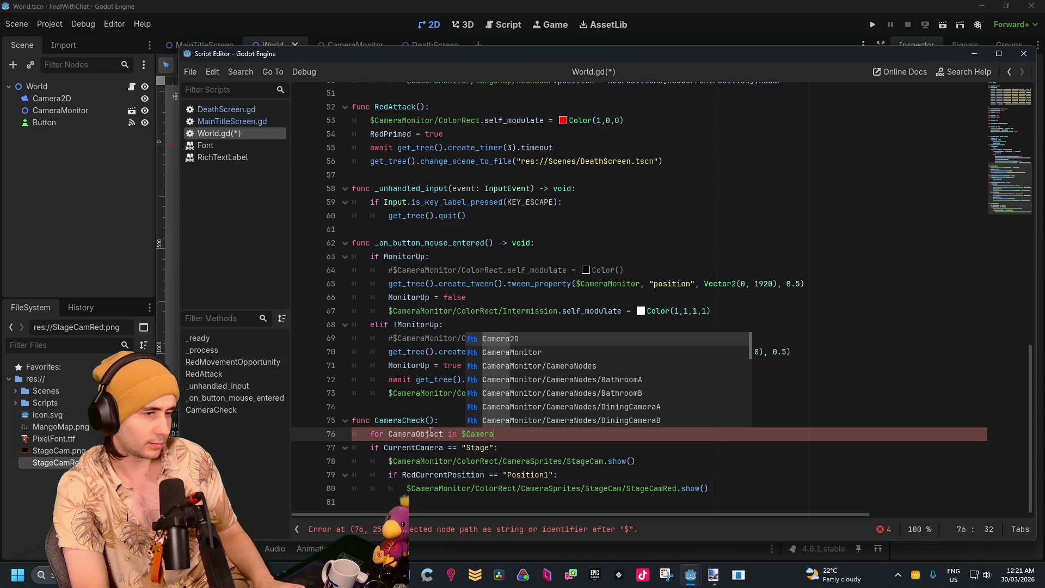
key("Down")
key("Return")
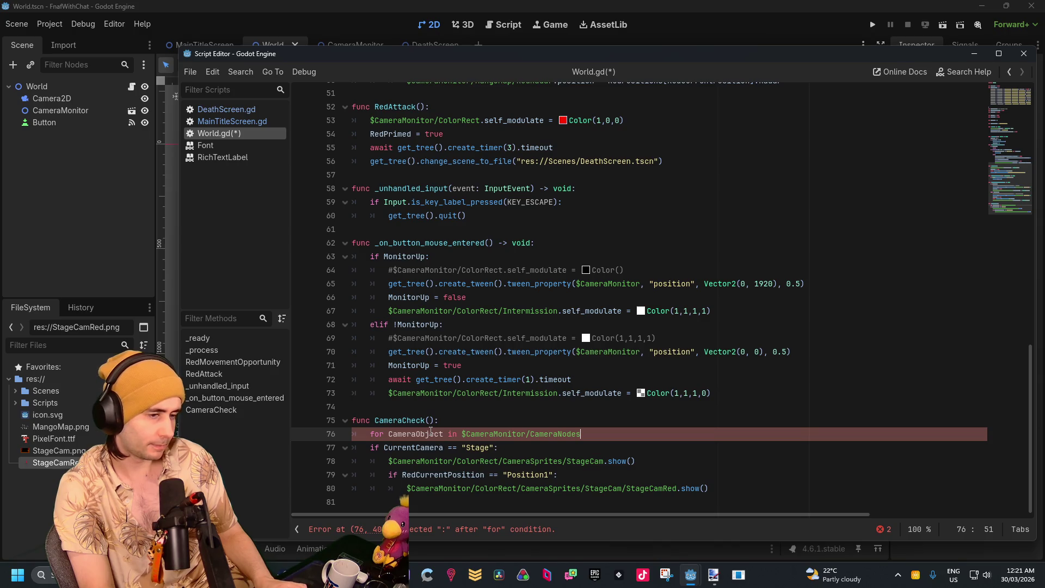
type(":")
key("Return")
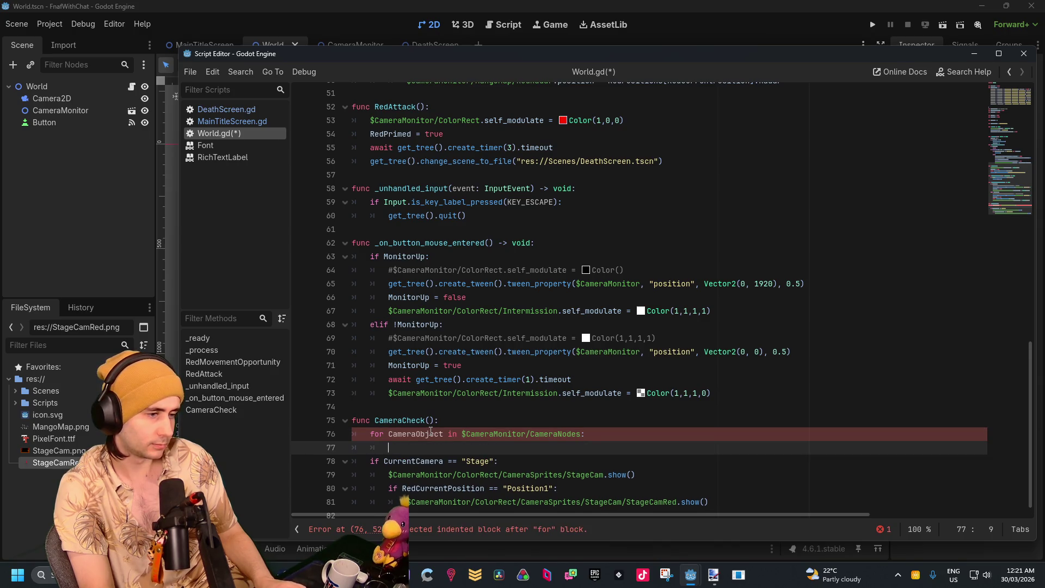
type("CameraO")
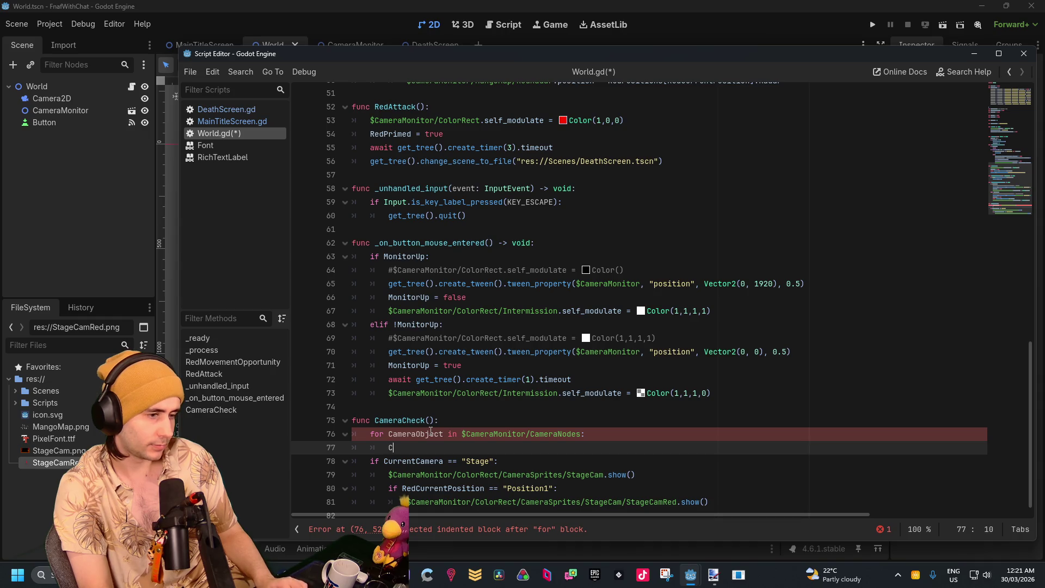
key("Return")
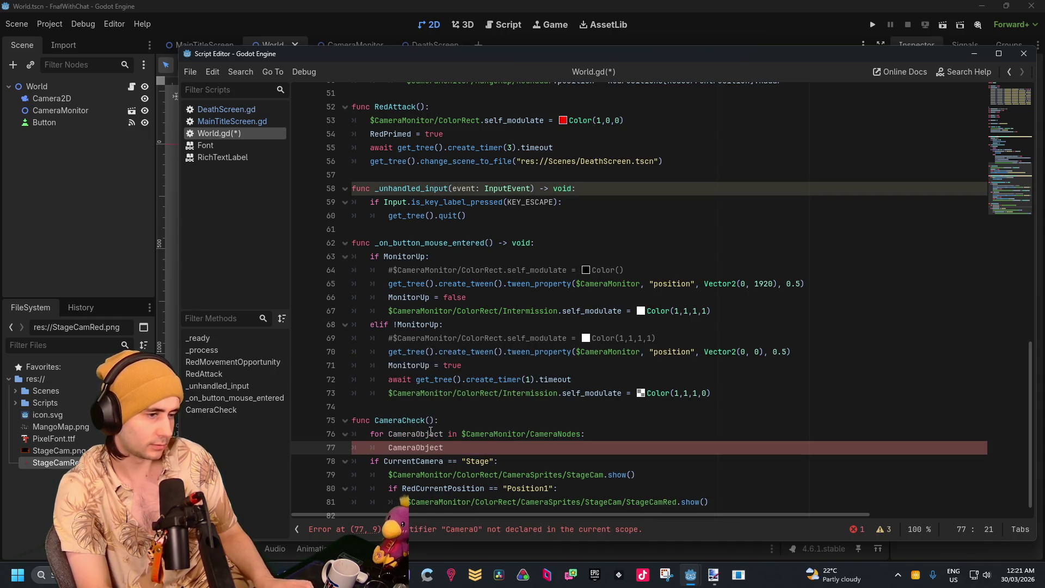
type(".hide(")
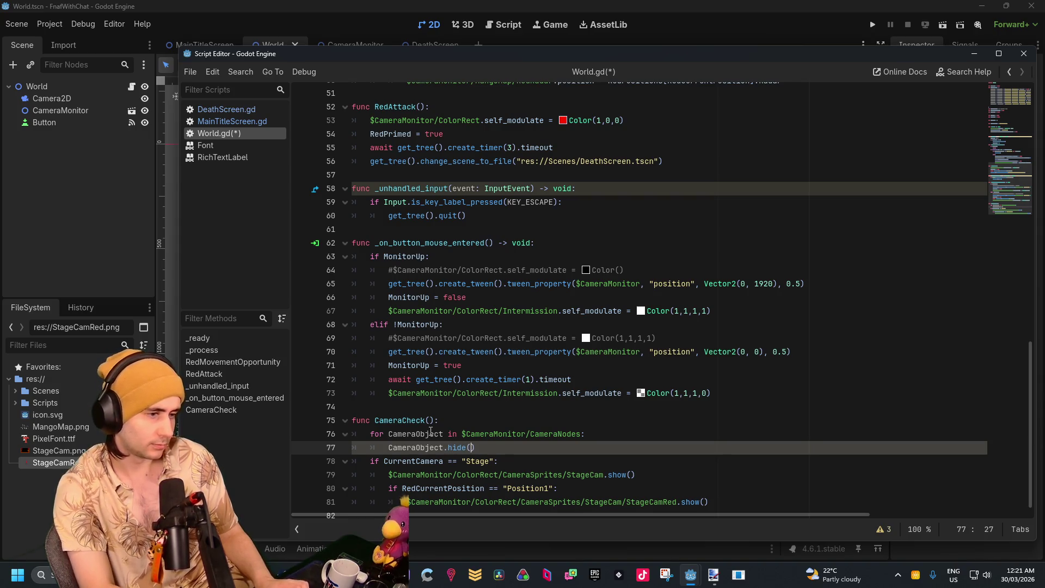
key("Up")
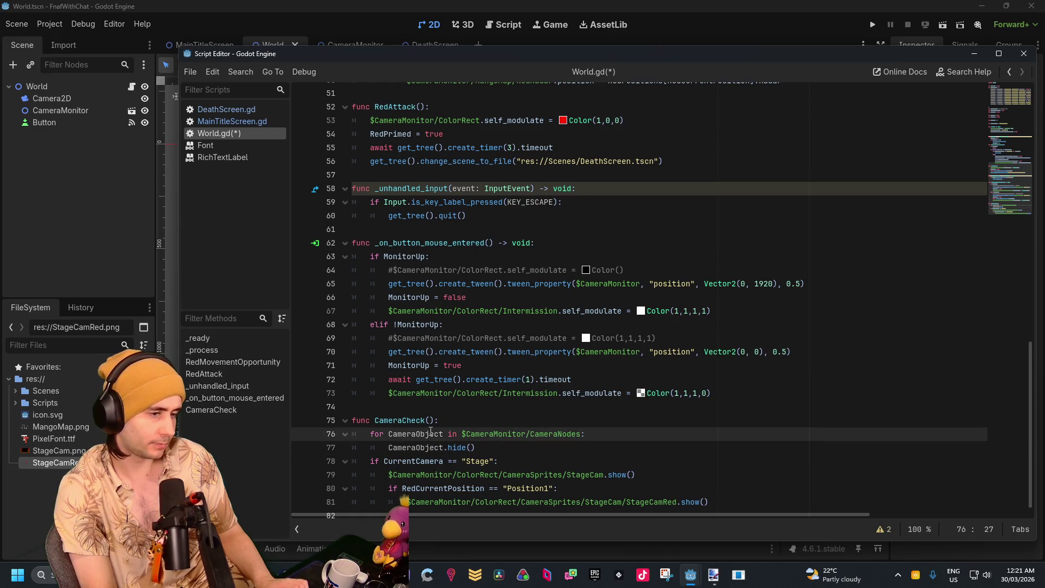
key("Down")
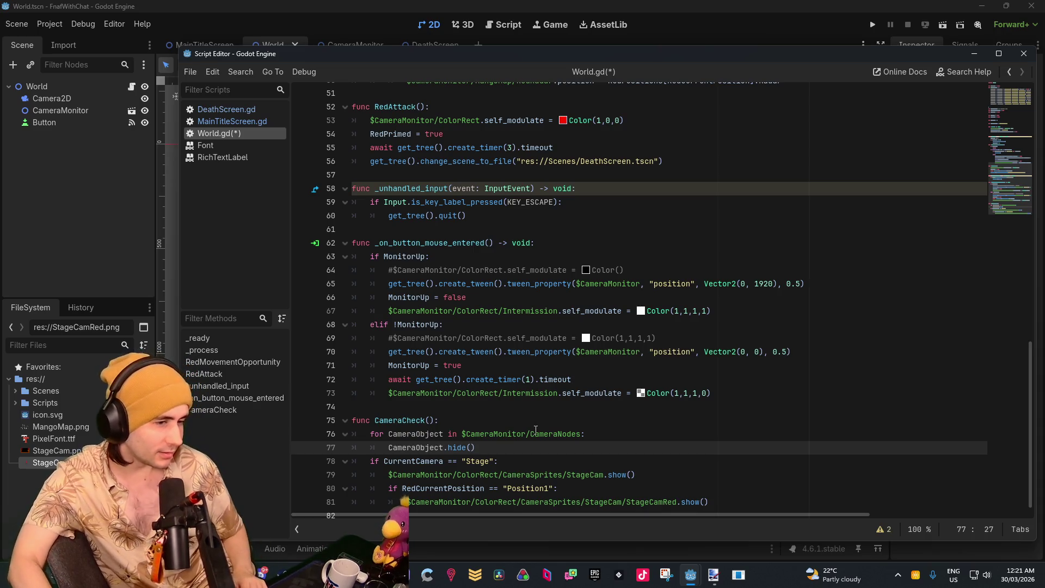
left_click(531, 451)
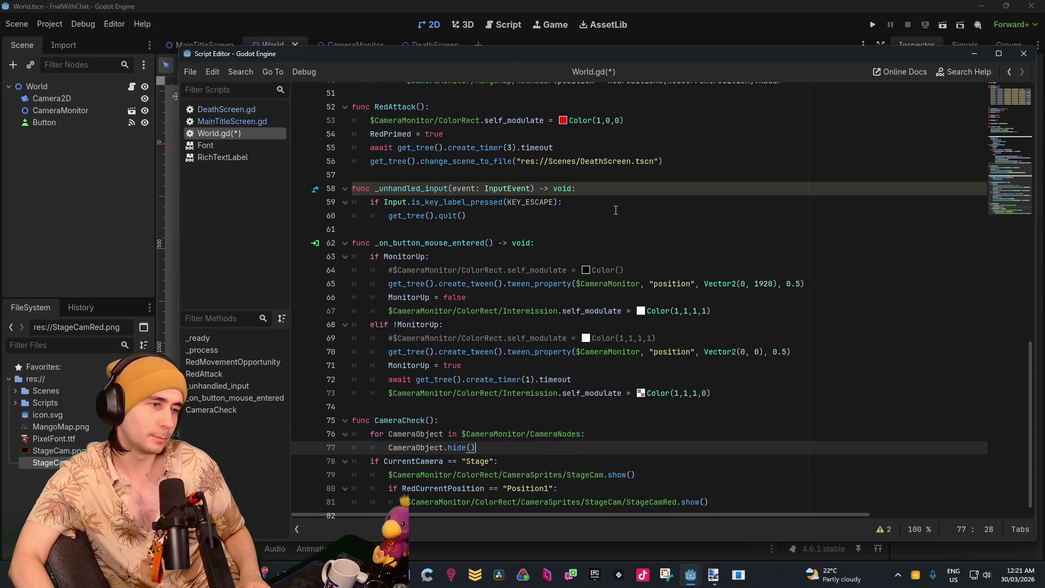
scroll(610, 218, "down", 1)
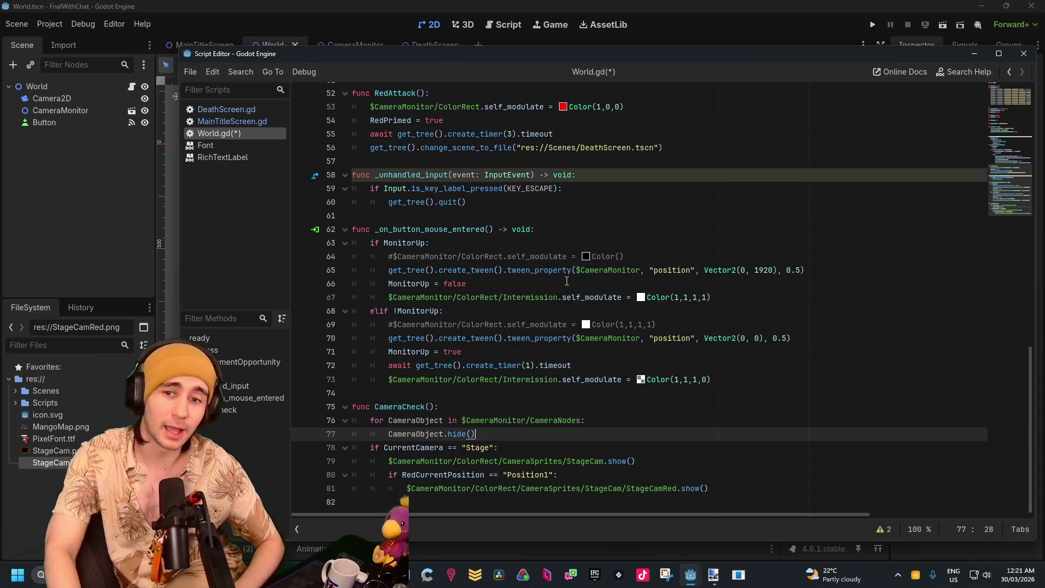
left_click(454, 422)
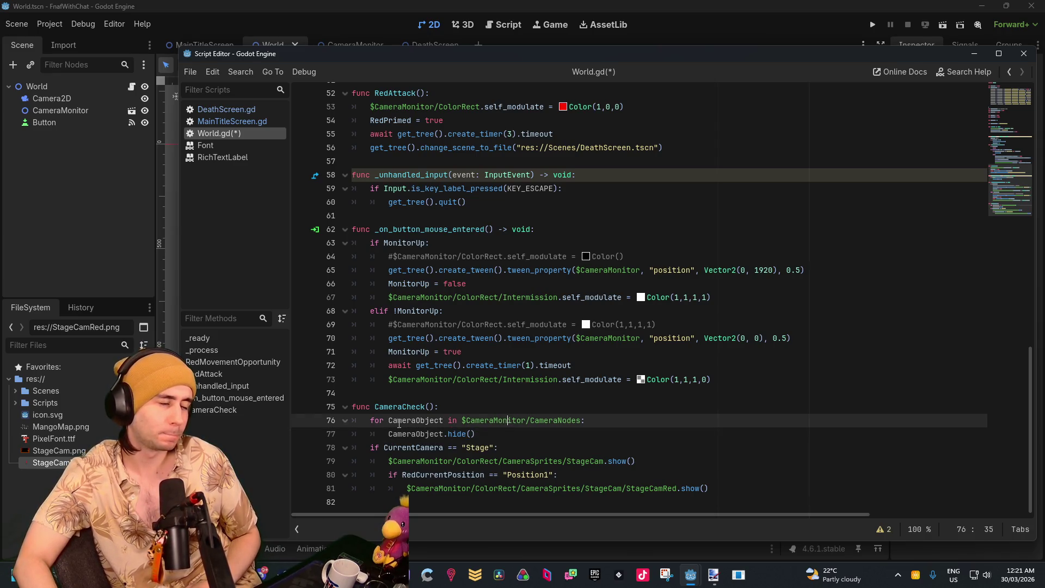
left_click(445, 436)
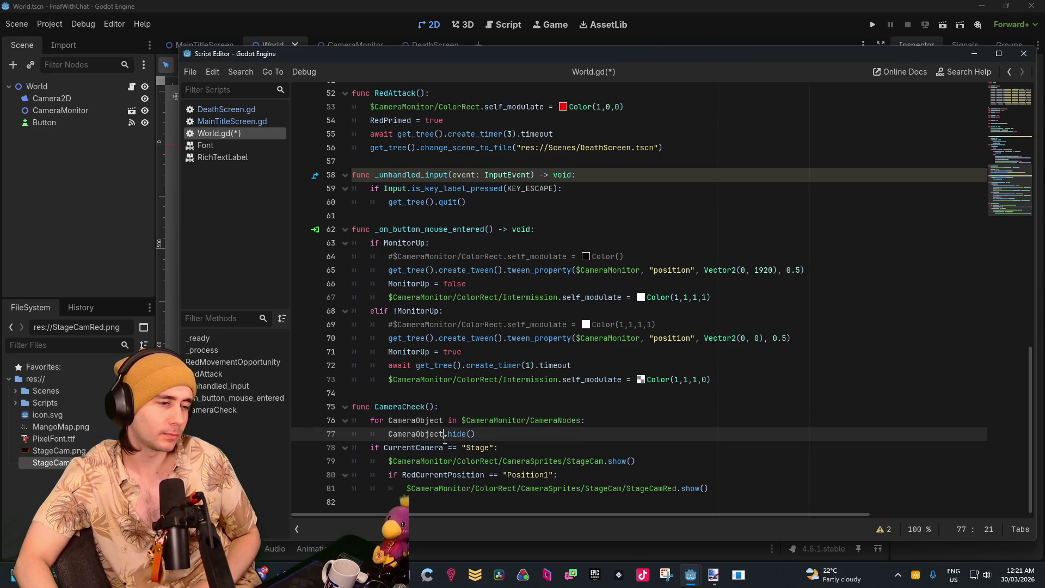
left_click(508, 423)
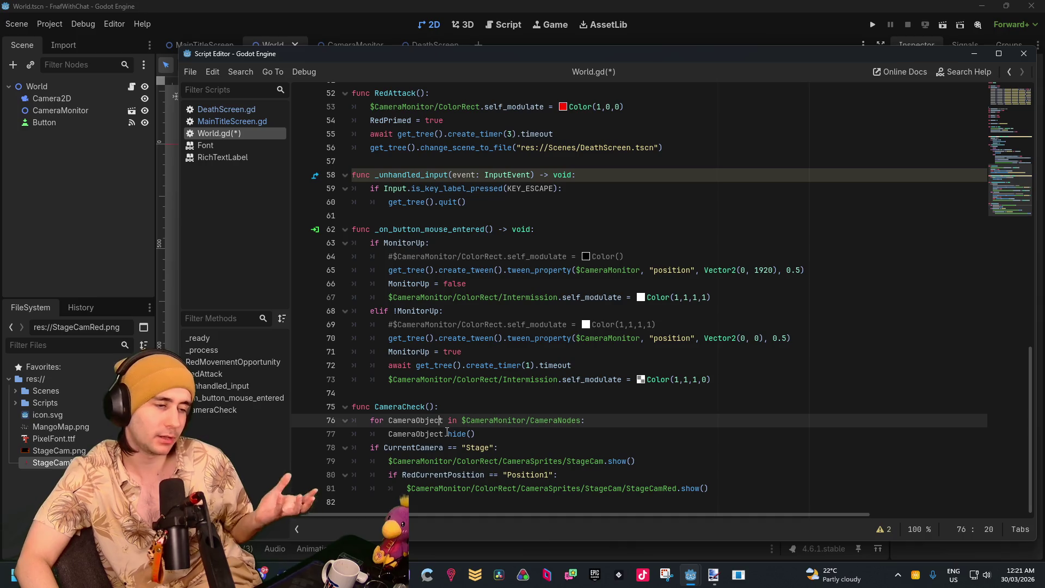
left_click(446, 419)
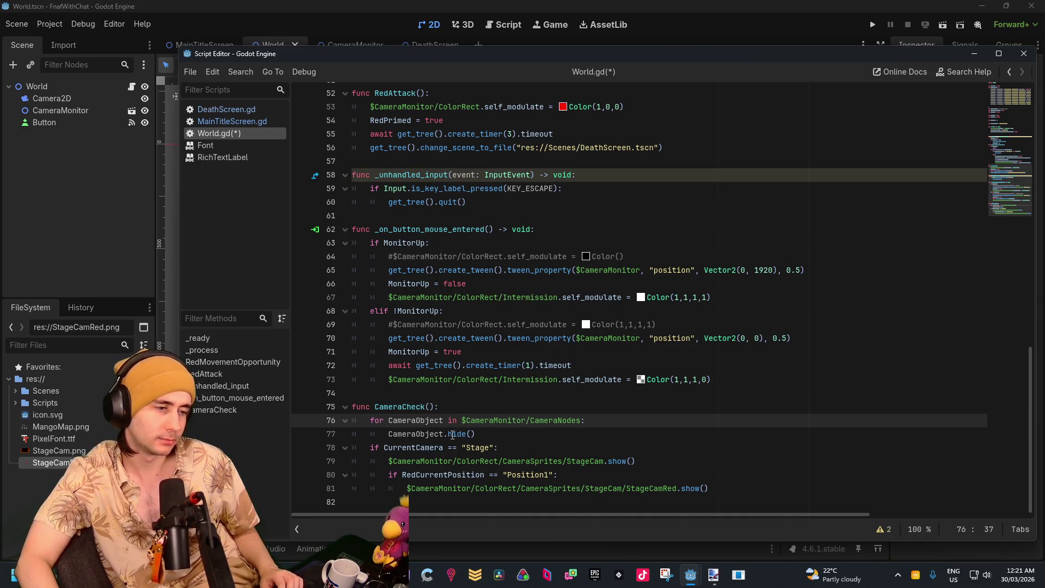
left_click(453, 435)
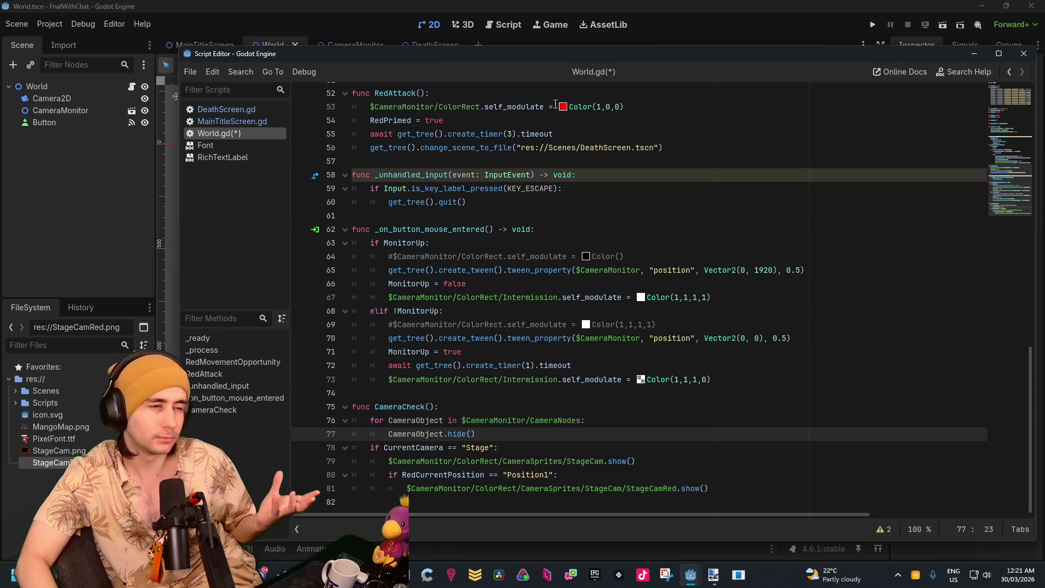
scroll(523, 283, "up", 5)
scroll(563, 289, "down", 5)
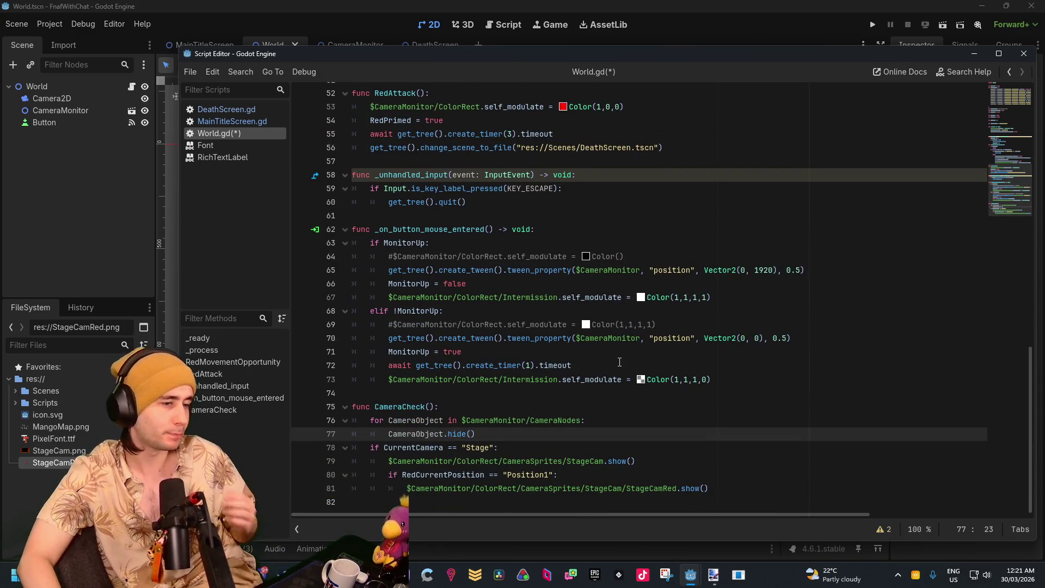
scroll(606, 288, "up", 6)
scroll(606, 288, "up", 11)
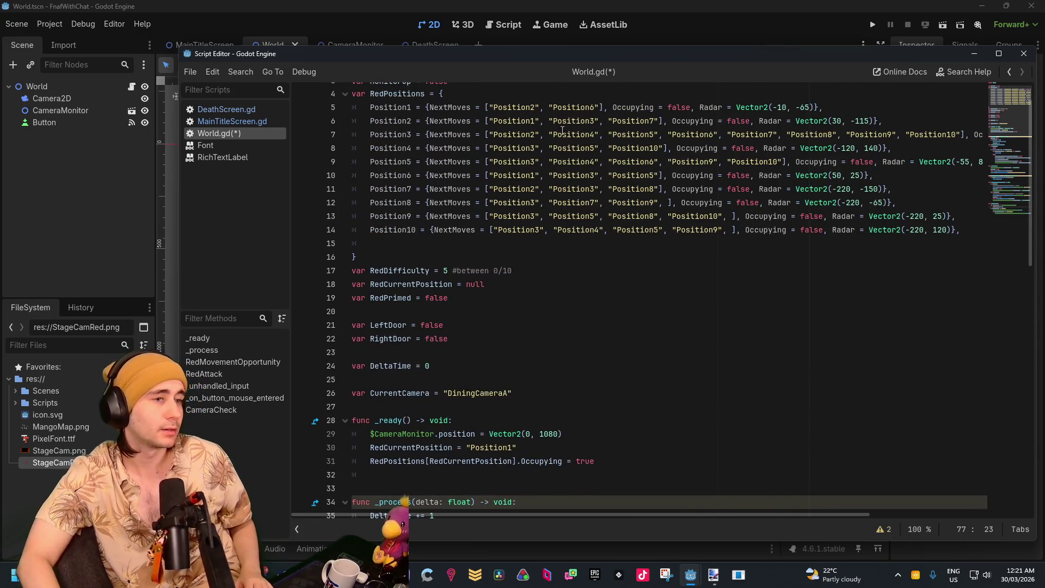
scroll(490, 98, "up", 1)
key("ctrl+F1")
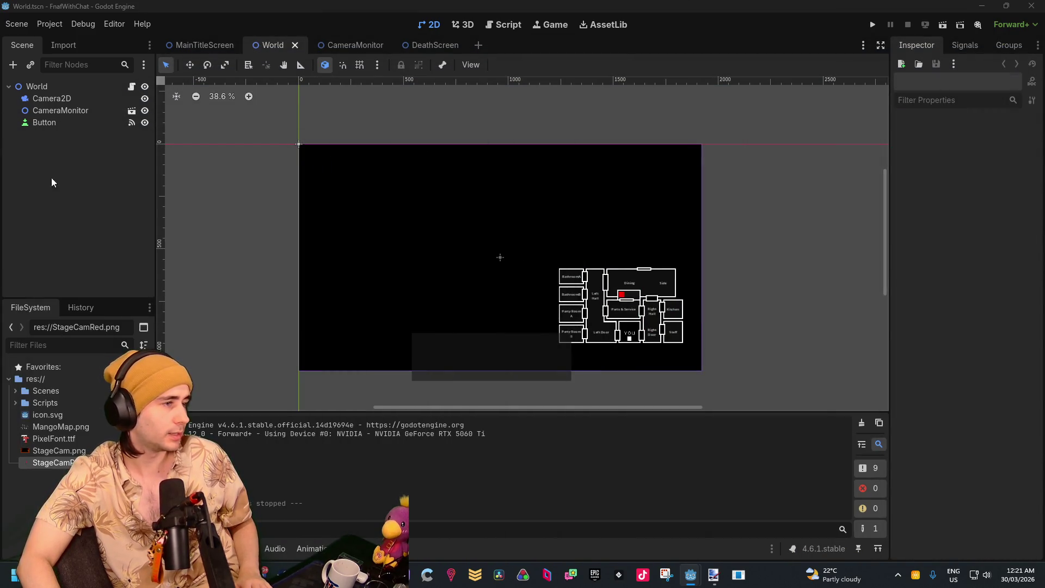
In the CameraMonitor scene, select the StageCamera button node
left_click(359, 45)
scroll(129, 125, "up", 3)
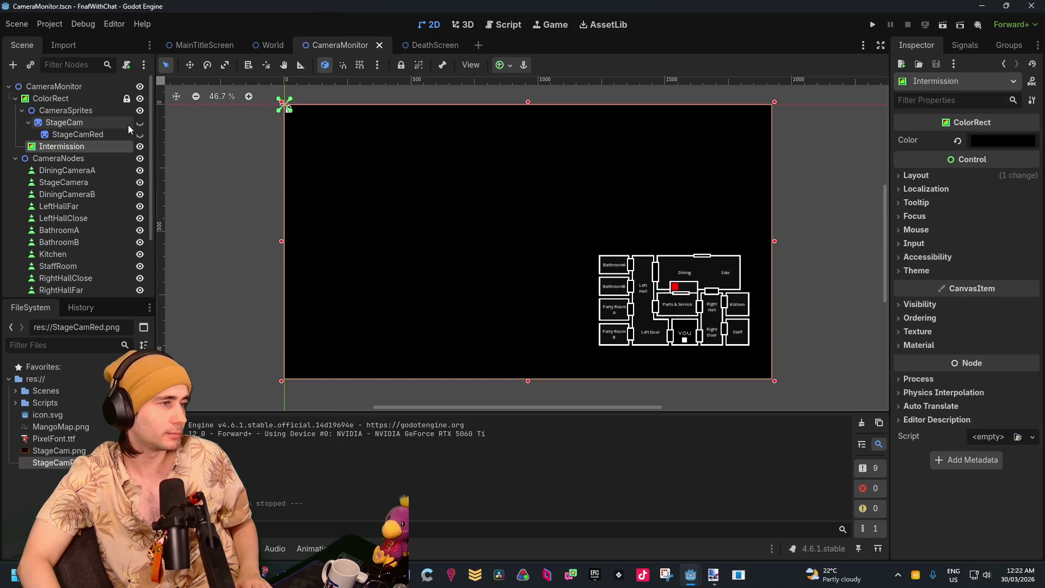
scroll(108, 120, "down", 1)
double_click(87, 146)
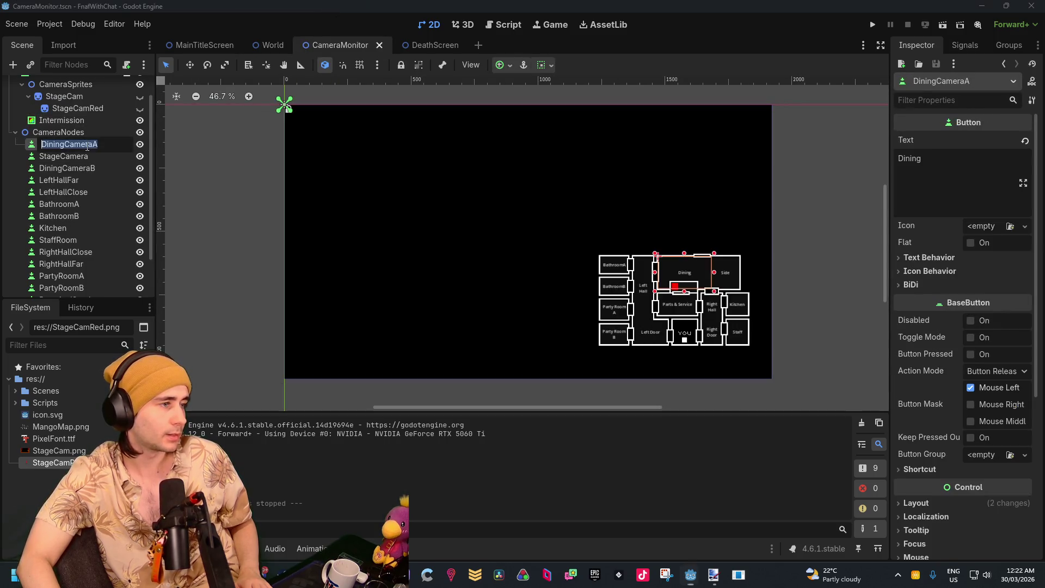
right_click(94, 144)
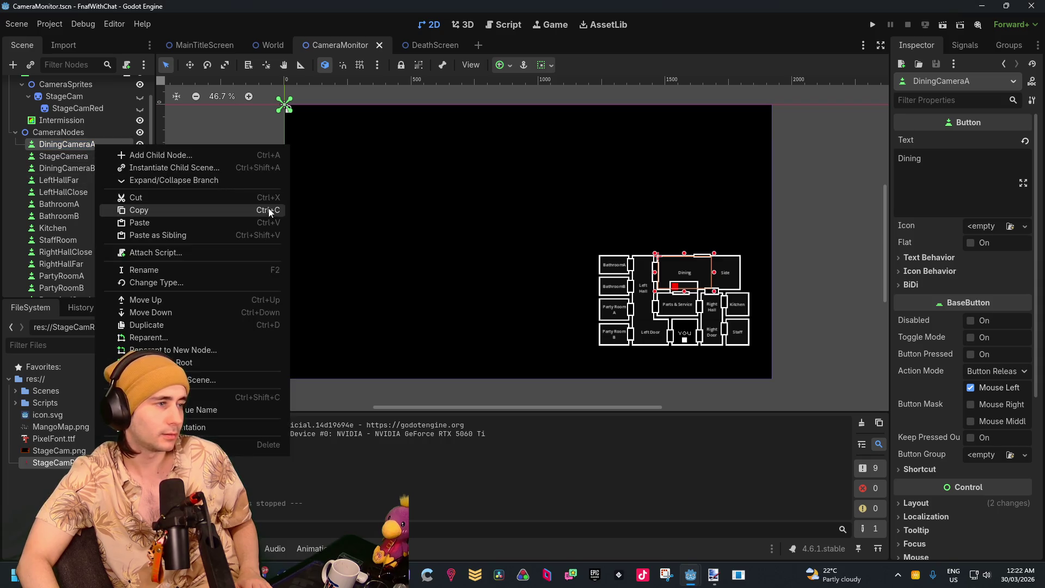
left_click(70, 156)
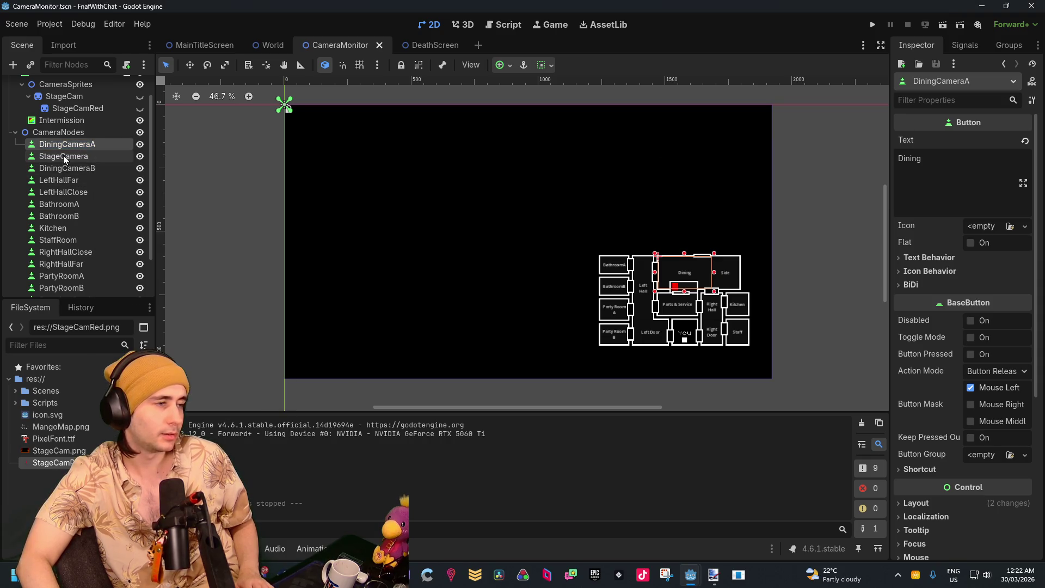
left_click(63, 156)
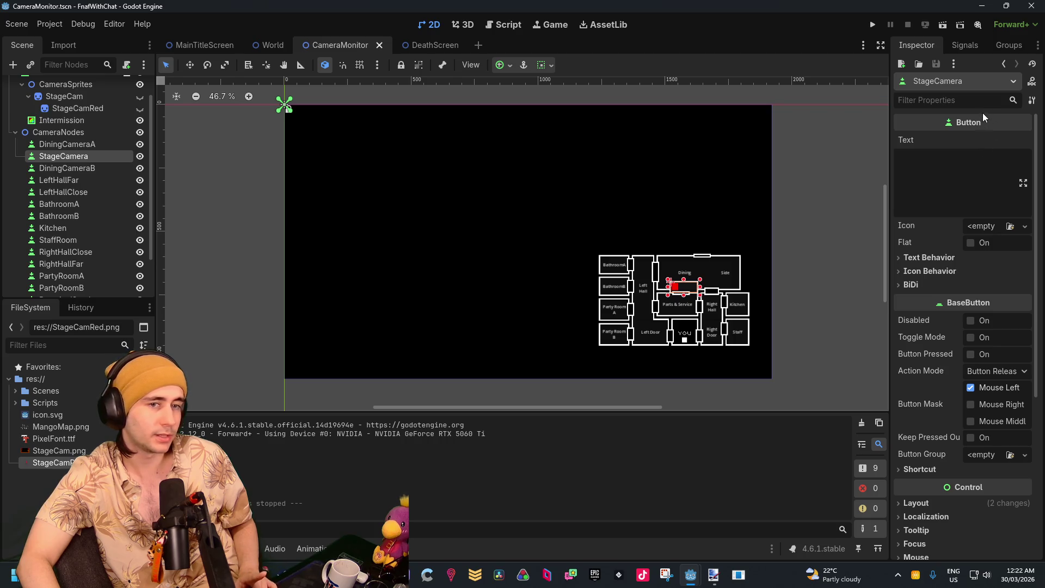
Start connecting StageCamera's pressed() signal, briefly toggling the Advanced options on and off
left_click(972, 44)
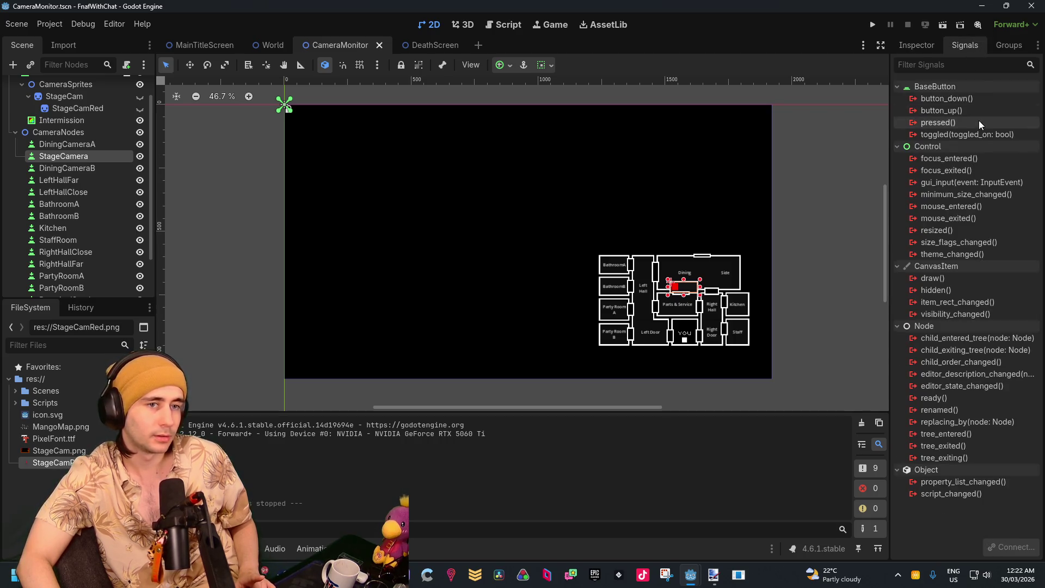
double_click(964, 122)
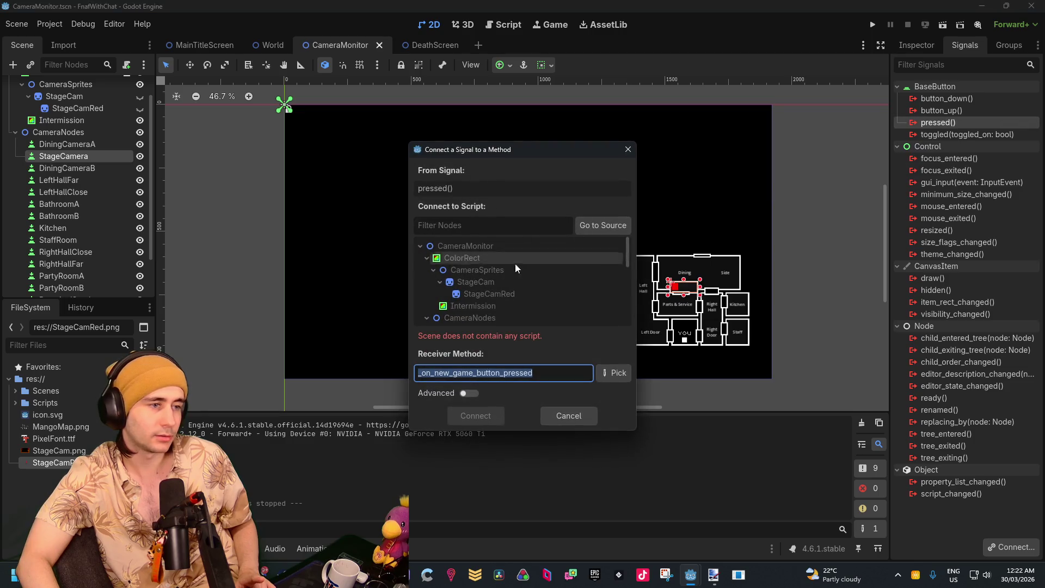
scroll(513, 250, "down", 5)
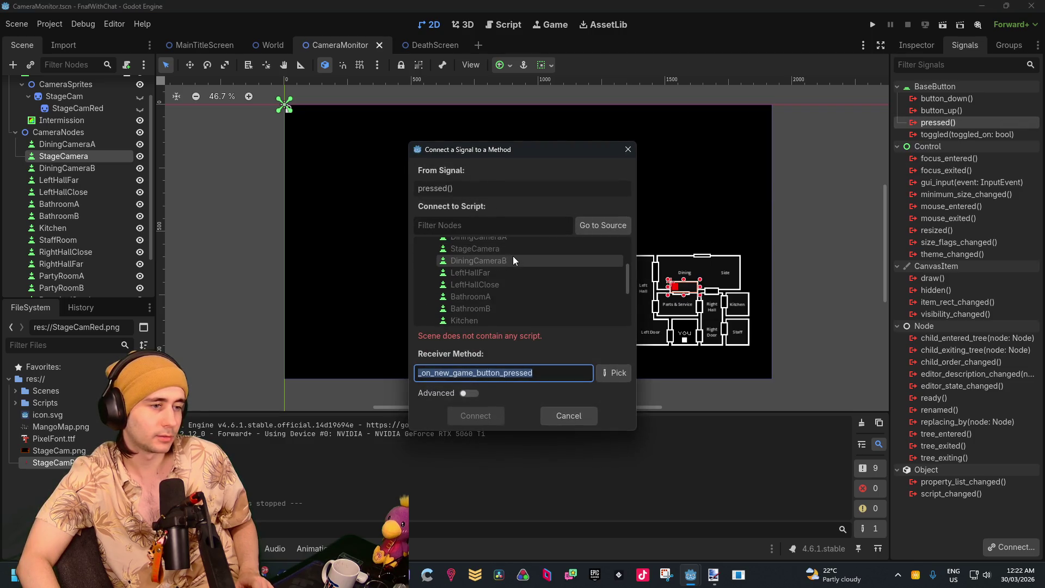
scroll(513, 257, "down", 2)
left_click(468, 393)
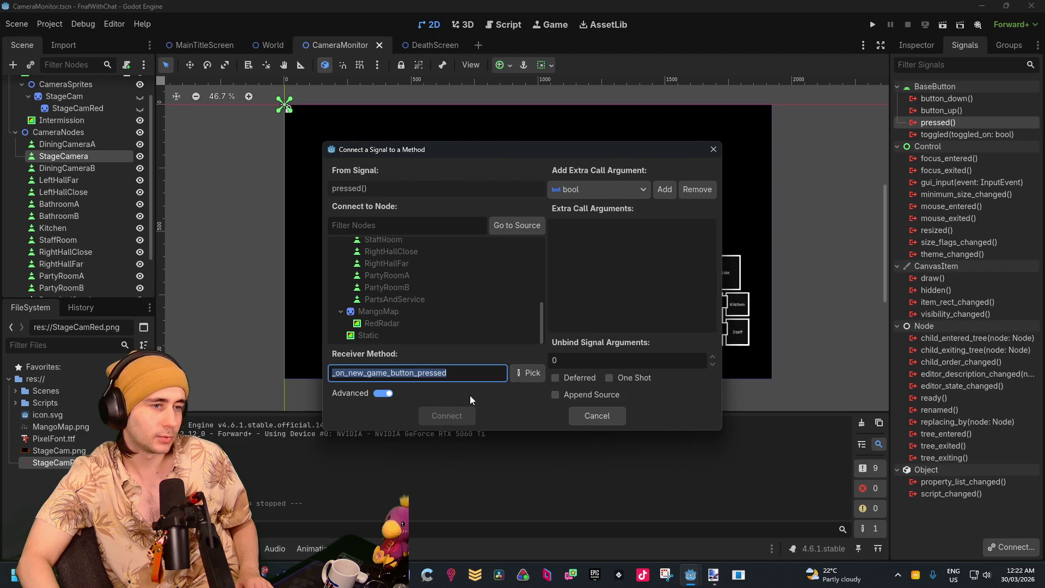
left_click(383, 393)
scroll(423, 283, "up", 7)
Browse the dialog's node list, trying CameraMonitor, then reselect StageCamera and reposition the dialog
left_click(696, 227)
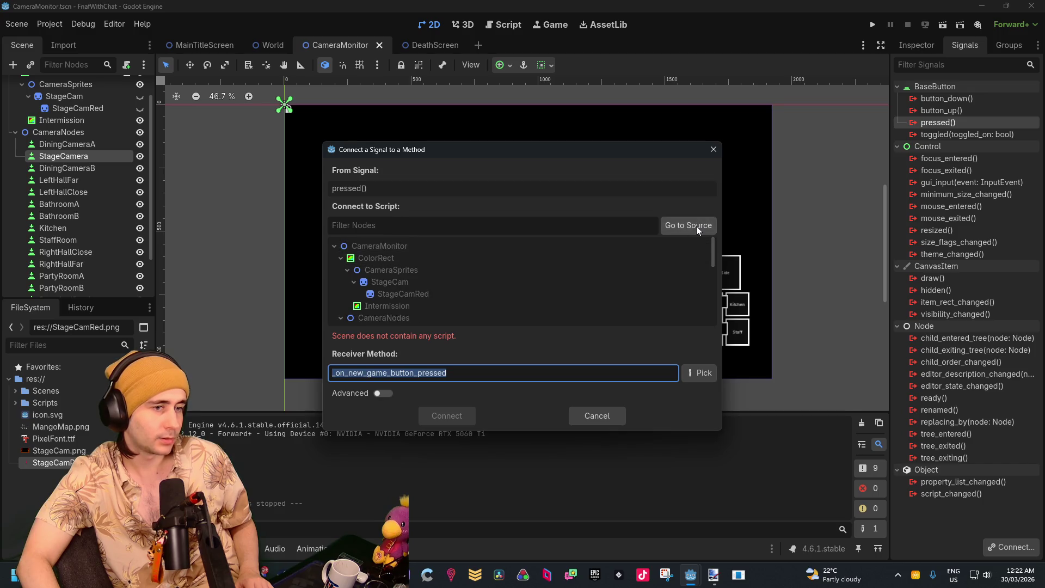
scroll(515, 288, "up", 5)
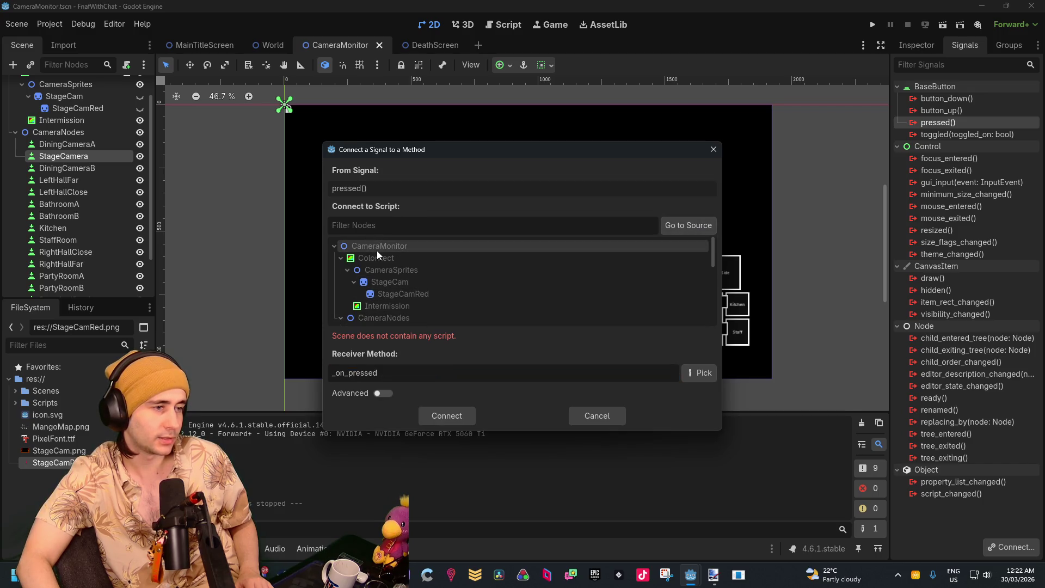
scroll(403, 255, "down", 3)
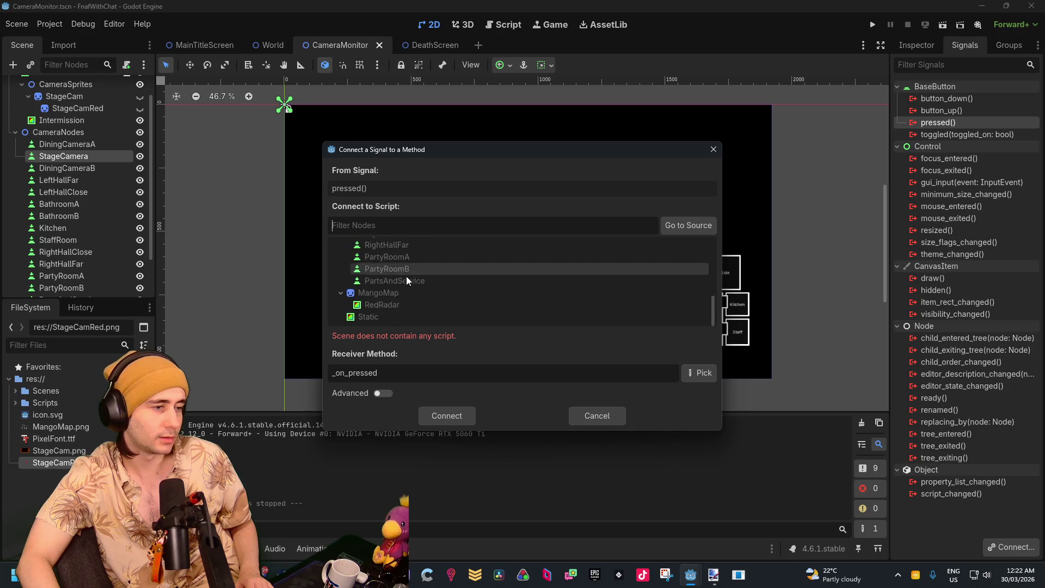
scroll(463, 305, "down", 5)
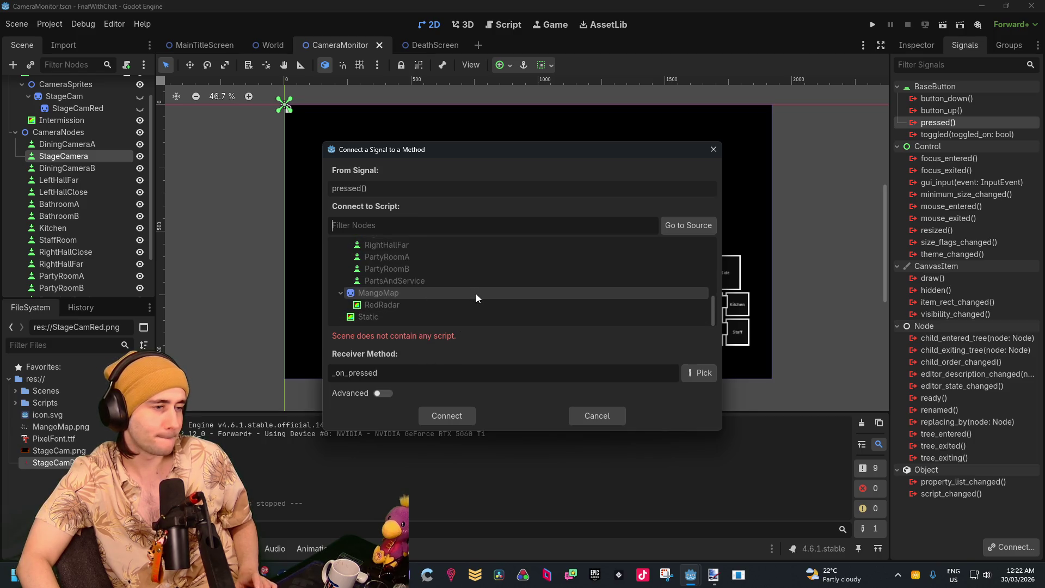
scroll(475, 293, "up", 8)
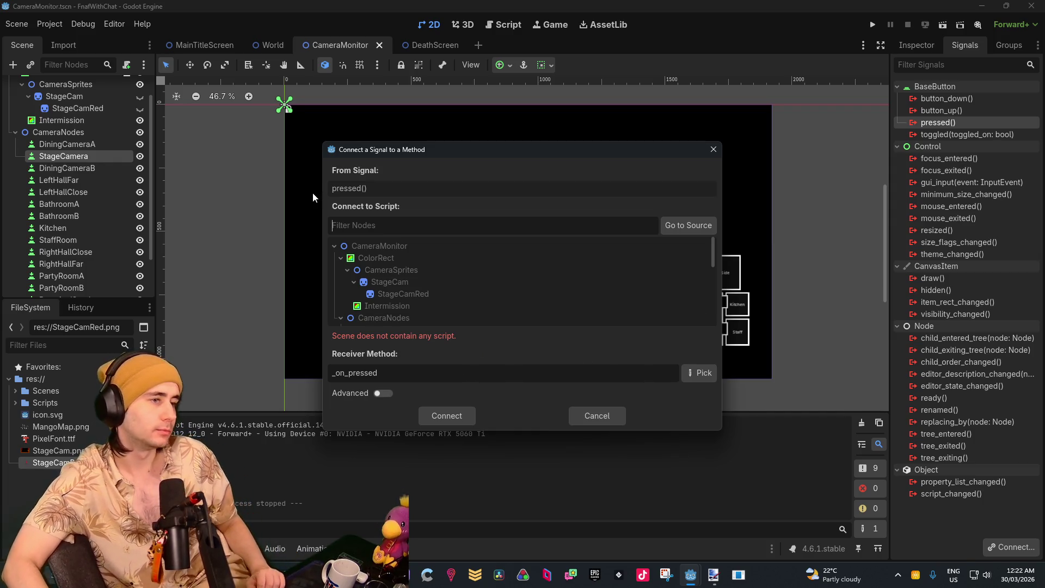
left_click(371, 223)
type("M<")
key("BackSpace")
key("BackSpace")
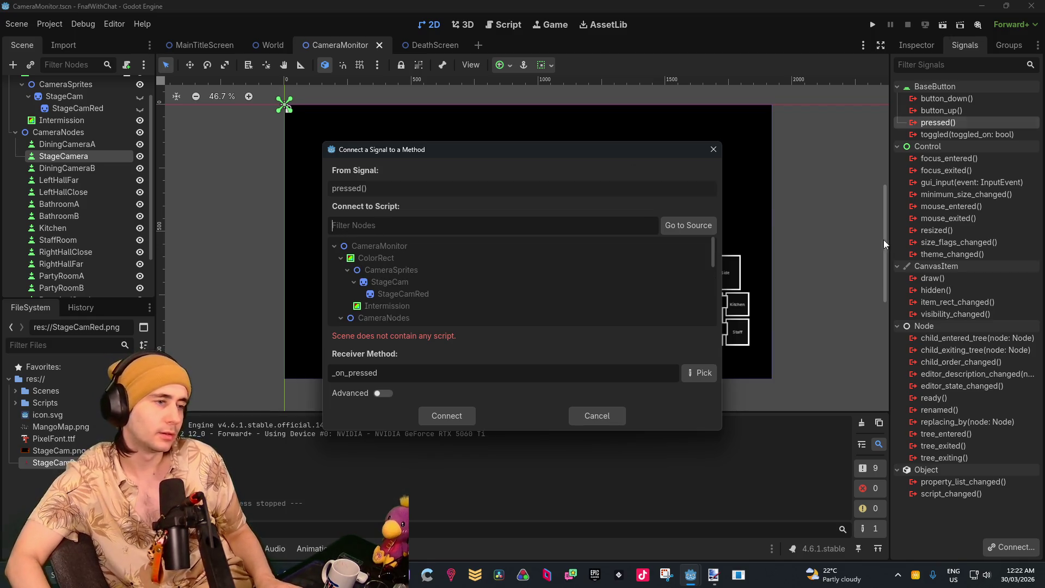
left_click(380, 246)
left_click(708, 233)
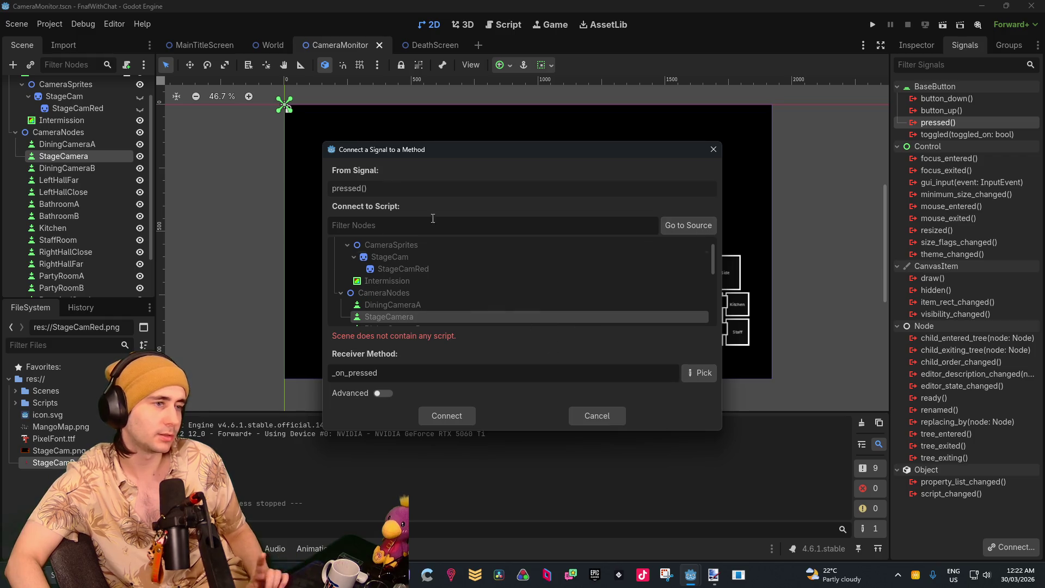
mouse_move(406, 153)
left_mouse_down()
mouse_move(446, 136)
mouse_move(411, 144)
left_mouse_up()
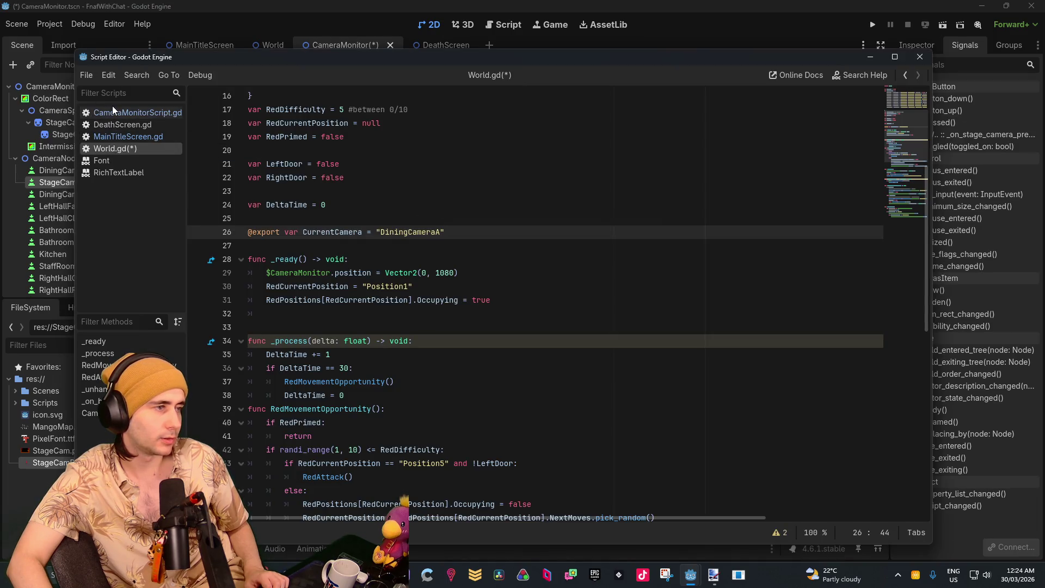
In CameraMonitorScript.gd, write CurrentCamera = "DiningCameraA" in the dining camera A handler
left_click(115, 113)
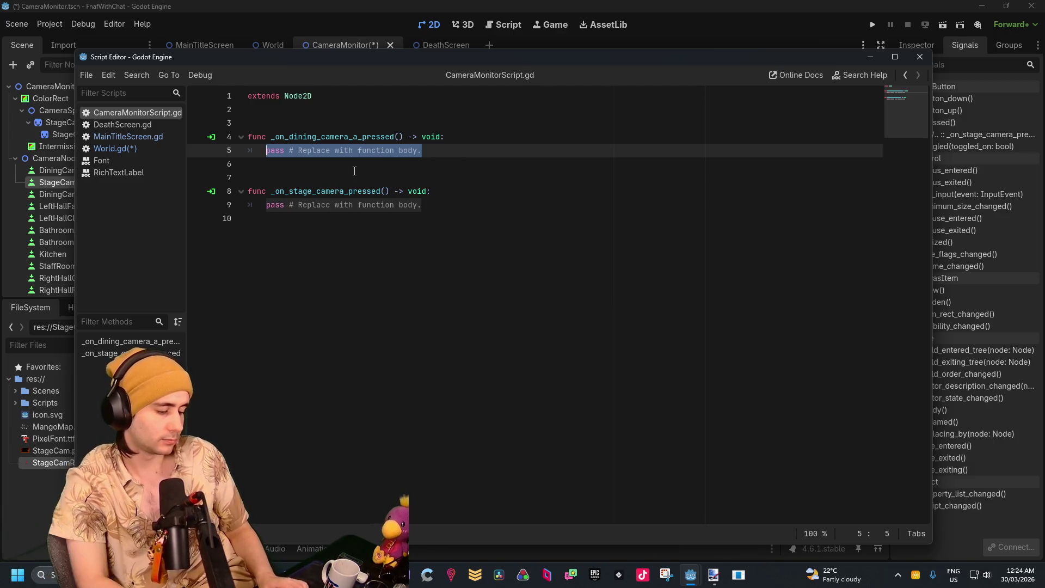
type("Curren")
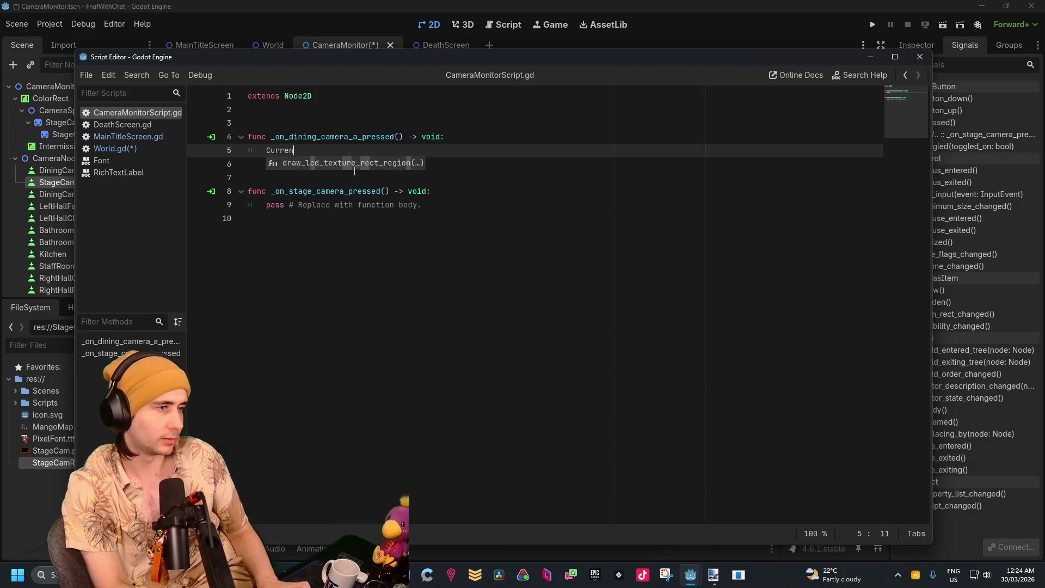
type("tCamera")
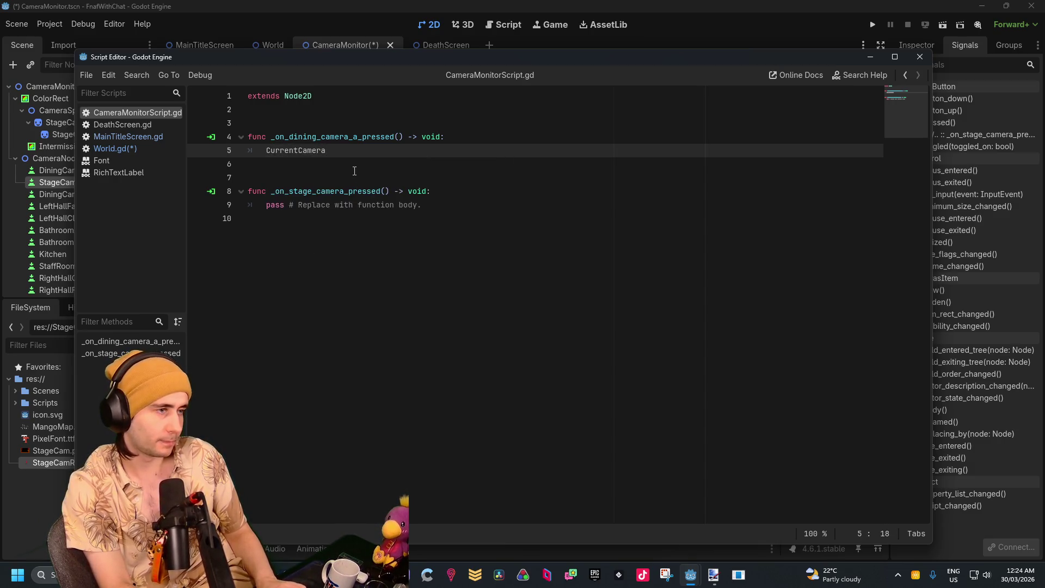
type(" = Din")
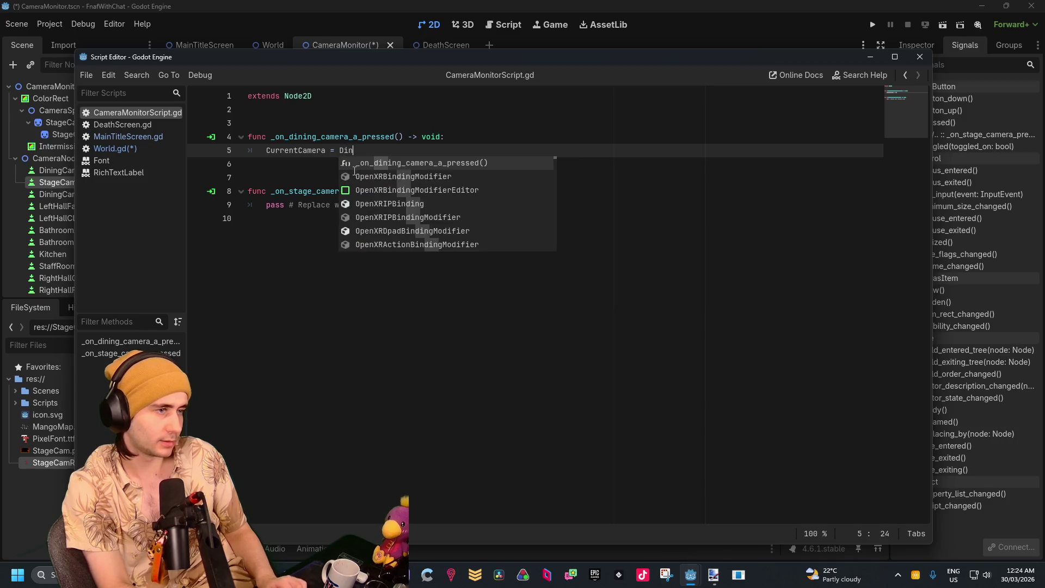
type("ingCamera")
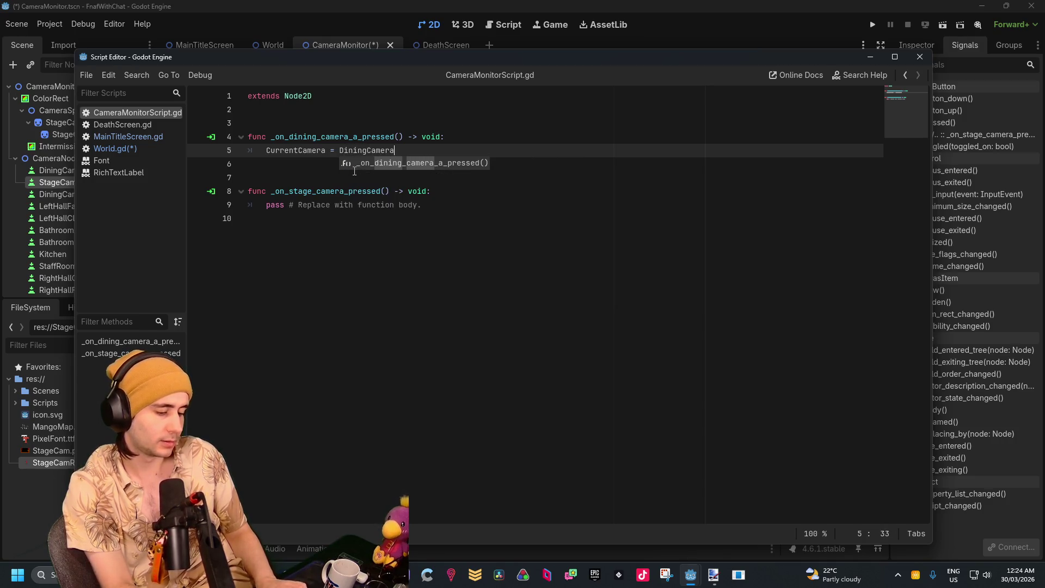
type("A\"")
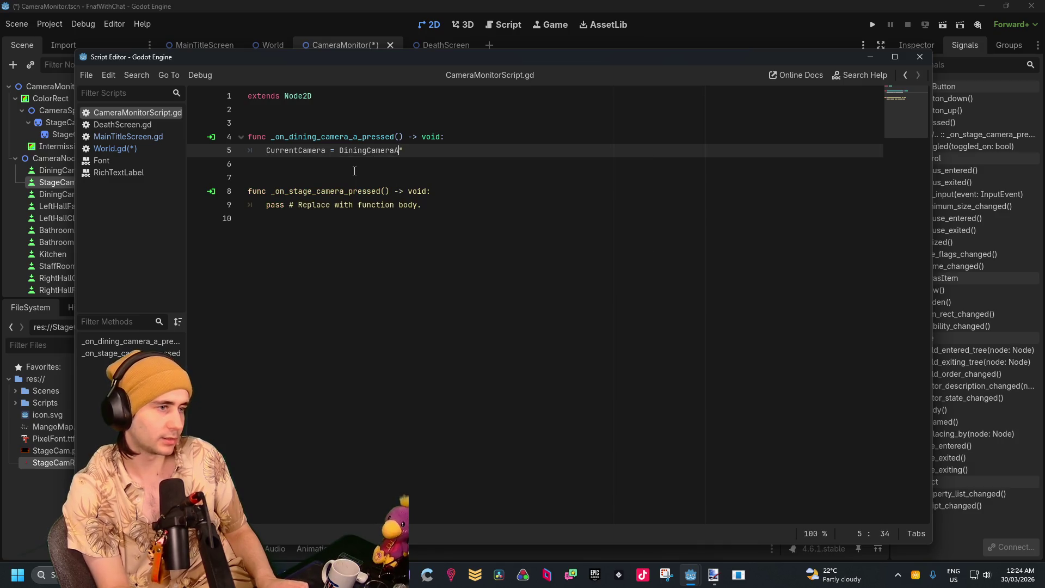
key("Left")
key("Left")
key("Left")
type("\"")
key("Down")
key("Down")
key("Down")
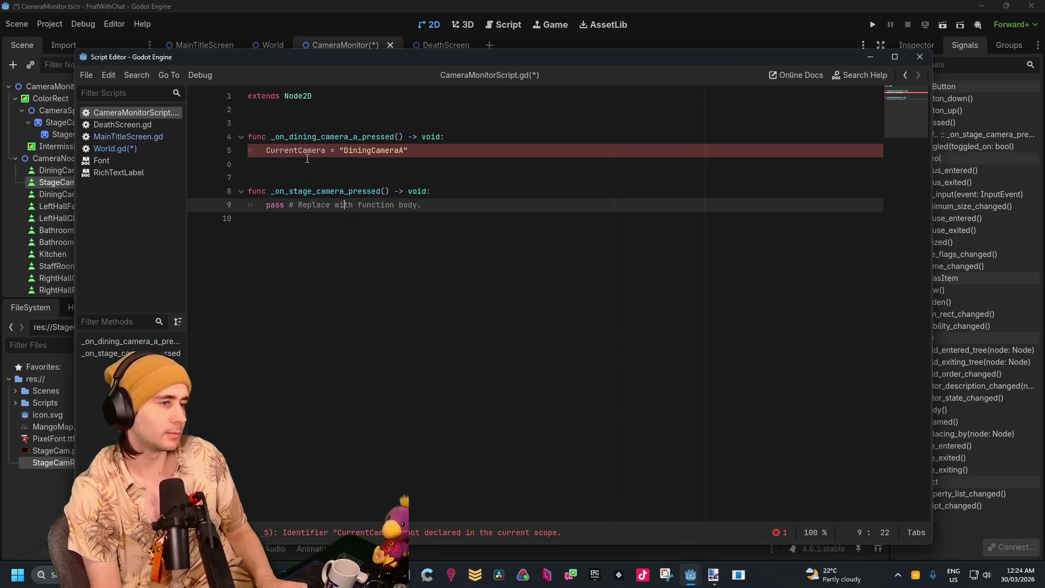
Prefix the assignment with the node path so it reads $".".CurrentCamera
left_click(273, 150)
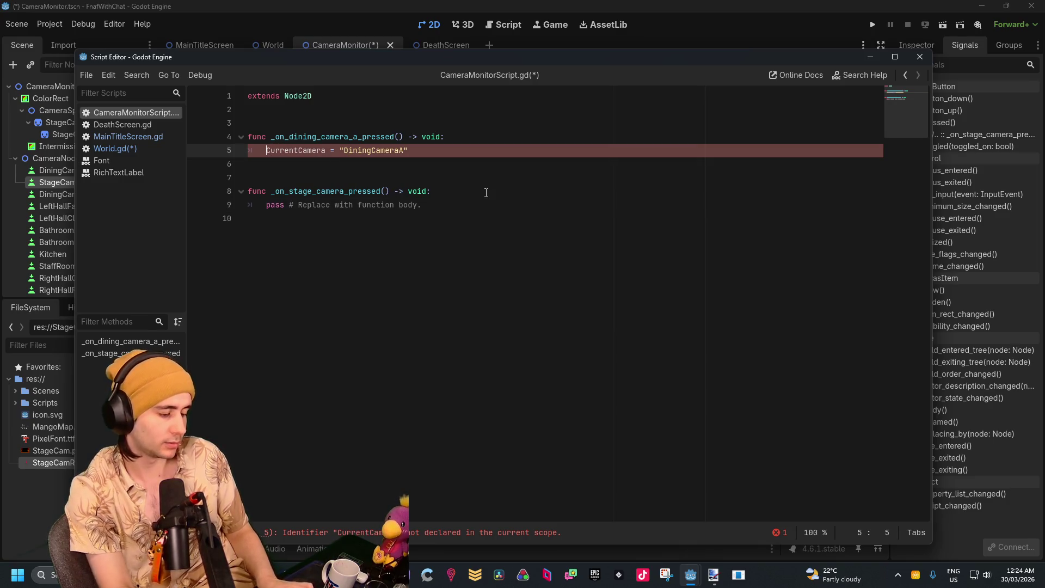
type("$.")
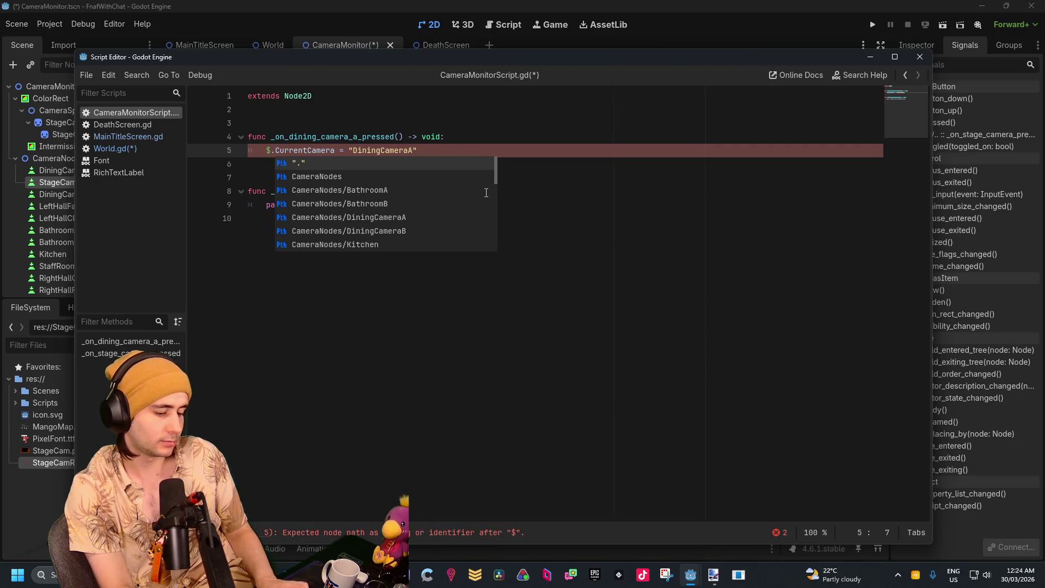
key("Left")
type("\"\"")
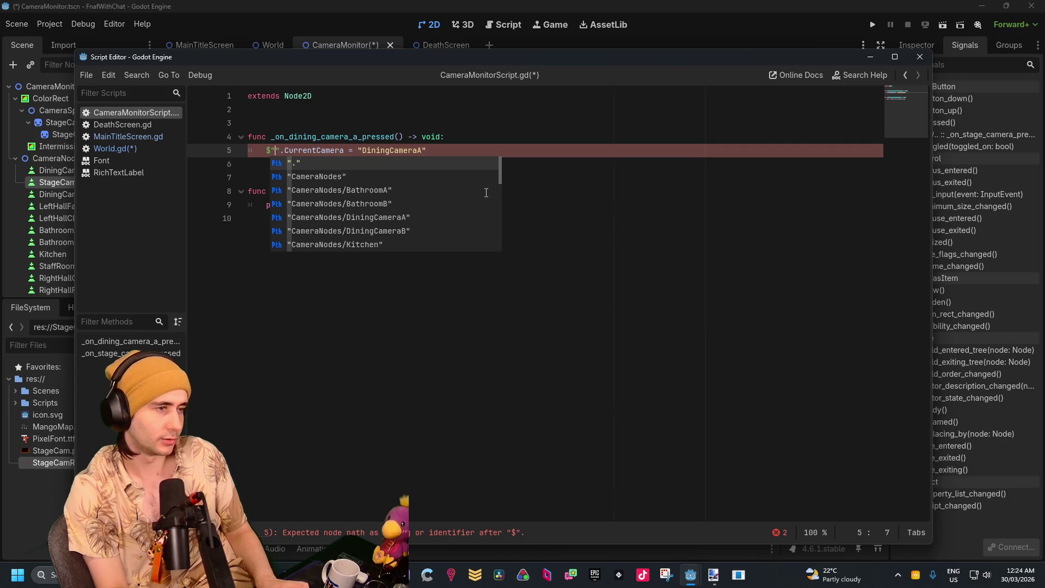
key("BackSpace")
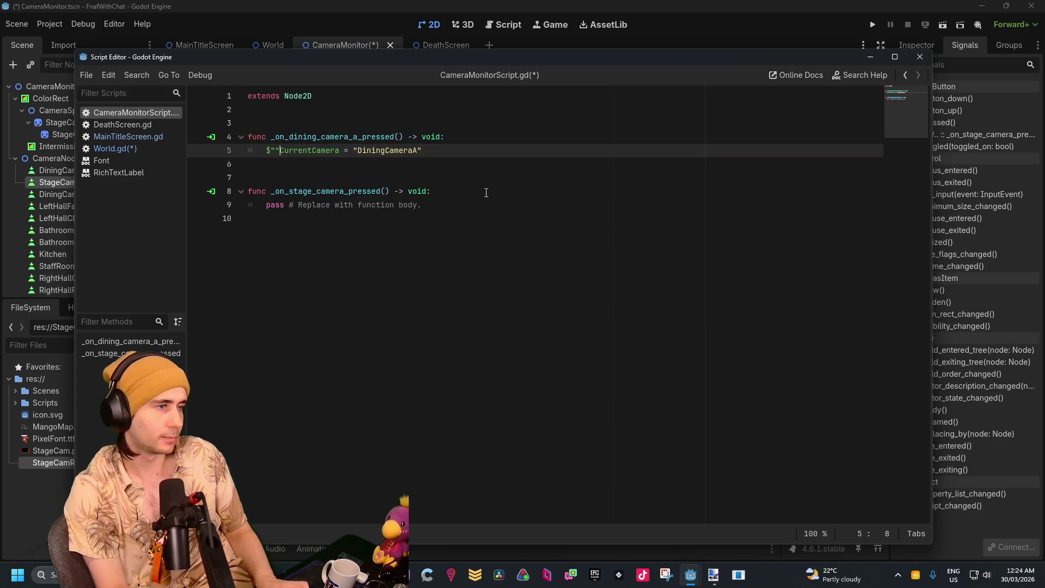
type(".")
key("Right")
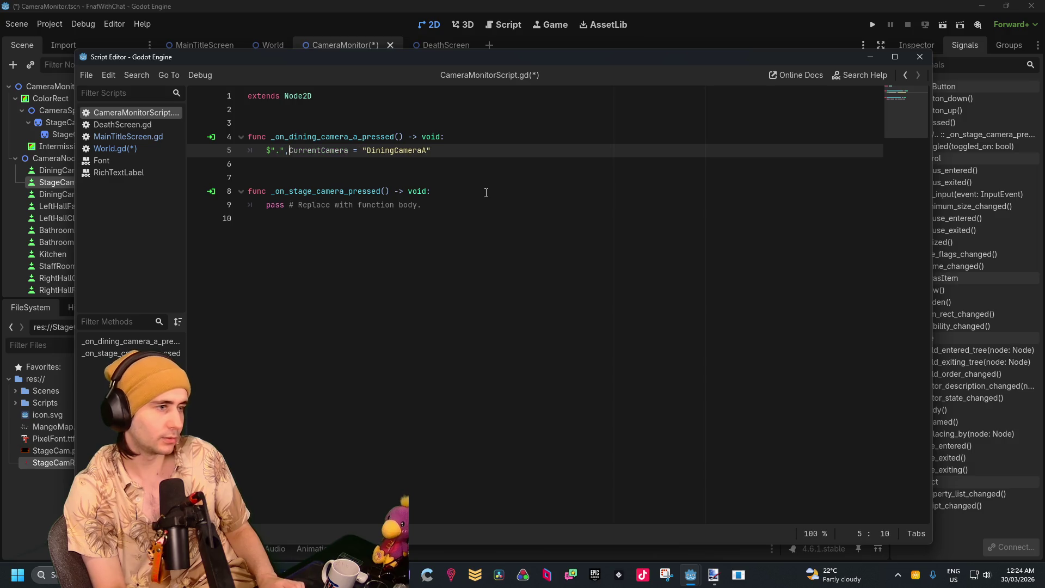
type(".")
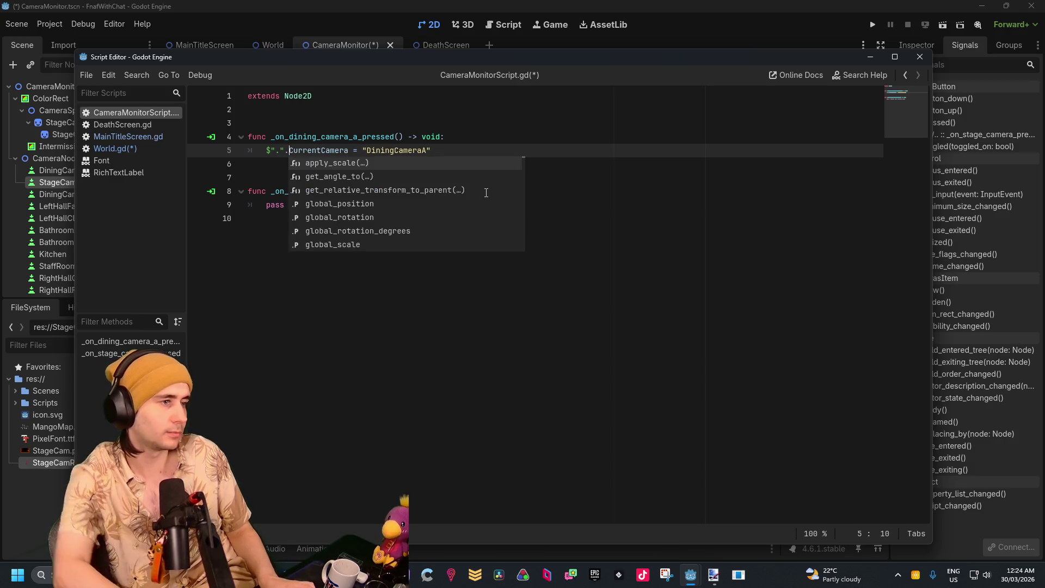
left_click(564, 231)
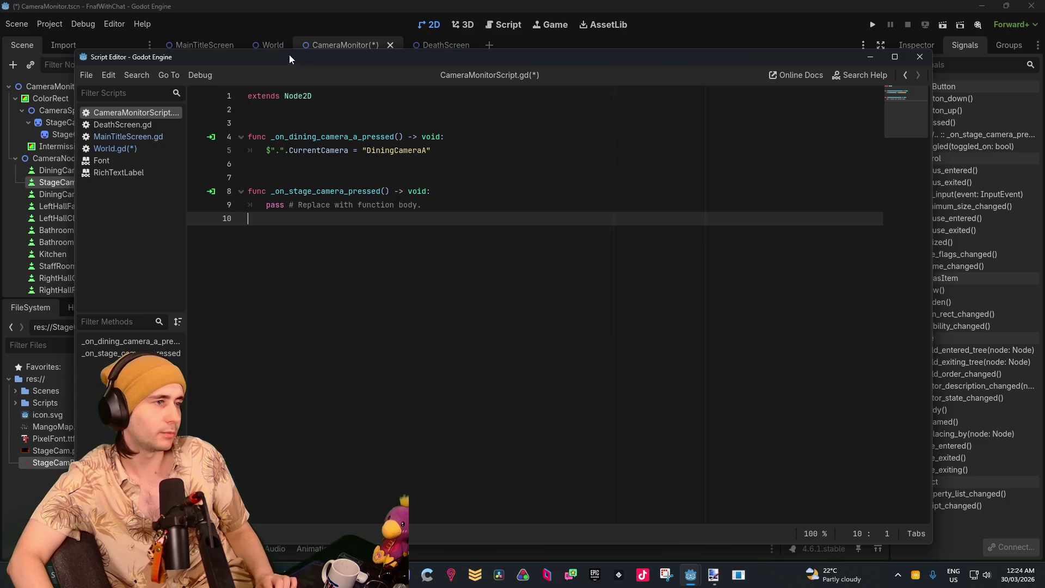
Show the World scene and place the floating CameraMonitorScript.gd editor over the scene view, on line 6
left_click(264, 44)
mouse_move(697, 583)
left_click(733, 522)
mouse_move(365, 58)
left_mouse_down()
mouse_move(619, 70)
mouse_move(542, 66)
left_mouse_up()
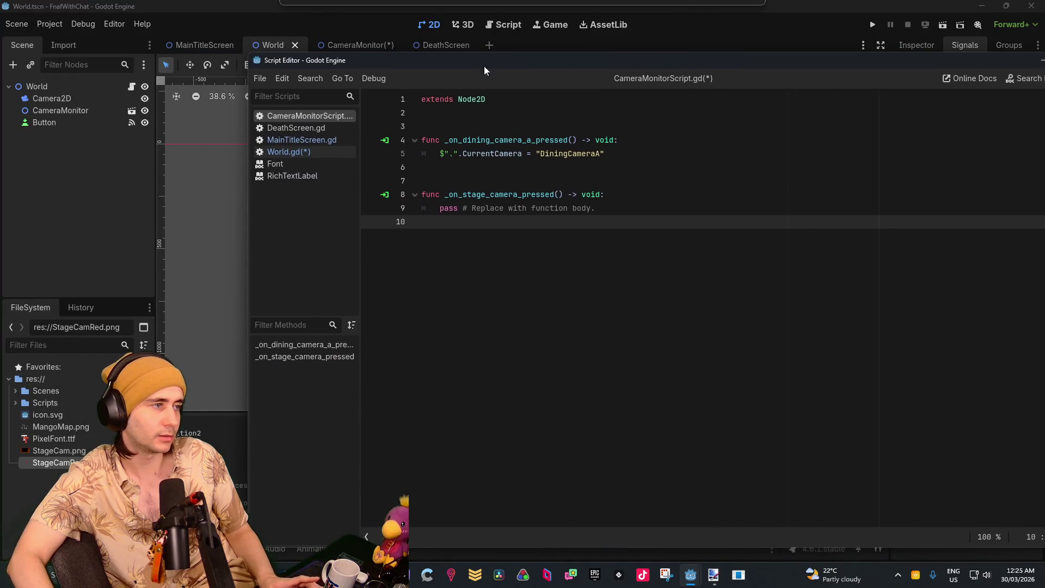
mouse_move(38, 87)
left_mouse_down()
mouse_move(189, 116)
mouse_move(722, 541)
left_mouse_up()
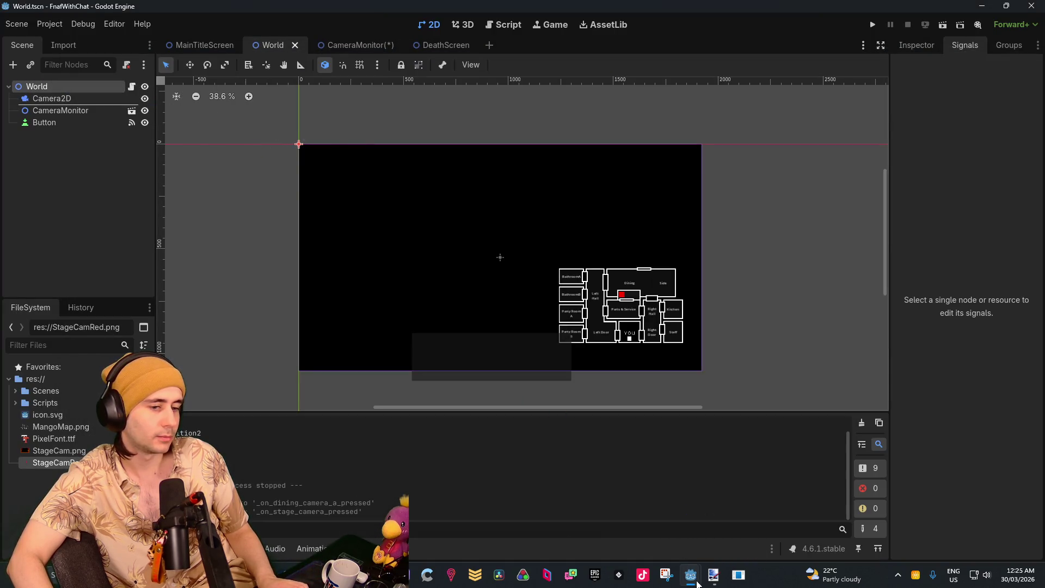
mouse_move(694, 583)
left_mouse_down()
mouse_move(120, 114)
mouse_move(62, 93)
left_mouse_up()
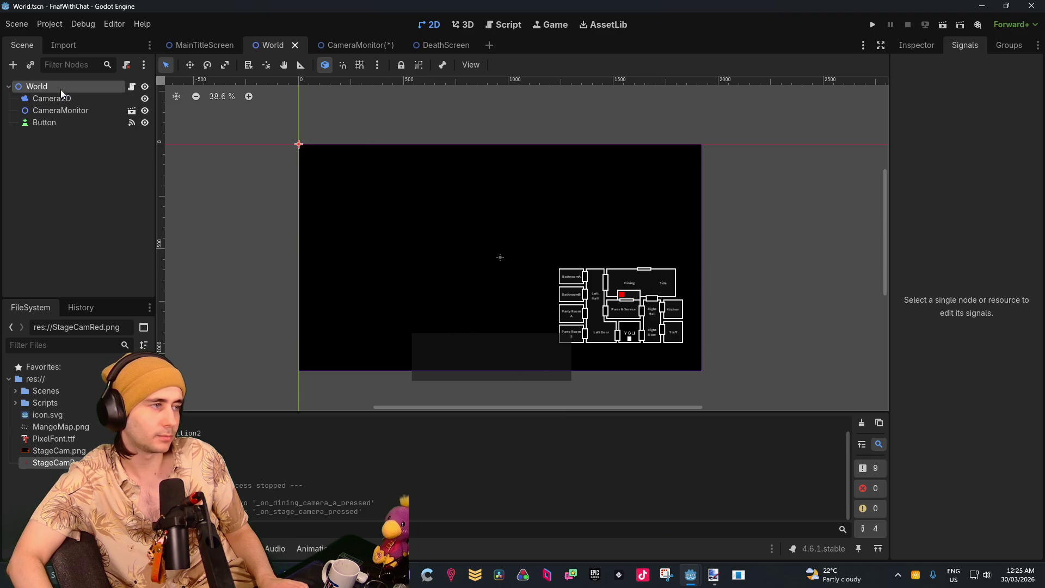
mouse_move(689, 573)
left_click(733, 515)
mouse_move(501, 59)
left_mouse_down()
mouse_move(1043, 33)
mouse_move(1009, 64)
left_mouse_up()
left_click(67, 87)
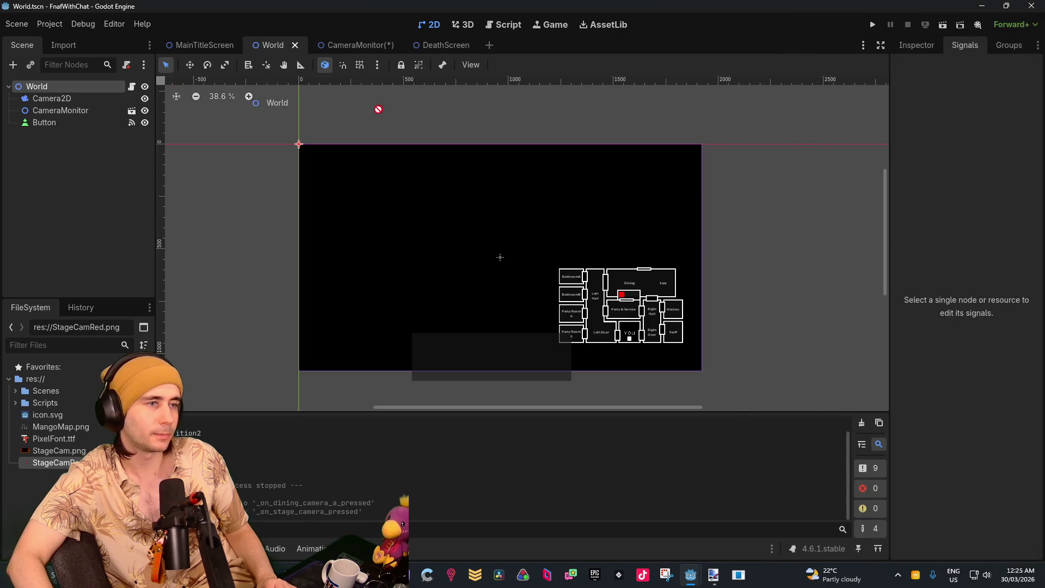
key("alt+Tab")
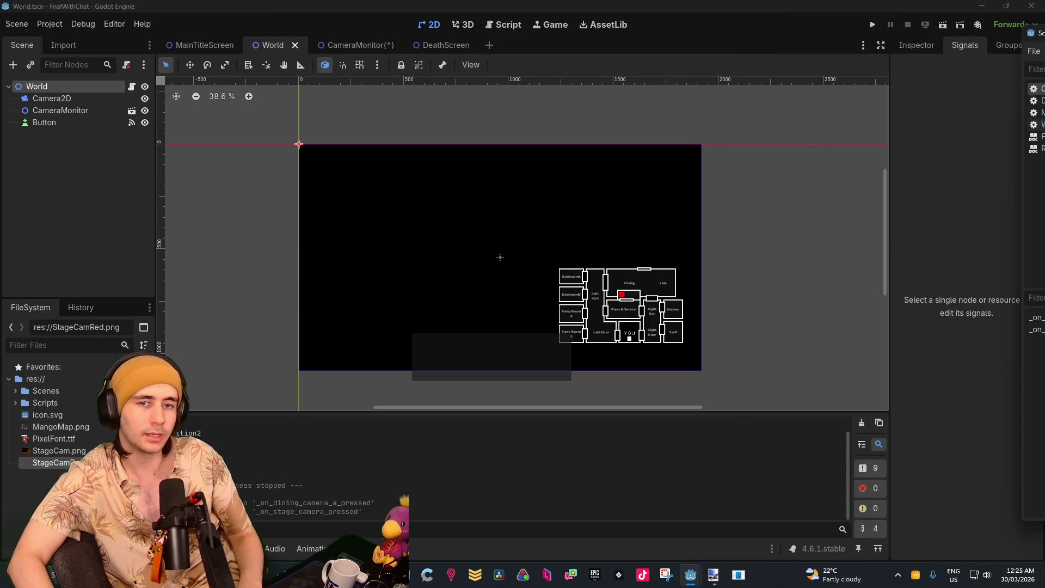
mouse_move(1037, 33)
left_mouse_down()
mouse_move(537, 82)
mouse_move(526, 63)
left_mouse_up()
left_click(388, 159)
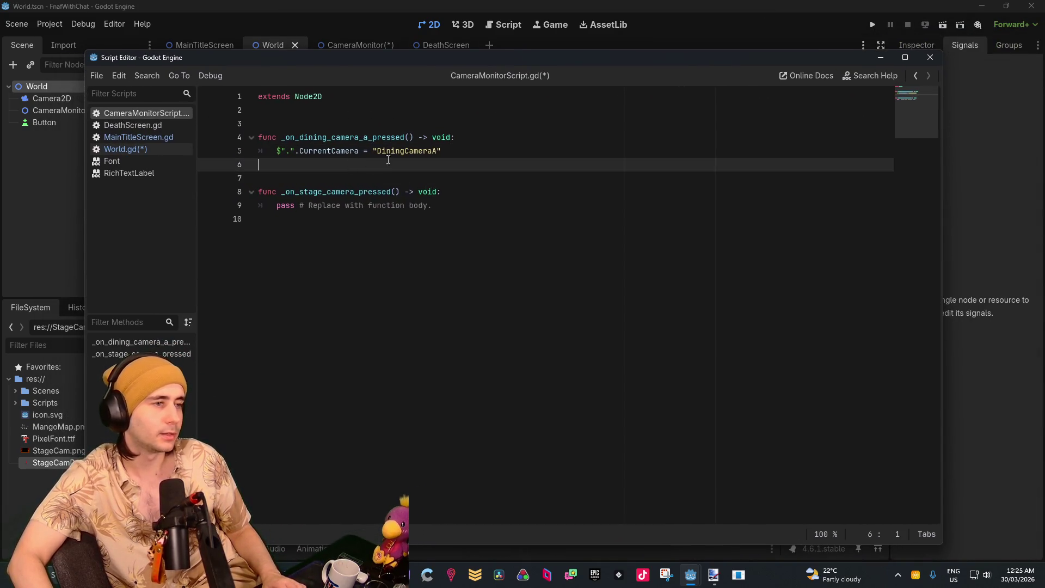
Copy line 5 over the stage handler's pass line and change its value to "Stage"
left_click_drag(442, 150, 277, 152)
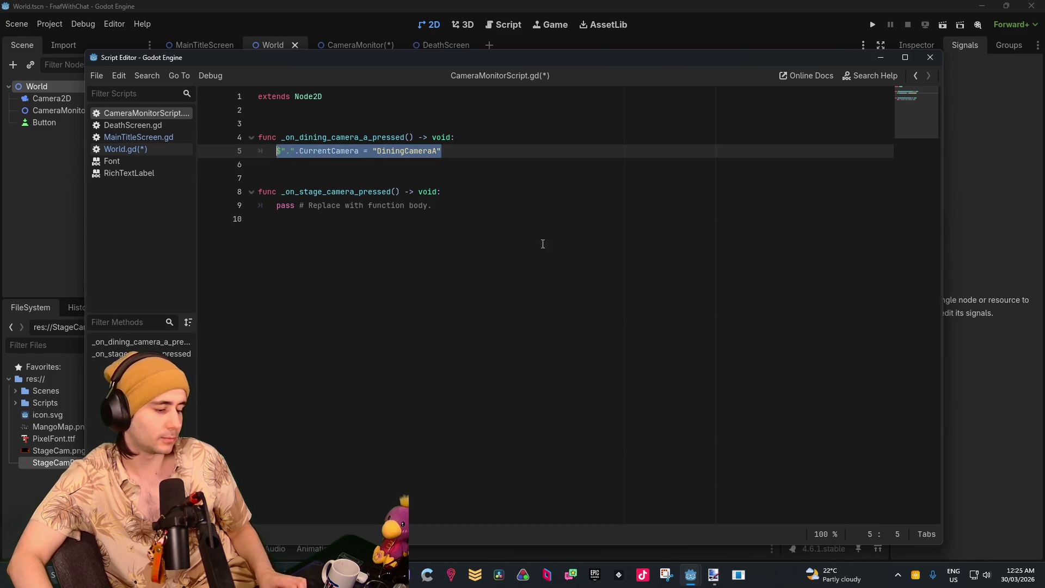
key("ctrl+c")
left_click_drag(432, 205, 275, 206)
key("ctrl+v")
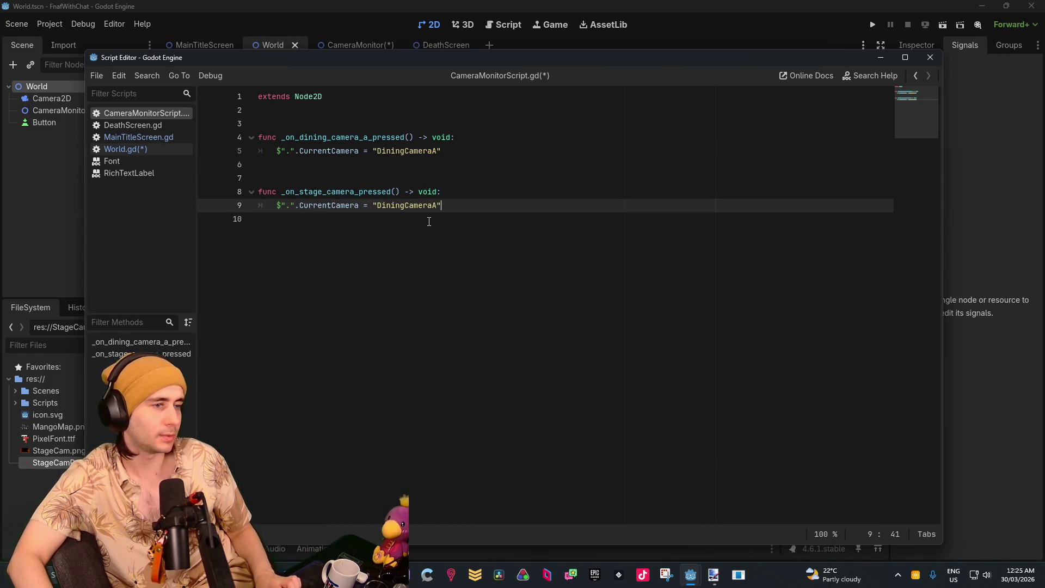
left_click_drag(440, 207, 377, 206)
type("Sta")
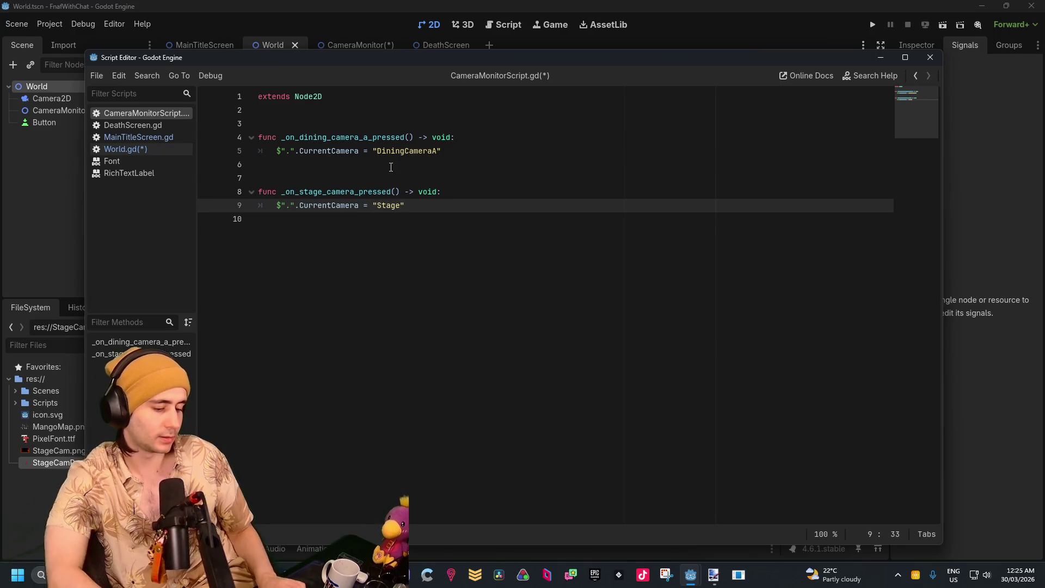
type("age")
Add $".".CameraCheck() calls to both handlers and launch a test run
key("Return")
type("\\")
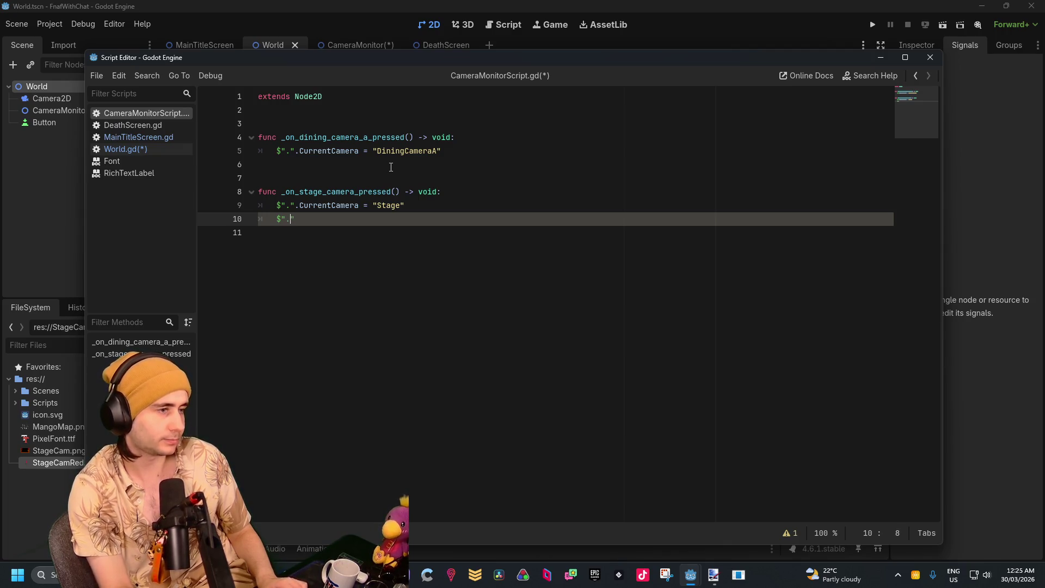
type("Ca")
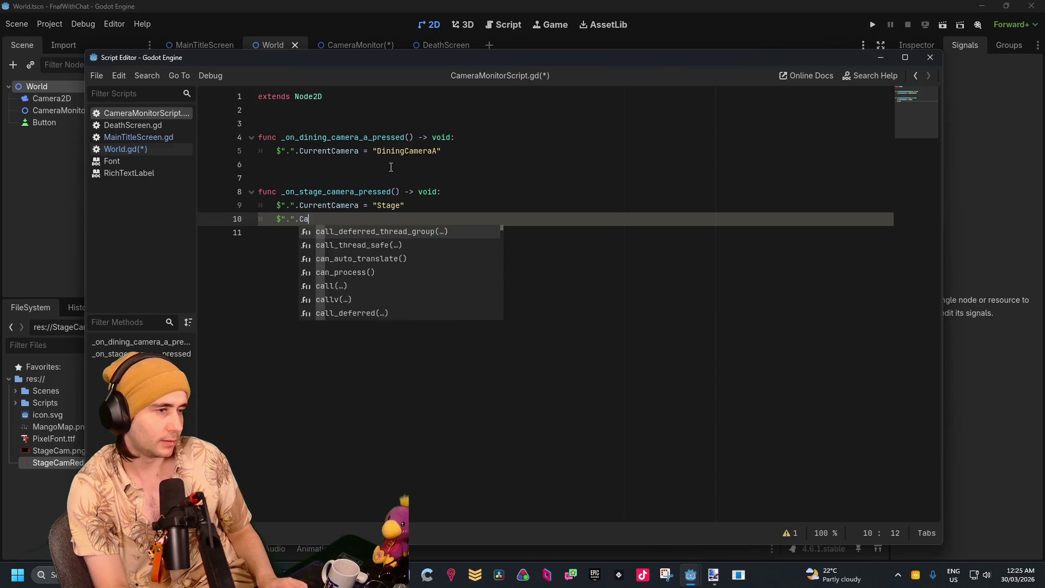
type("meraCheck(")
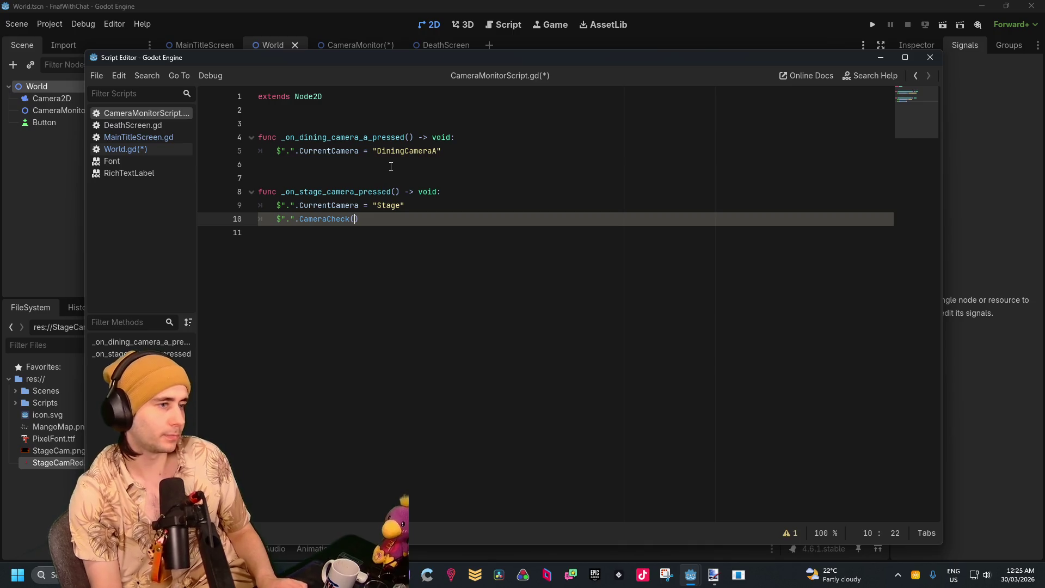
left_click(384, 164)
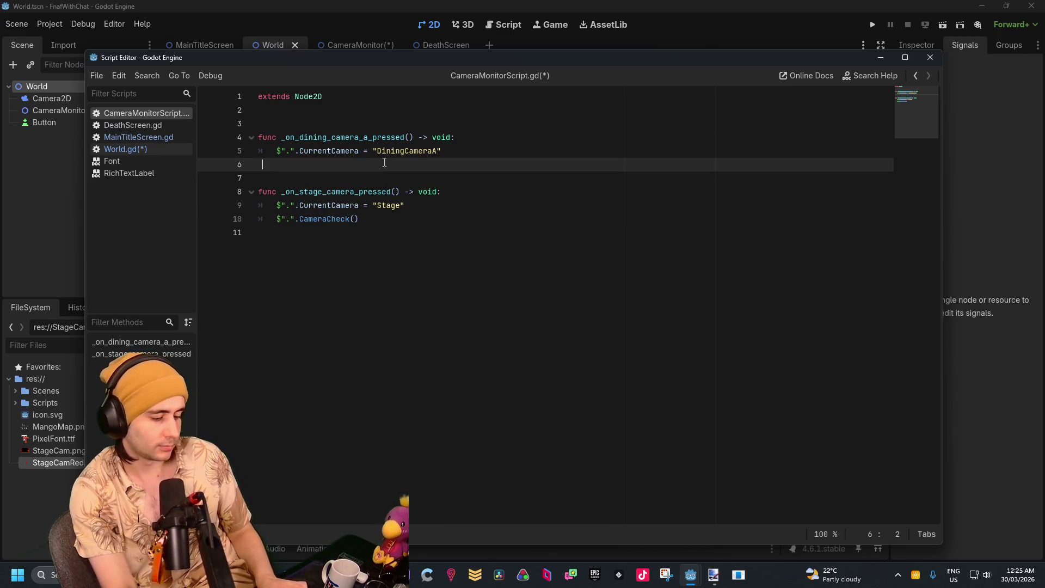
key("BackSpace")
key("BackSpace")
key("Return")
type("$")
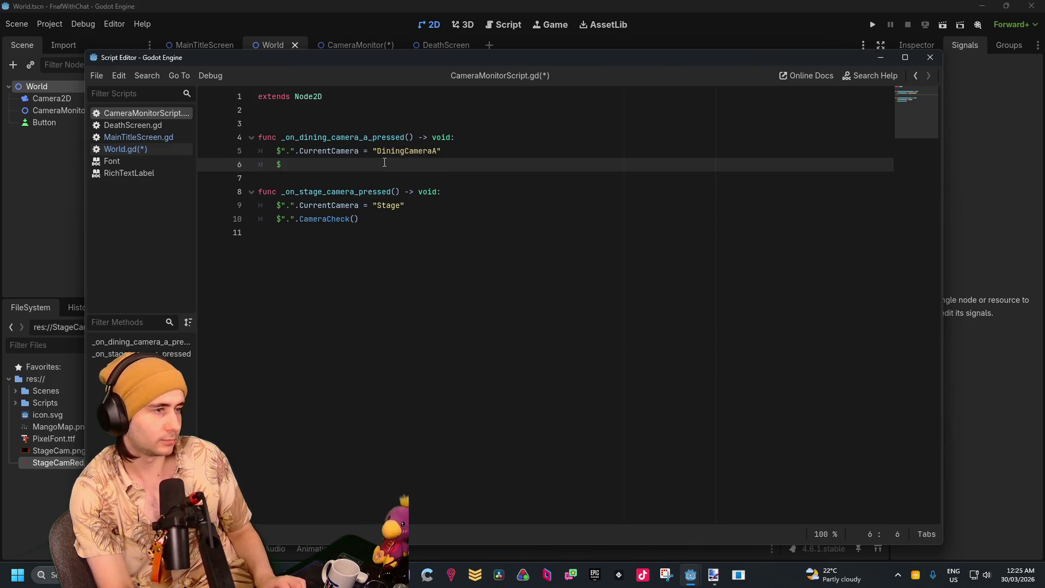
type("\".\"")
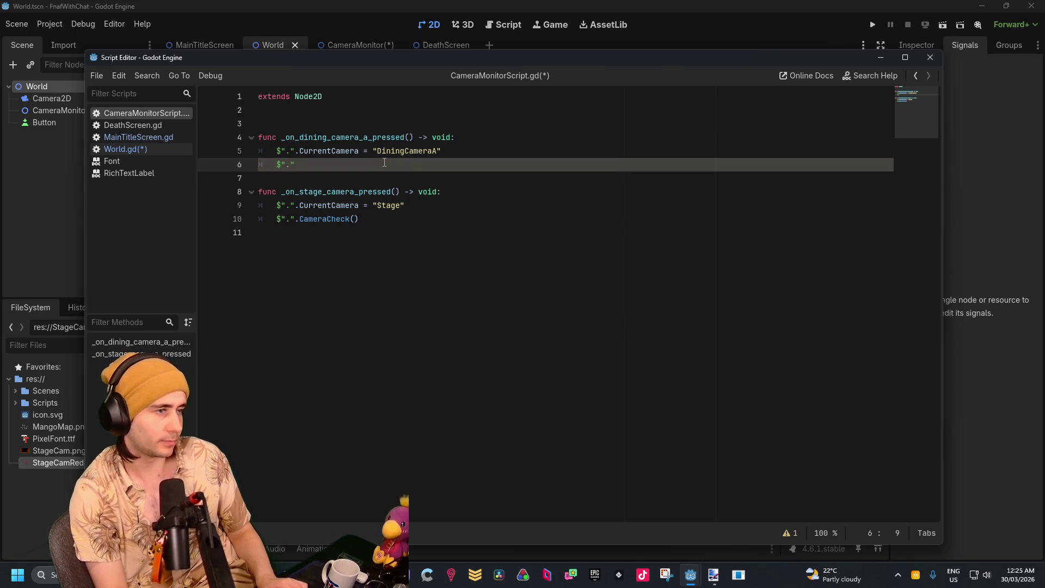
type(".CameraCheck()")
left_click(441, 299)
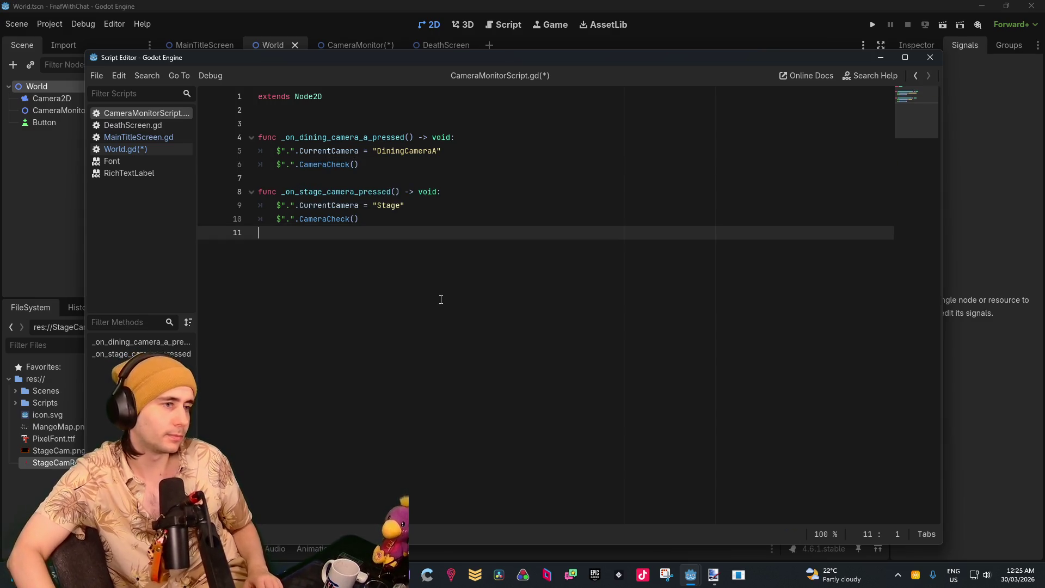
left_click(878, 25)
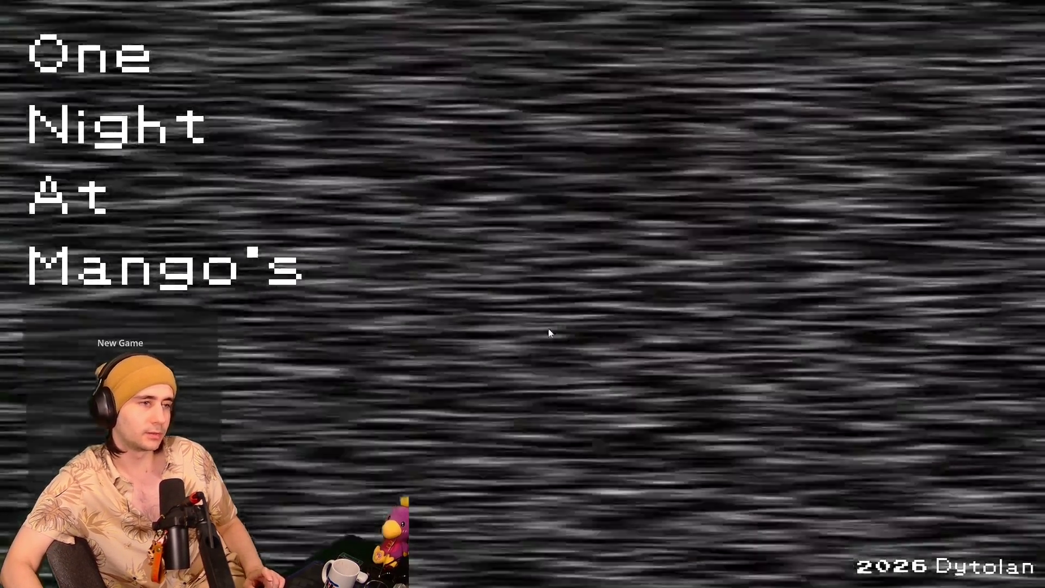
Start a New Game, view the Dining camera to hit the CurrentCamera error, then open CameraMonitor
left_click(83, 352)
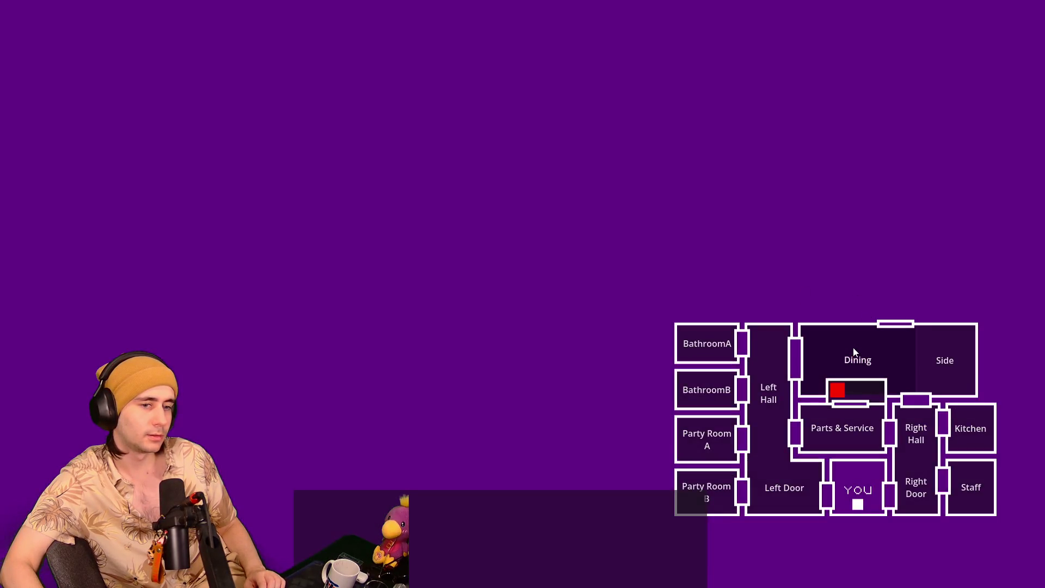
left_click(854, 348)
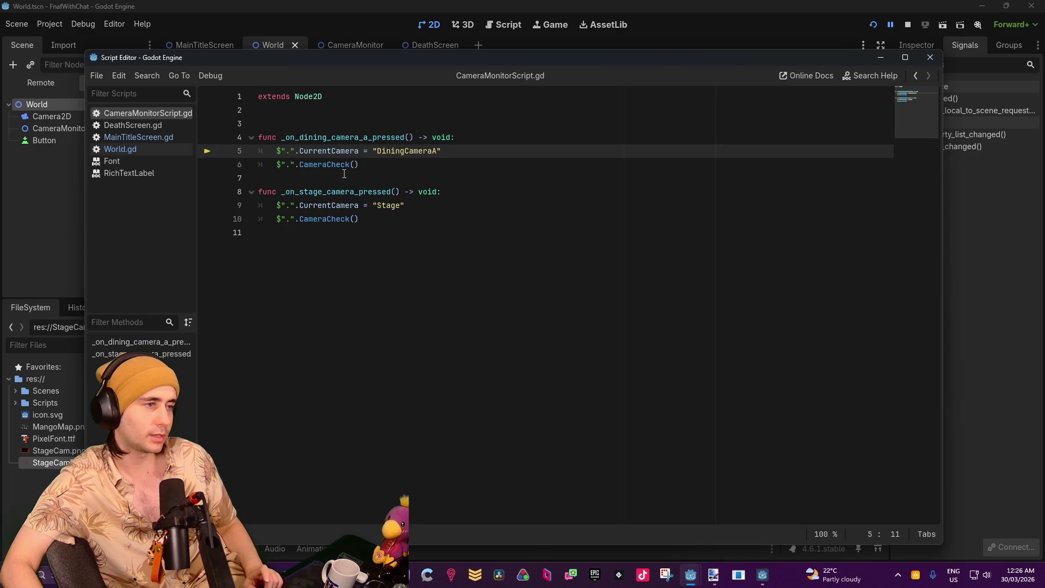
mouse_move(493, 60)
left_mouse_down()
mouse_move(839, 100)
mouse_move(972, 152)
mouse_move(1043, 152)
mouse_move(899, 132)
mouse_move(218, 133)
mouse_move(2, 58)
mouse_move(9, 41)
mouse_move(476, 66)
left_mouse_up()
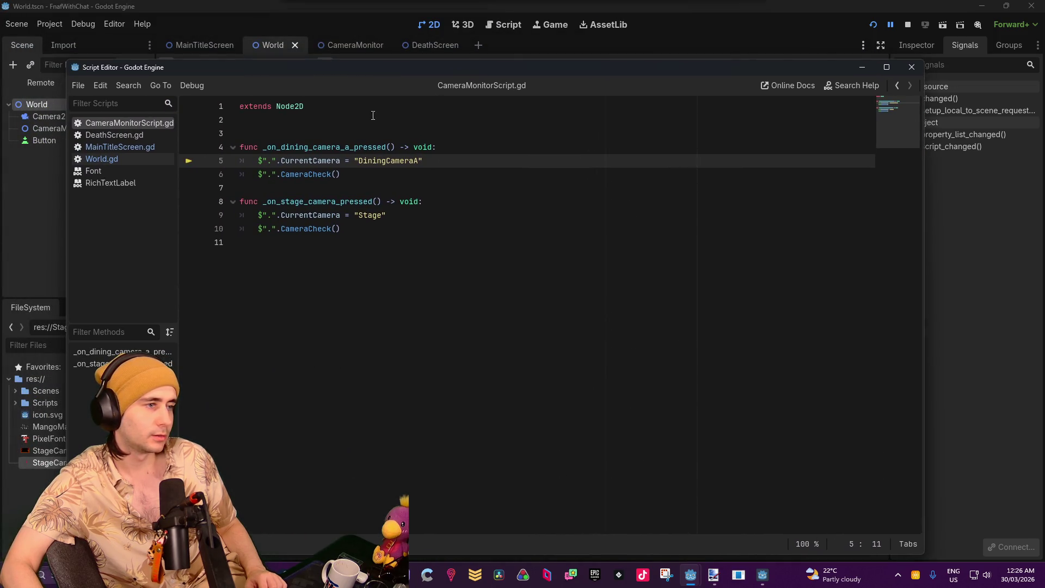
mouse_move(384, 70)
left_mouse_down()
mouse_move(621, 86)
mouse_move(872, 143)
mouse_move(999, 189)
mouse_move(652, 155)
mouse_move(635, 120)
mouse_move(569, 87)
left_mouse_up()
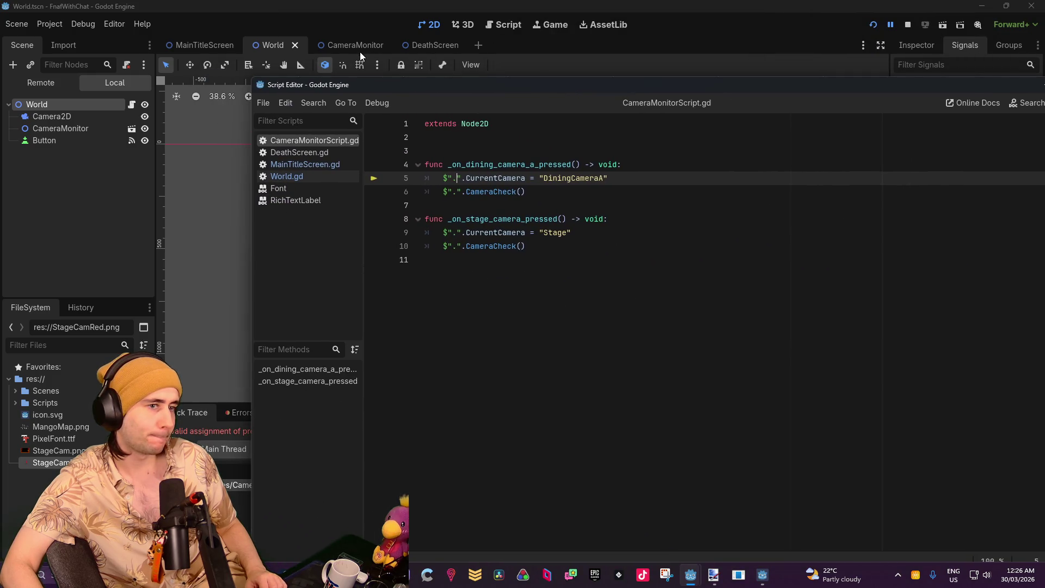
left_click(347, 45)
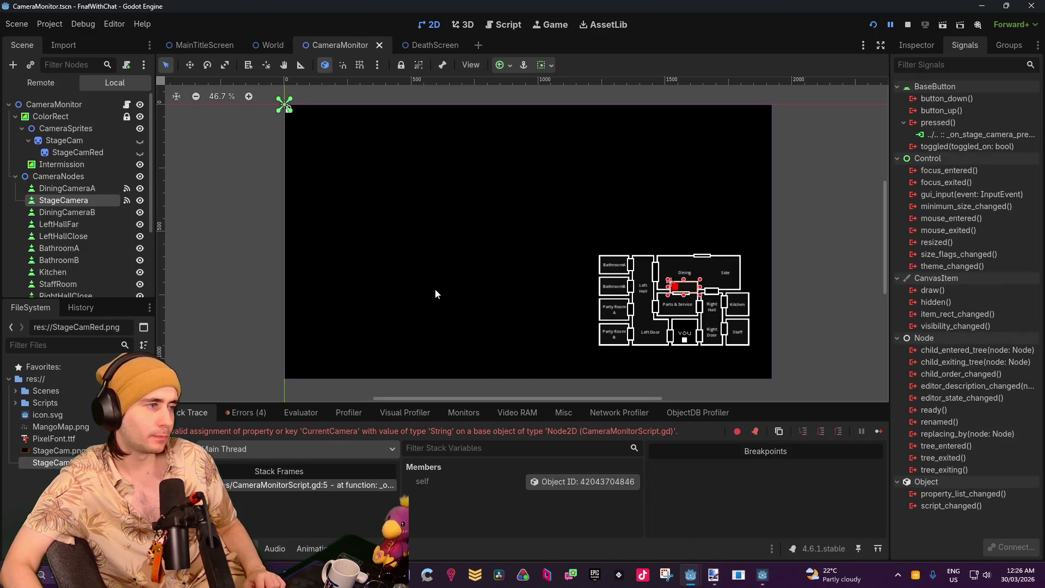
Change line 5's node path to $"./." in the dining handler and rerun the game
mouse_move(702, 580)
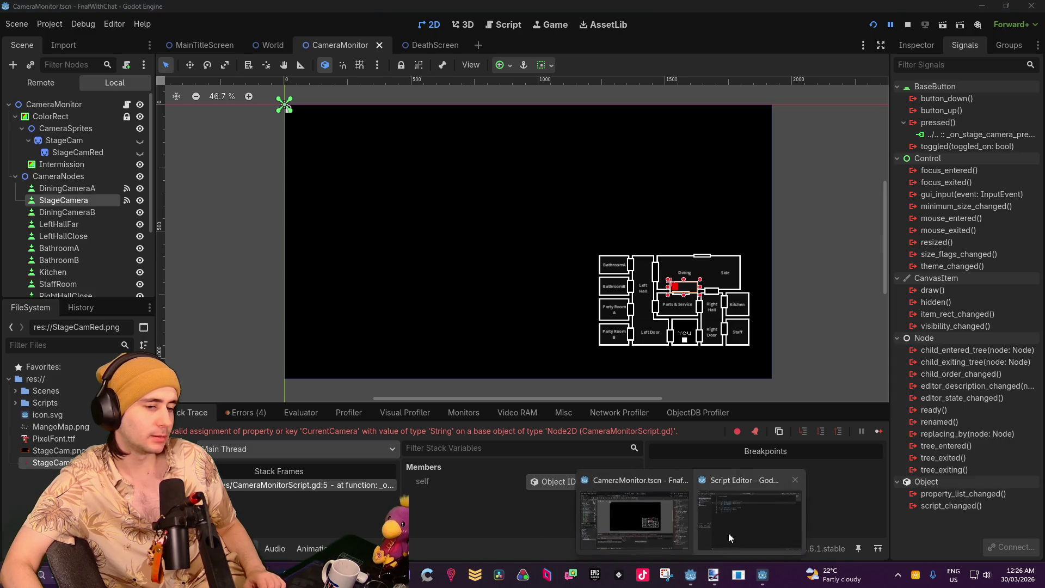
left_click(720, 538)
type("\\")
key("BackSpace")
type("/")
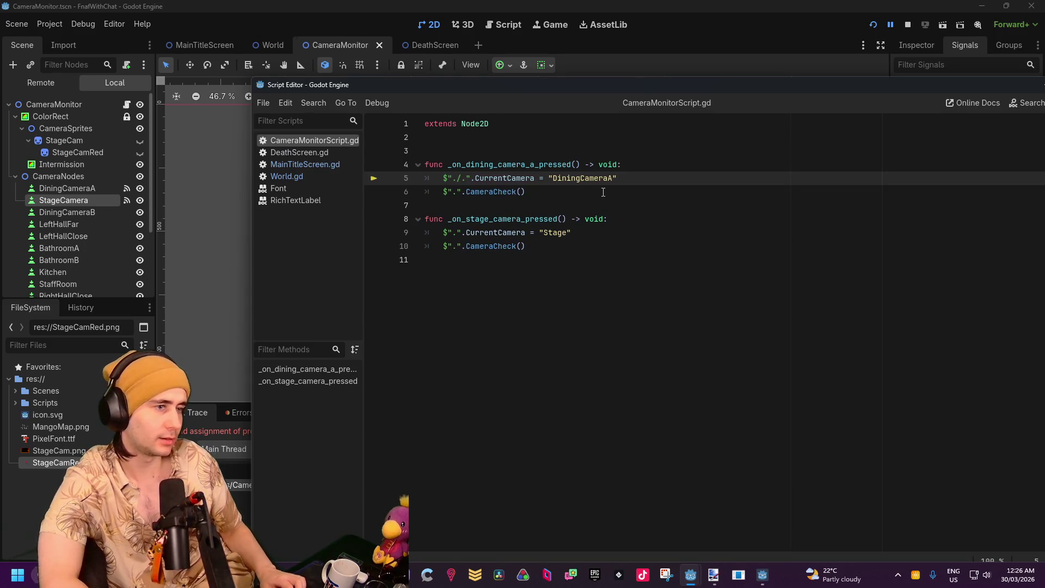
type(".")
key("Down")
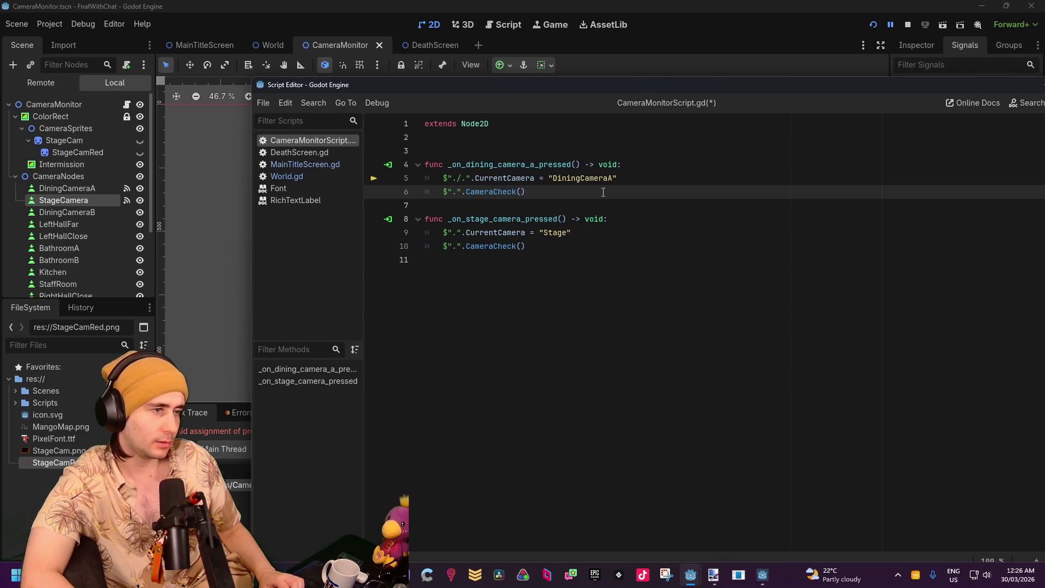
type("/.")
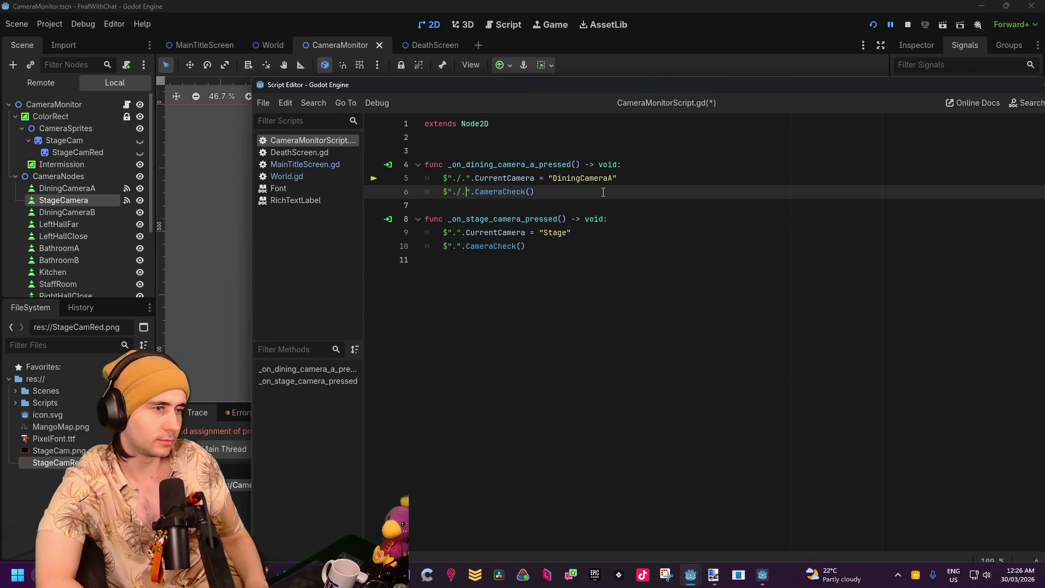
left_click(874, 24)
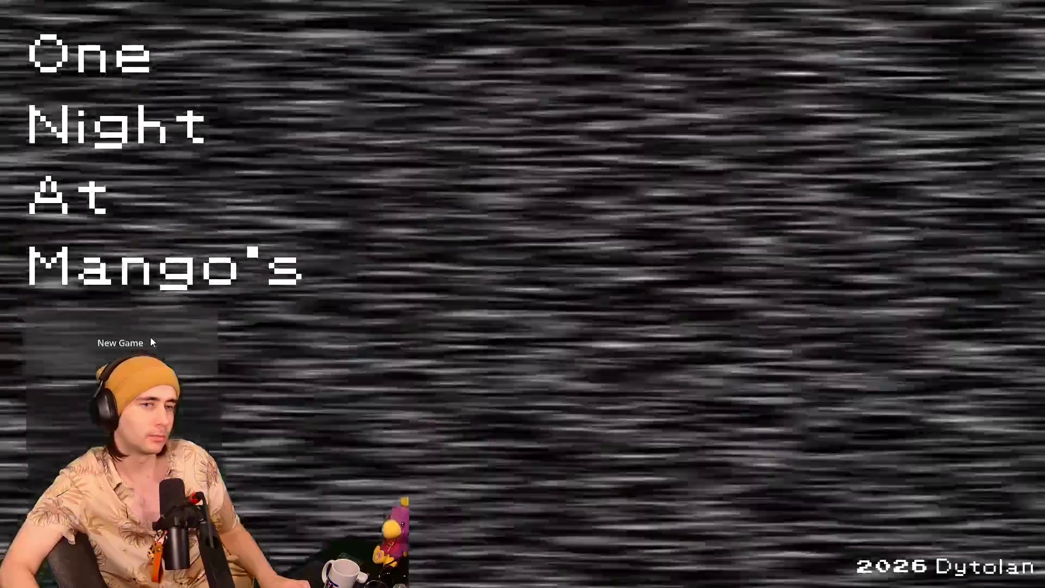
Retest via New Game and the Dining camera, inspect the same line 5 error, then reopen World
left_click(150, 340)
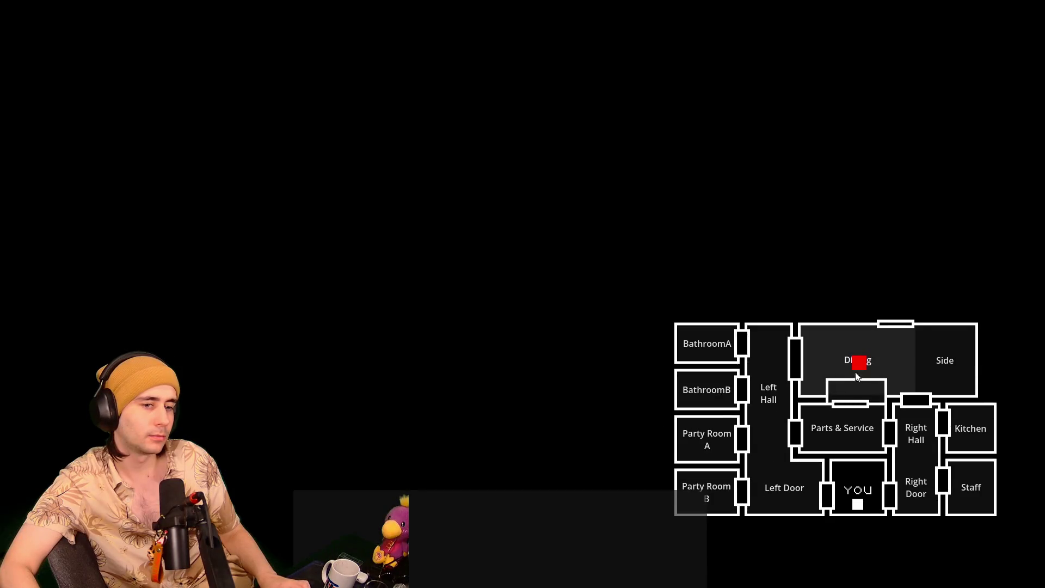
left_click(887, 363)
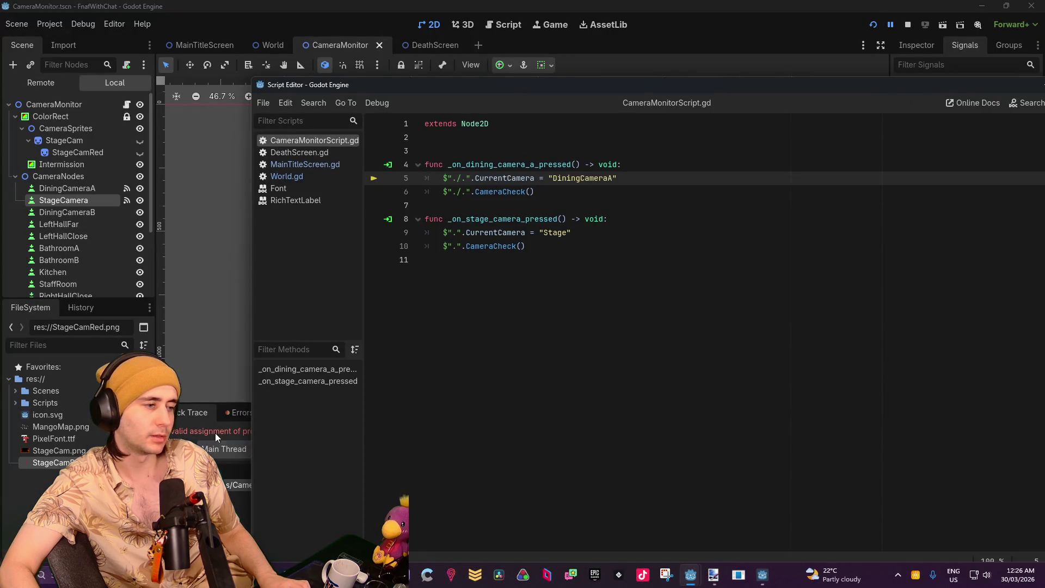
left_click(216, 436)
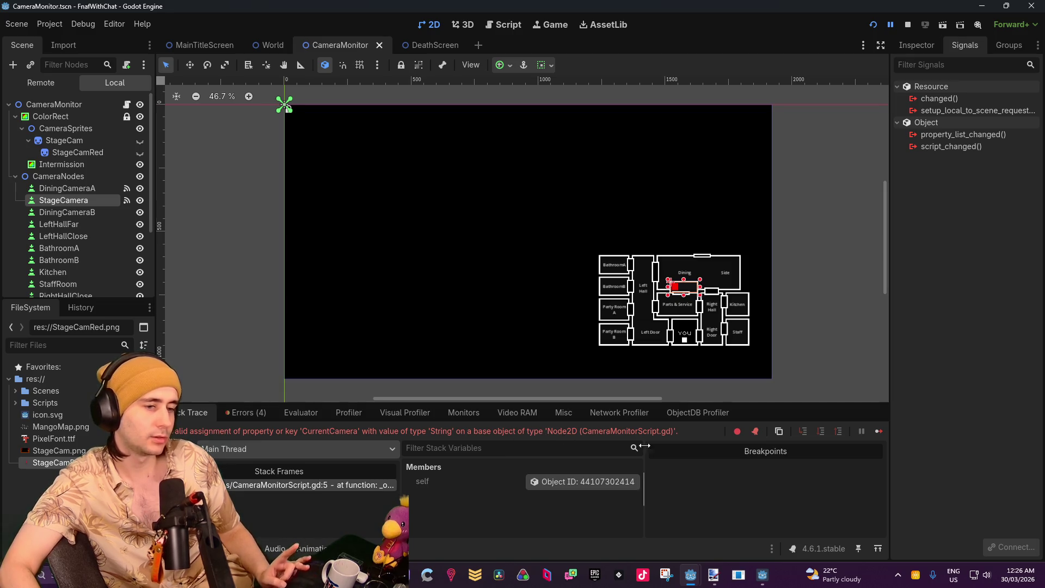
left_click(761, 576)
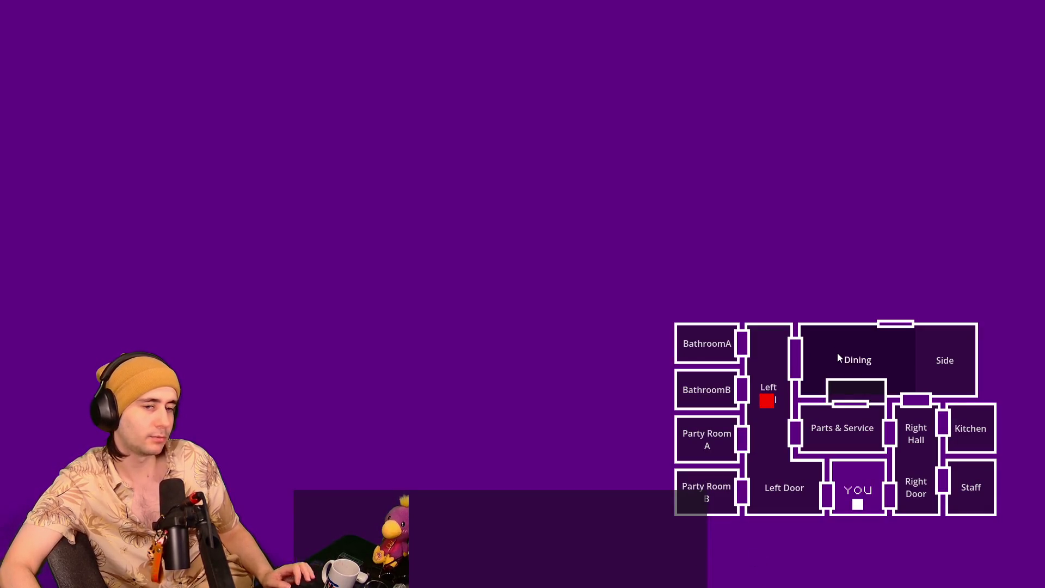
key("alt+Tab")
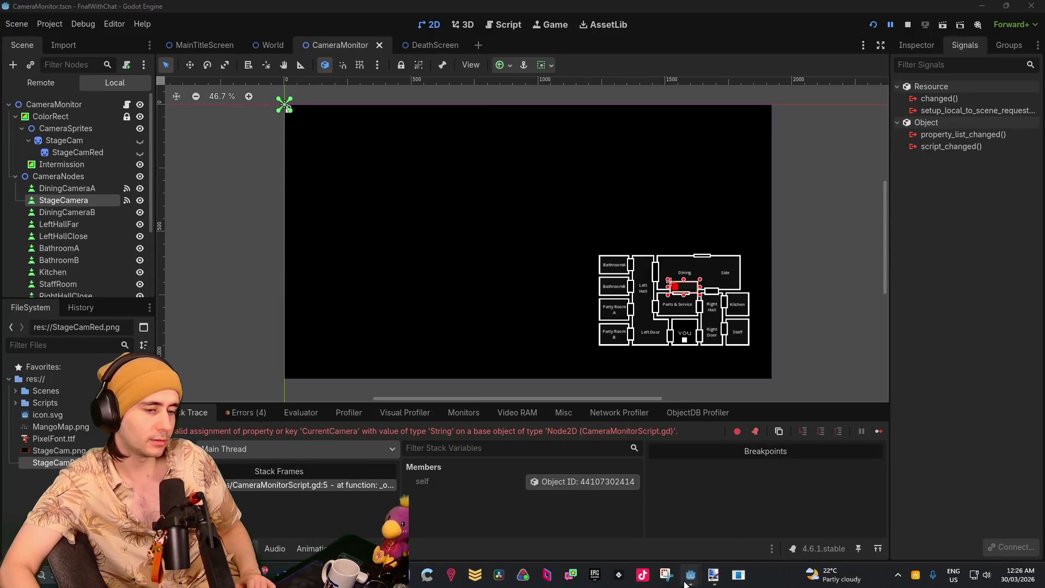
mouse_move(732, 517)
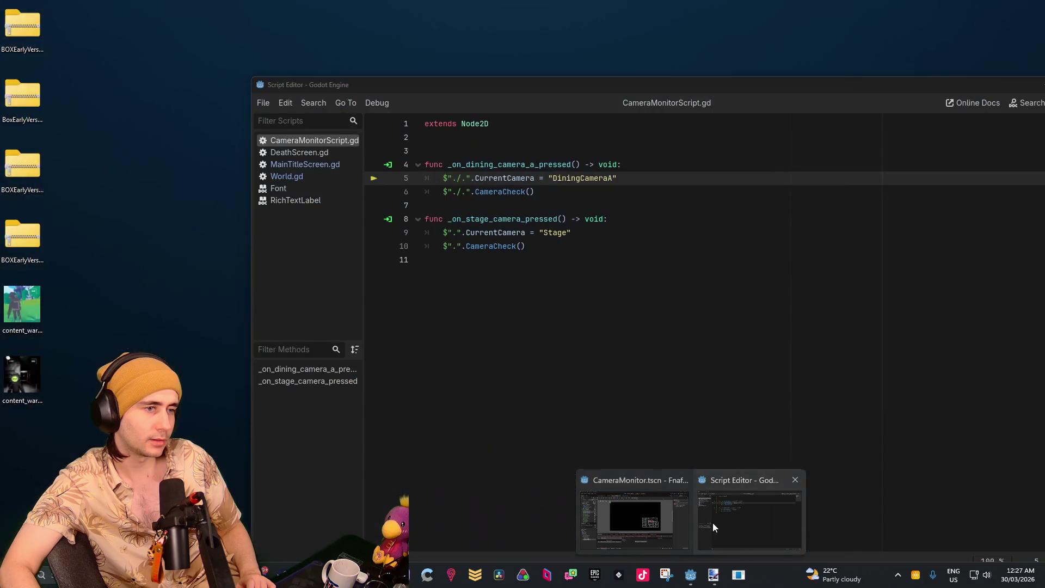
left_click(713, 522)
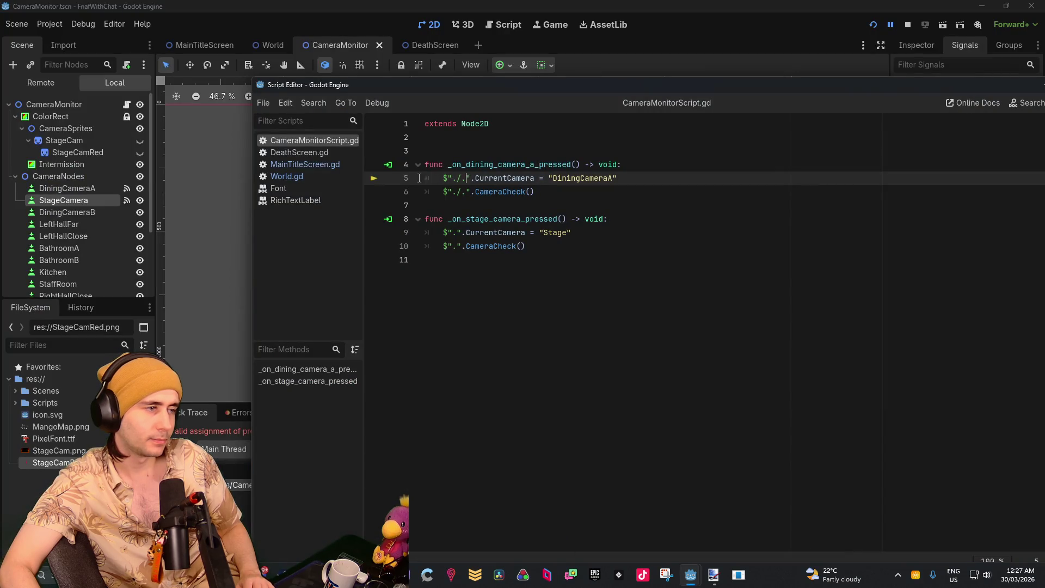
left_click(260, 42)
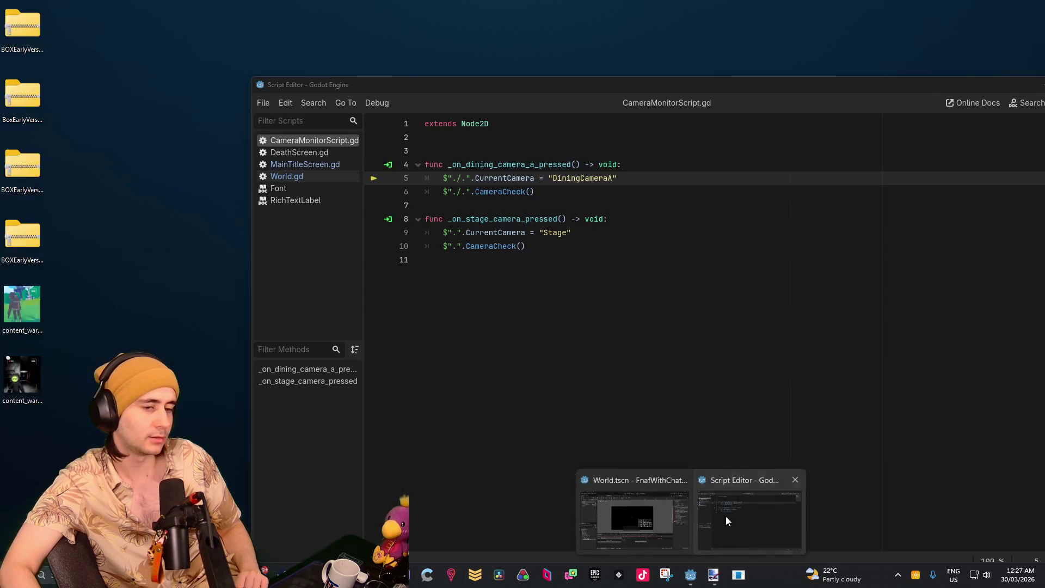
left_click(727, 517)
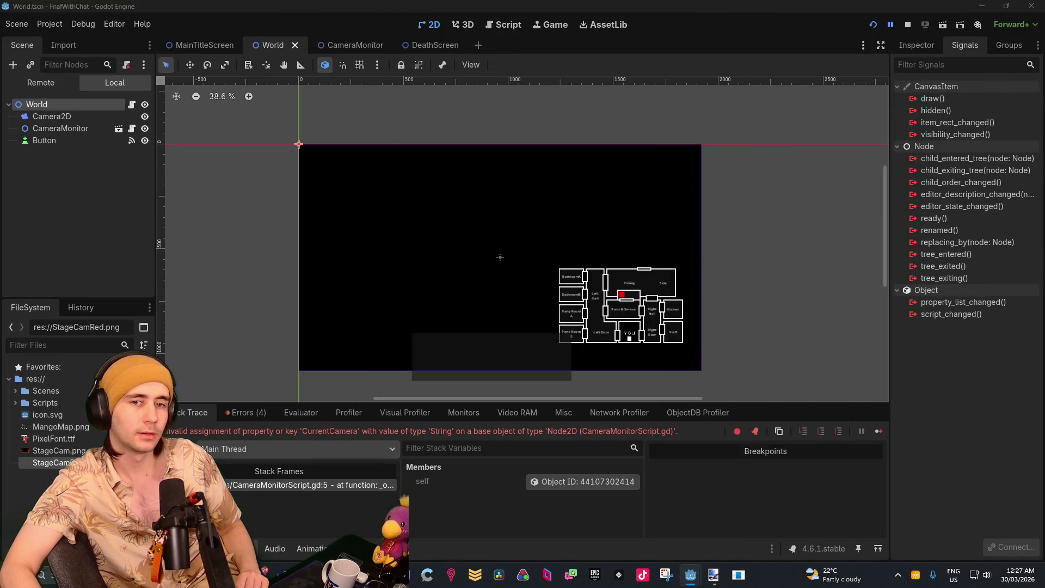
mouse_move(79, 106)
left_mouse_down()
mouse_move(403, 171)
mouse_move(848, 185)
left_mouse_up()
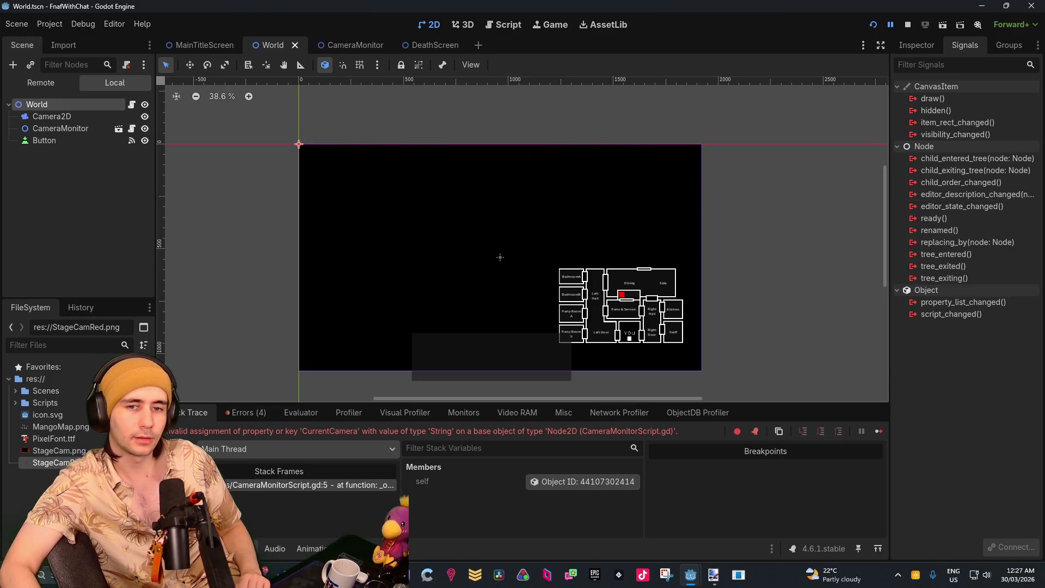
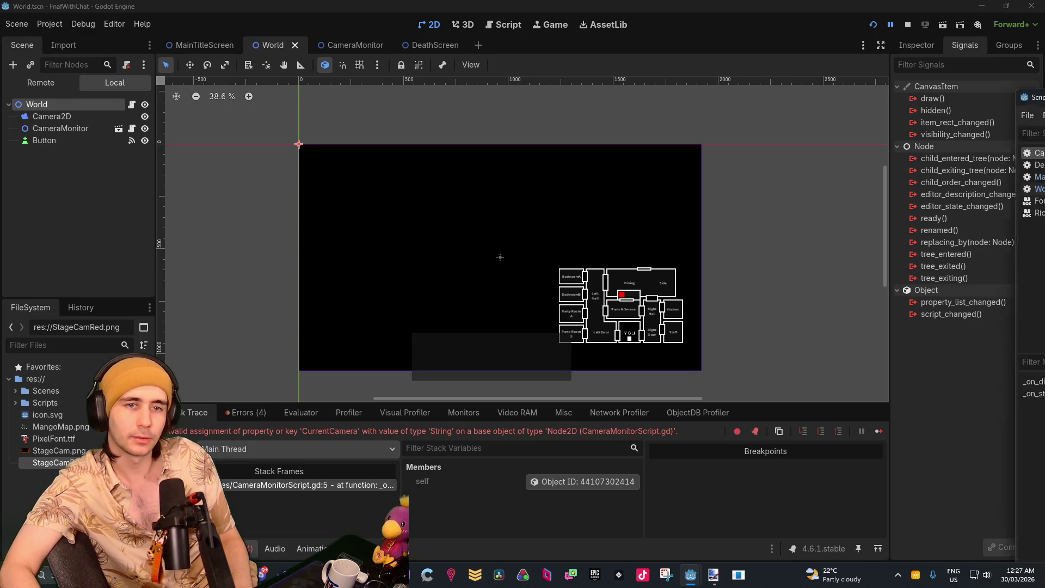
Run the game to test the cameras, then read the _iter_next error on CameraNodes at World.gd line 76
key("ctrl+F3")
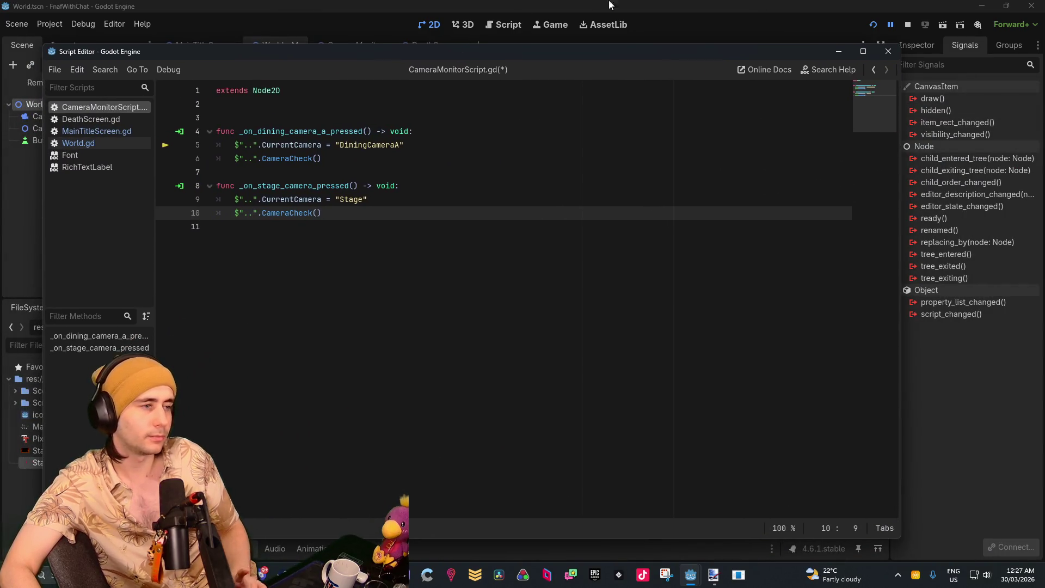
left_click(599, 5)
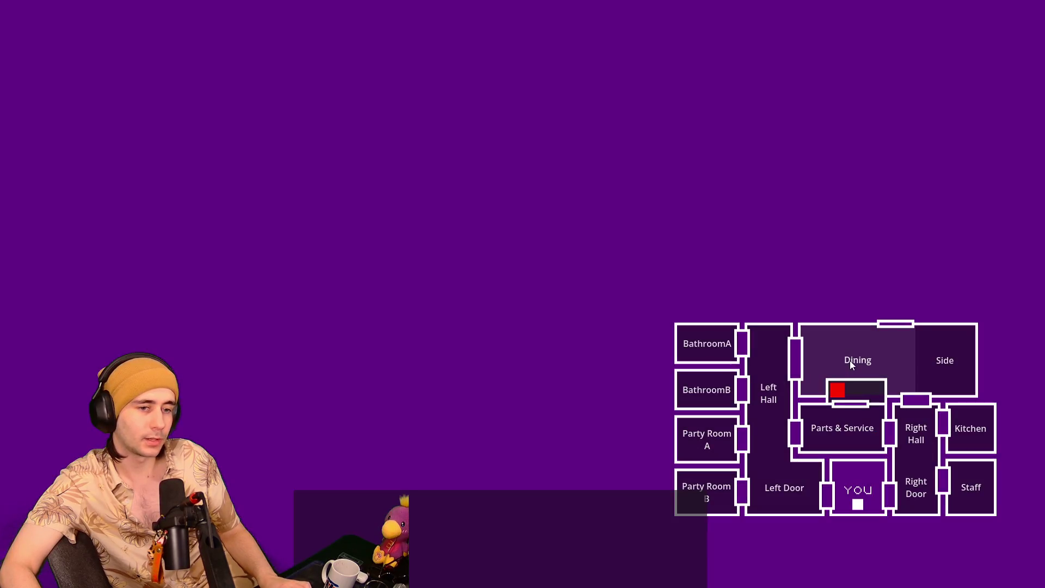
key("Escape")
scroll(572, 350, "down", 1)
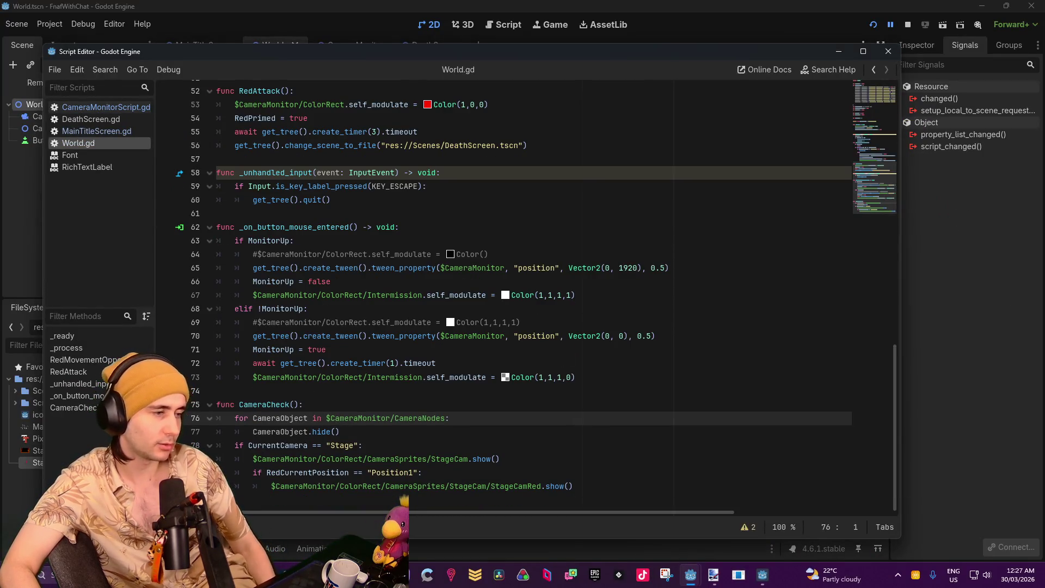
left_click(485, 13)
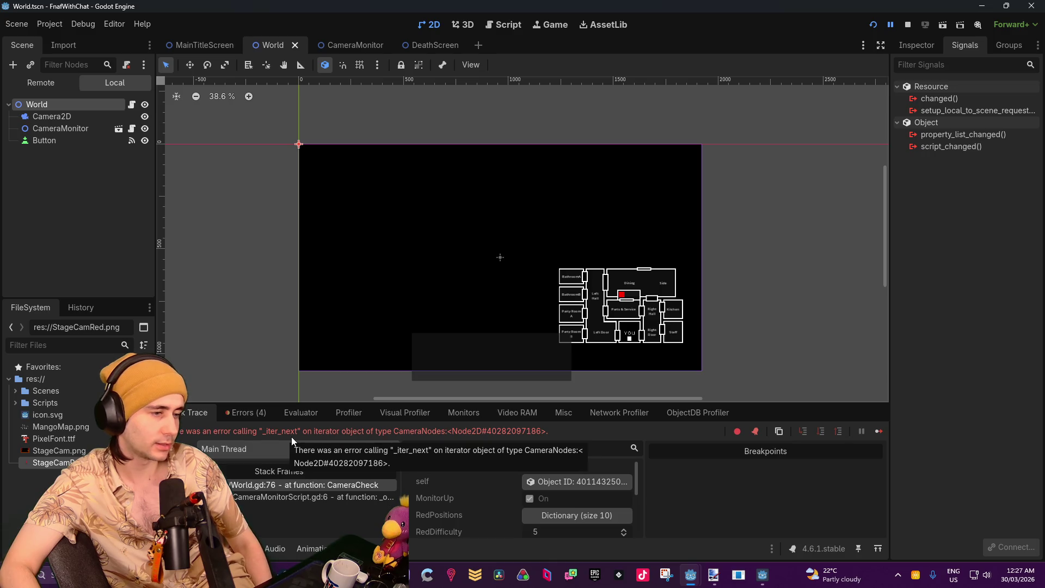
Inspect the CameraNodes node in the CameraMonitor scene, then return to World.gd
left_click(358, 47)
left_click(81, 176)
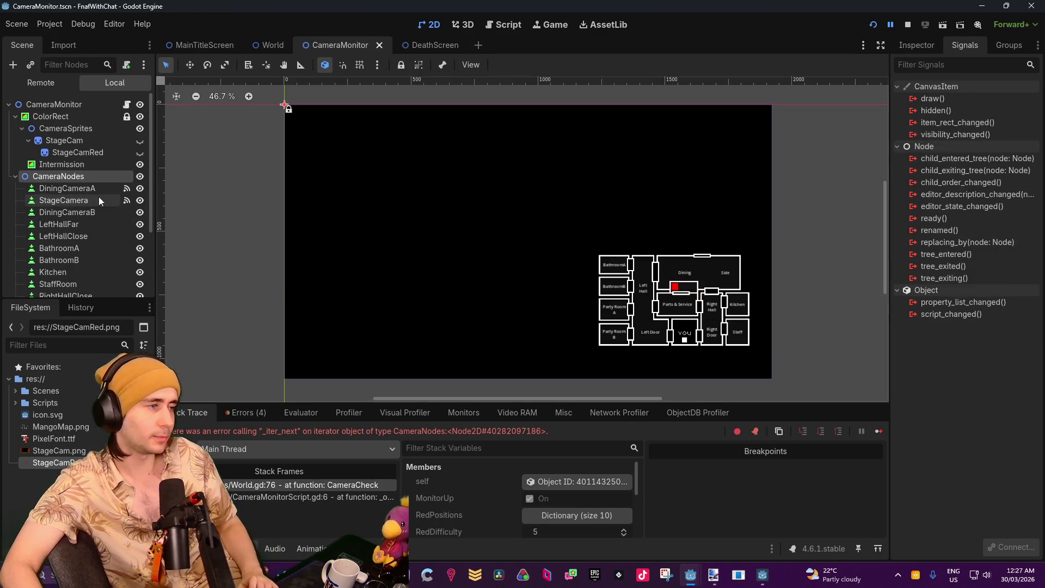
mouse_move(763, 575)
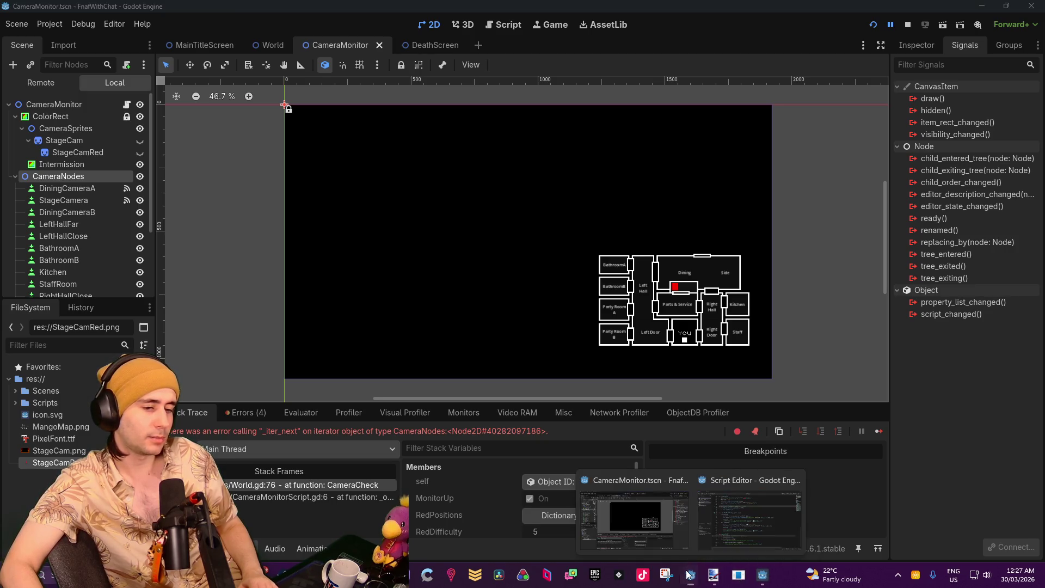
left_click(757, 515)
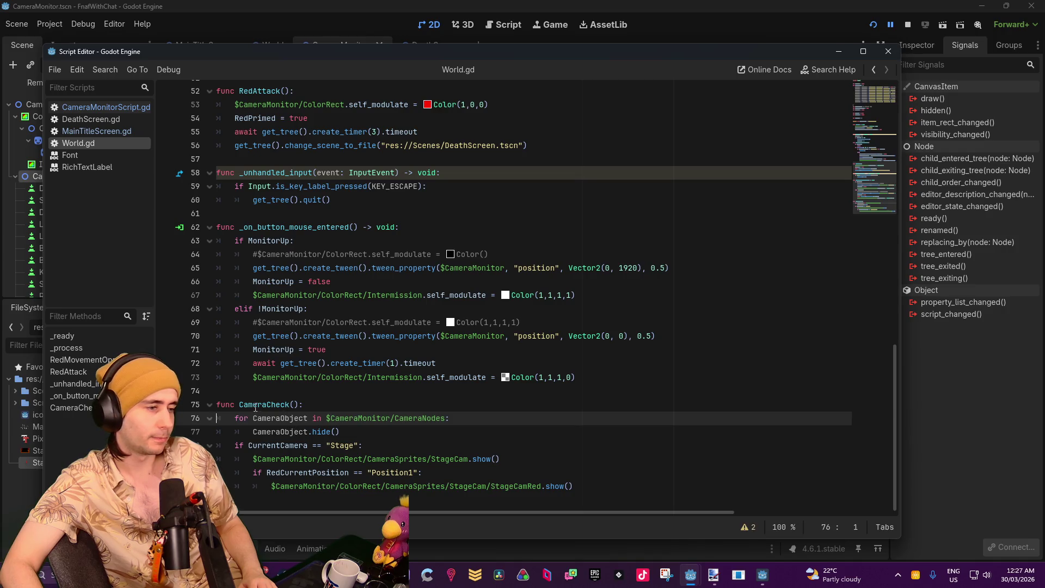
Wrap the CameraObject loop variable on line 76 in Node()
type("Node")
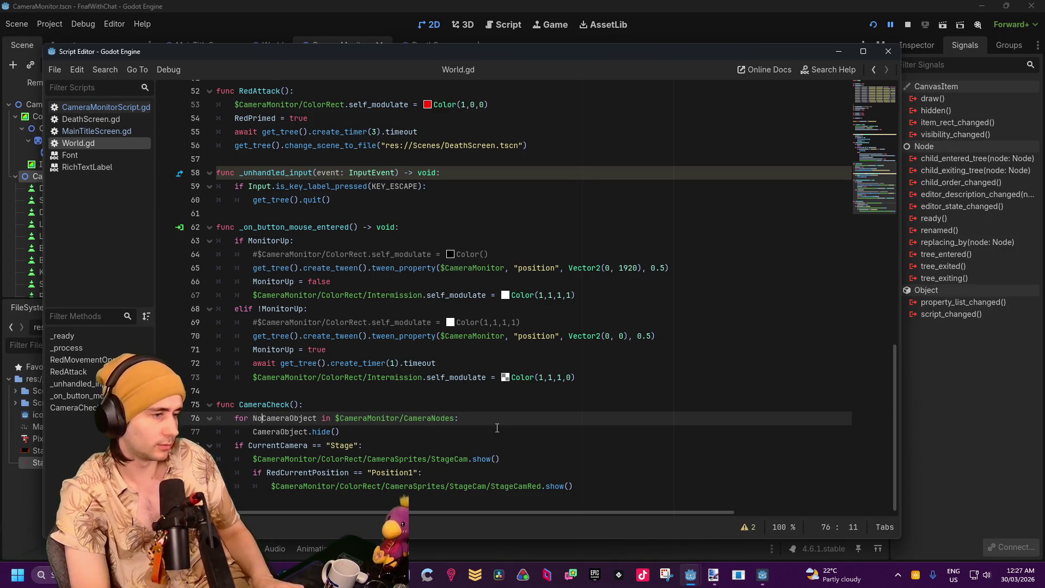
type("(")
key("Right")
key("Right")
key("Right")
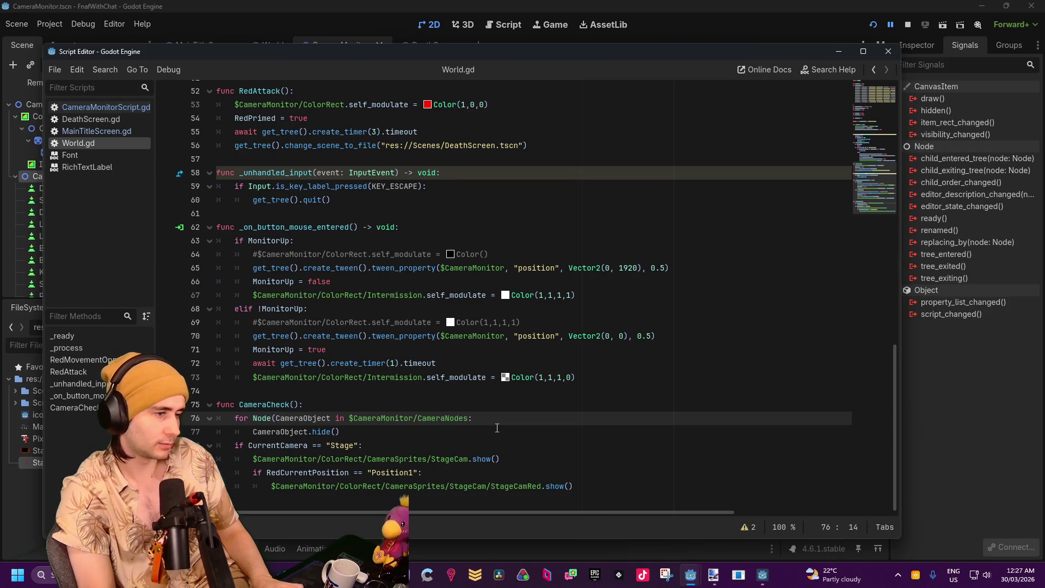
type(")")
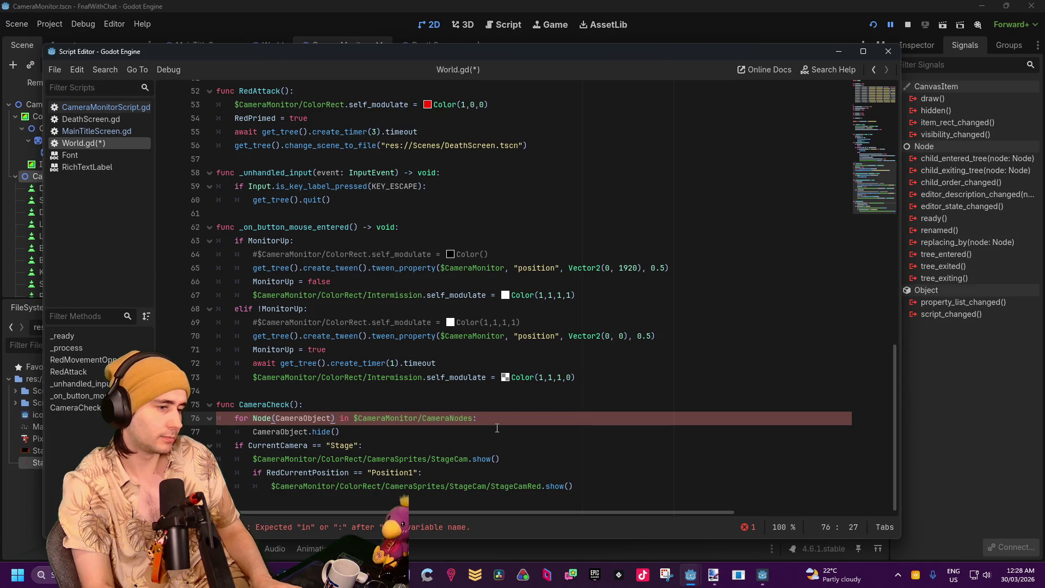
left_click(394, 405)
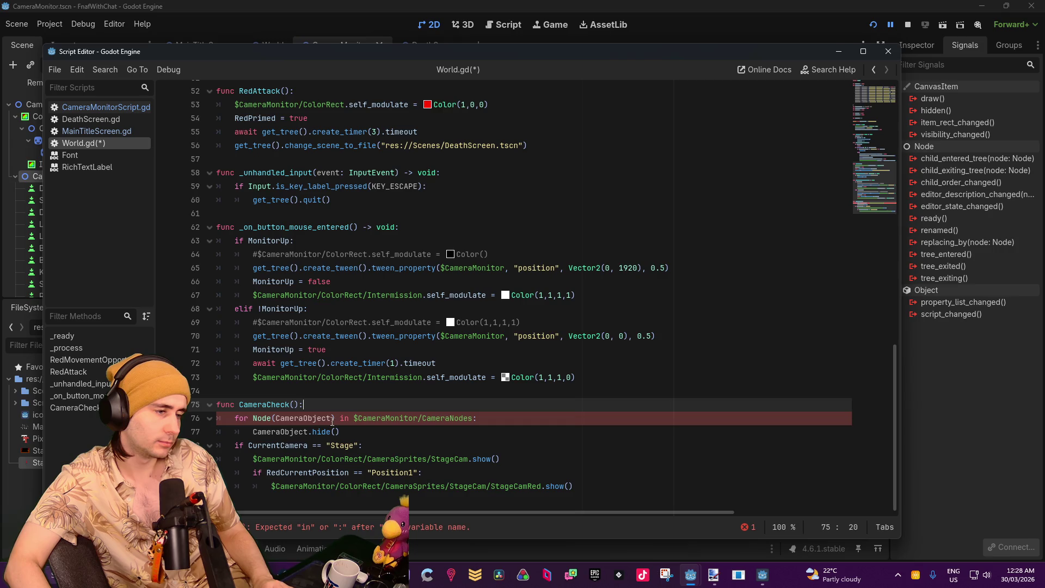
left_click(336, 421)
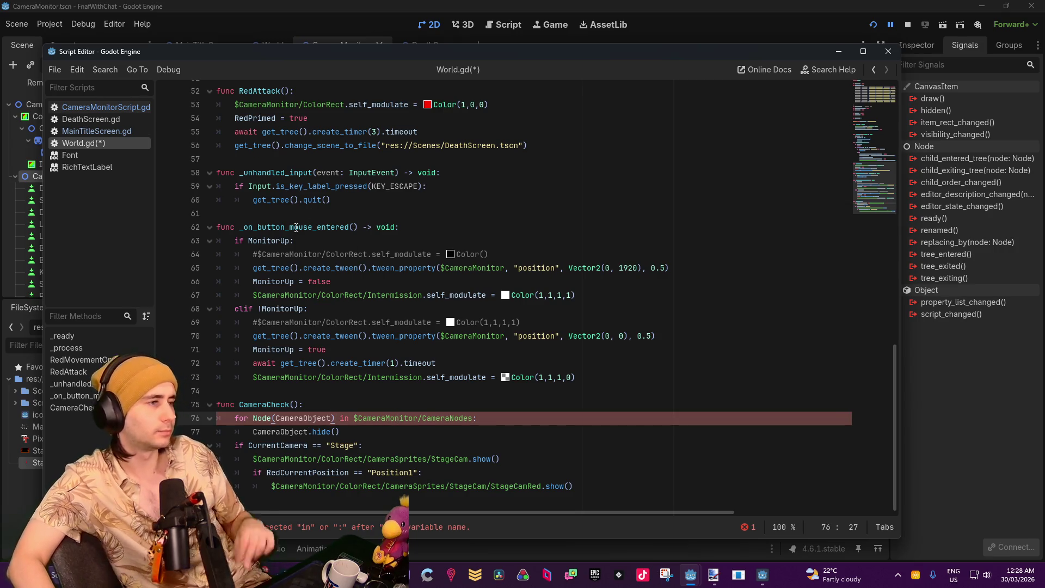
mouse_move(293, 56)
left_mouse_down()
mouse_move(366, 47)
mouse_move(392, 74)
left_mouse_up()
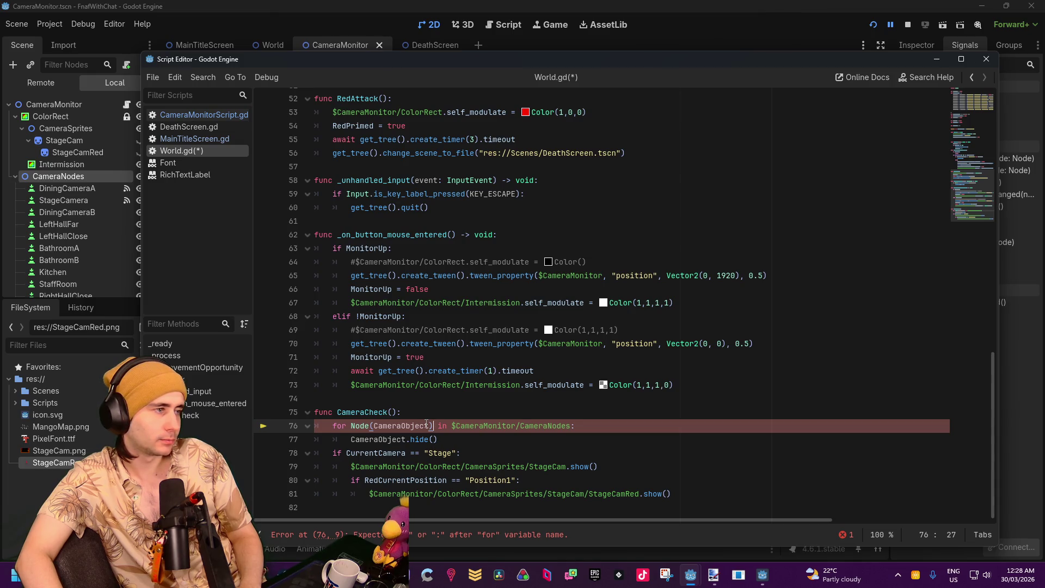
Change line 76 to 'for Sprite2D in $CameraMonitor/CameraSprites:'
left_click_drag(570, 428, 548, 427)
type("Sprites")
left_click(616, 275)
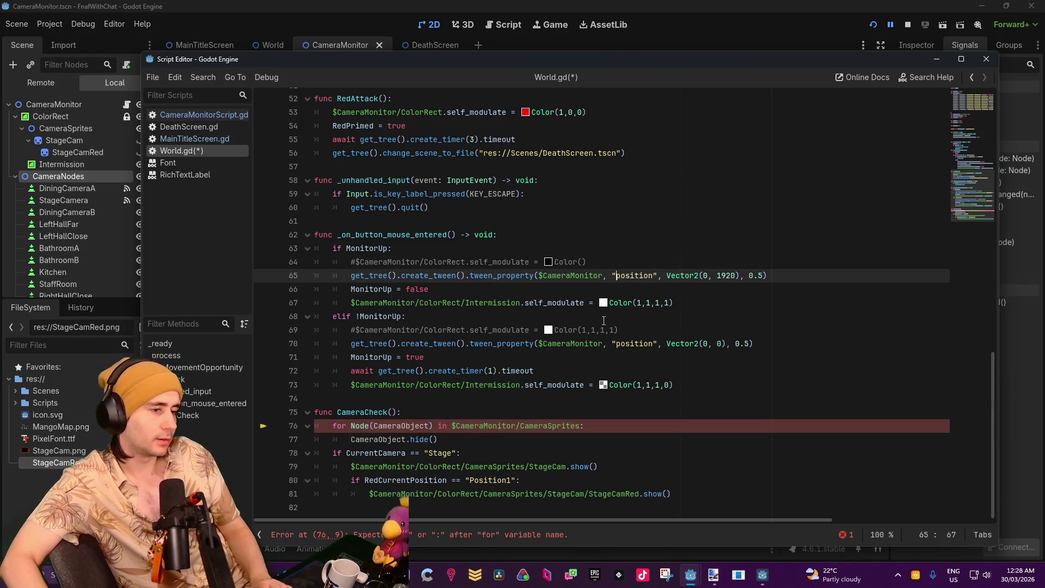
left_click(434, 426)
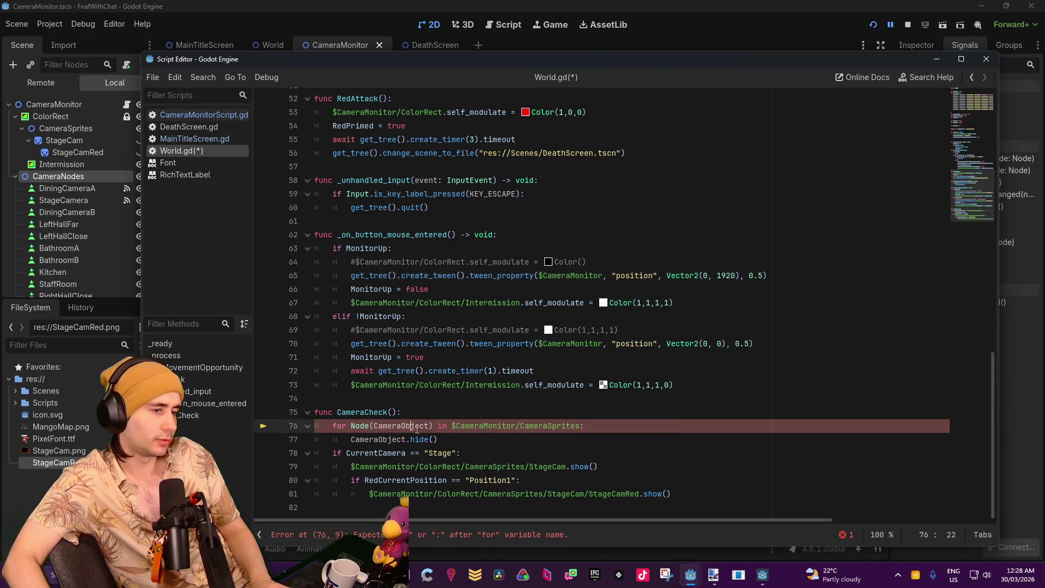
mouse_move(432, 421)
left_mouse_down()
mouse_move(392, 418)
mouse_move(404, 431)
left_mouse_up()
left_click(435, 426)
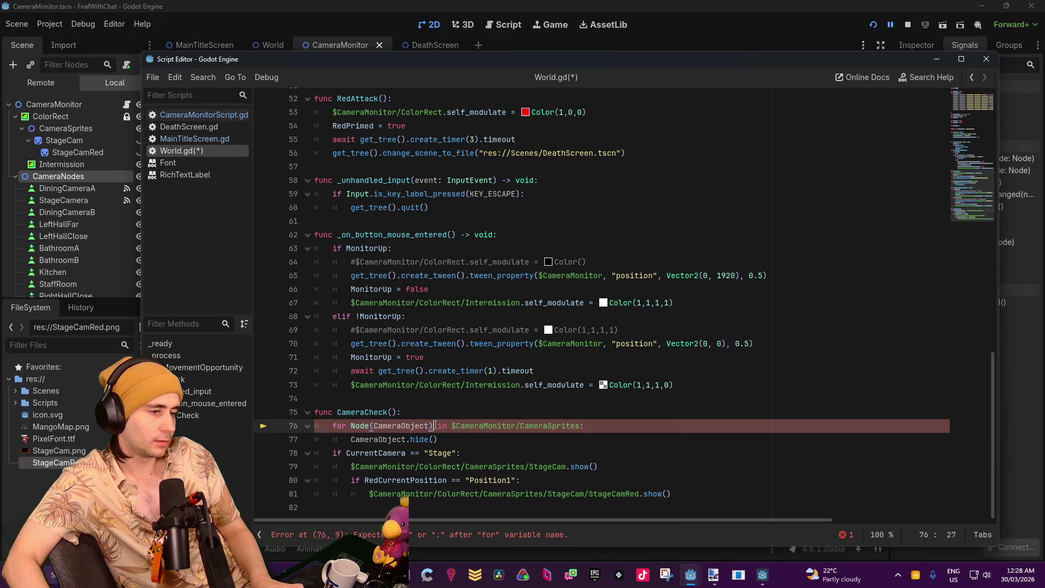
key("BackSpace")
key("BackSpace")
key("BackSpace")
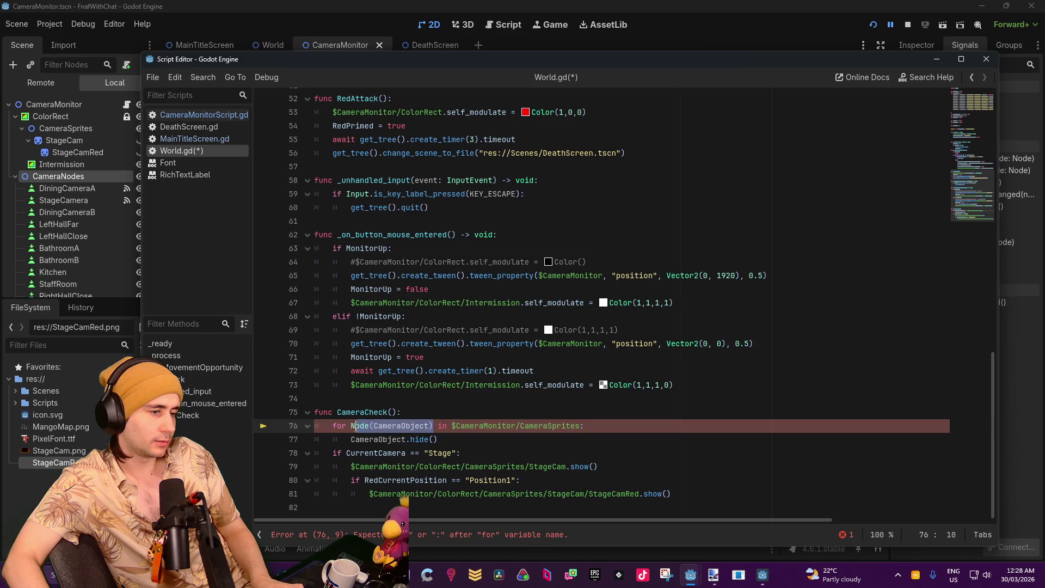
type("Sprite2D")
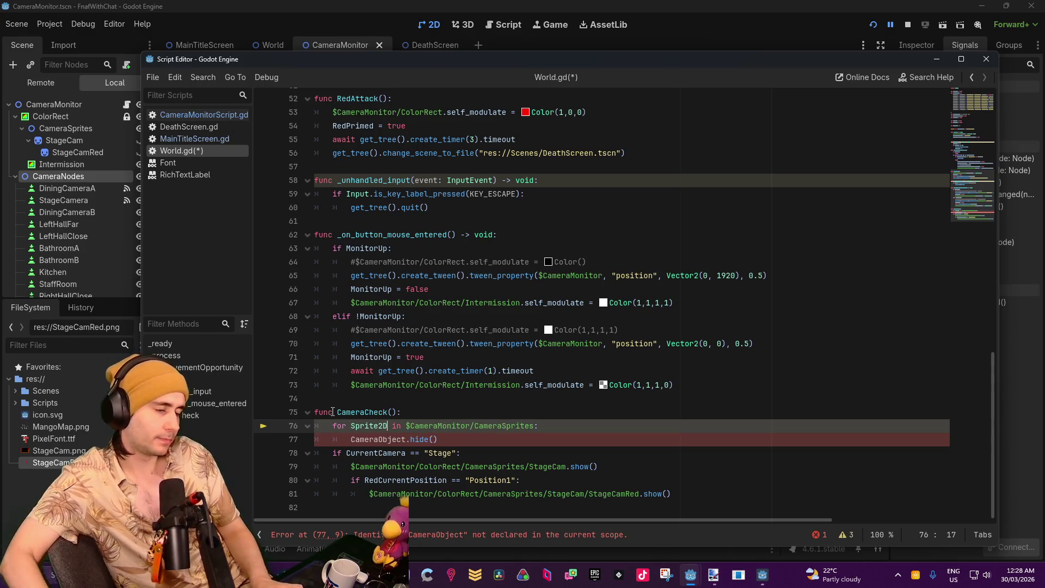
Change line 77 to 'Sprite2D.hide()'
left_click(403, 440)
double_click(403, 439)
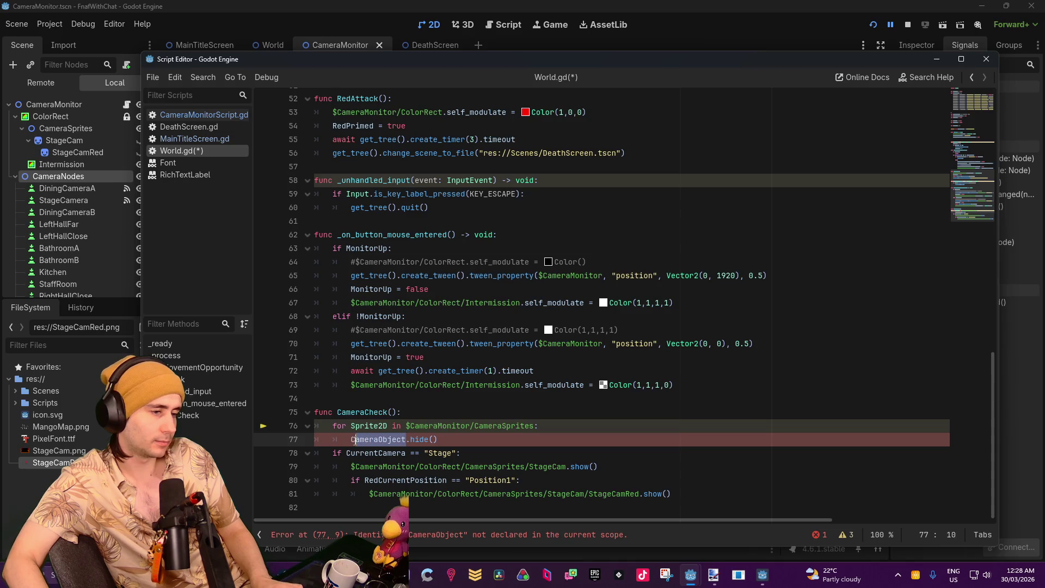
type("Sprite2D")
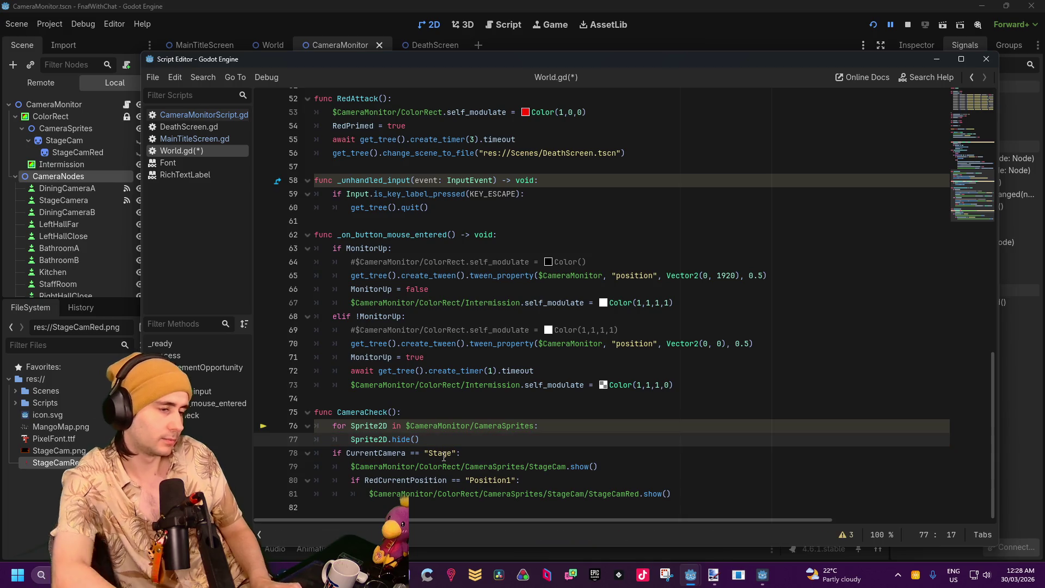
left_click(497, 303)
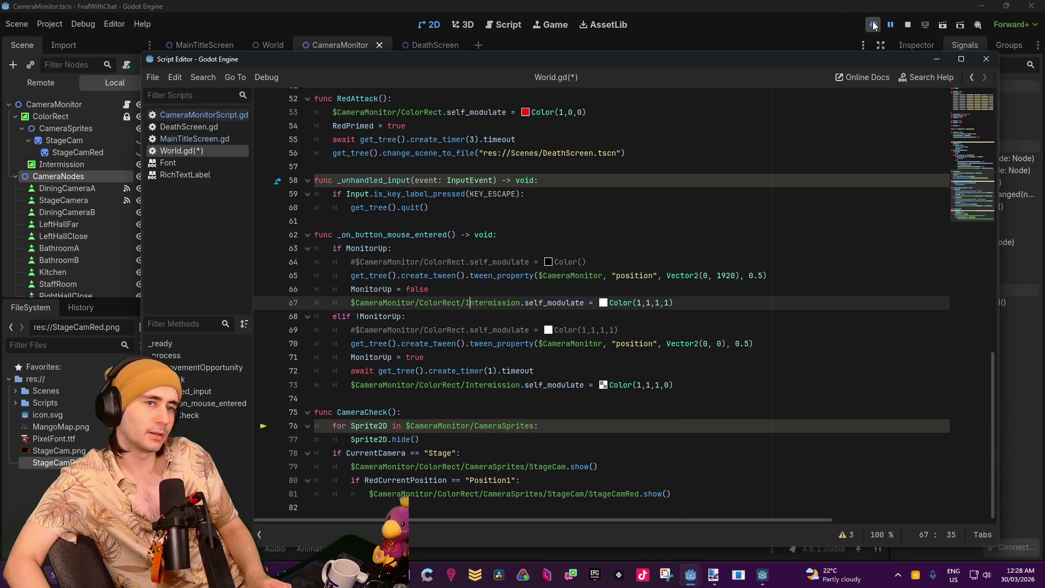
Re-run the game to find the null-value error at line 76, then select the StageCam sprite node
key("F5")
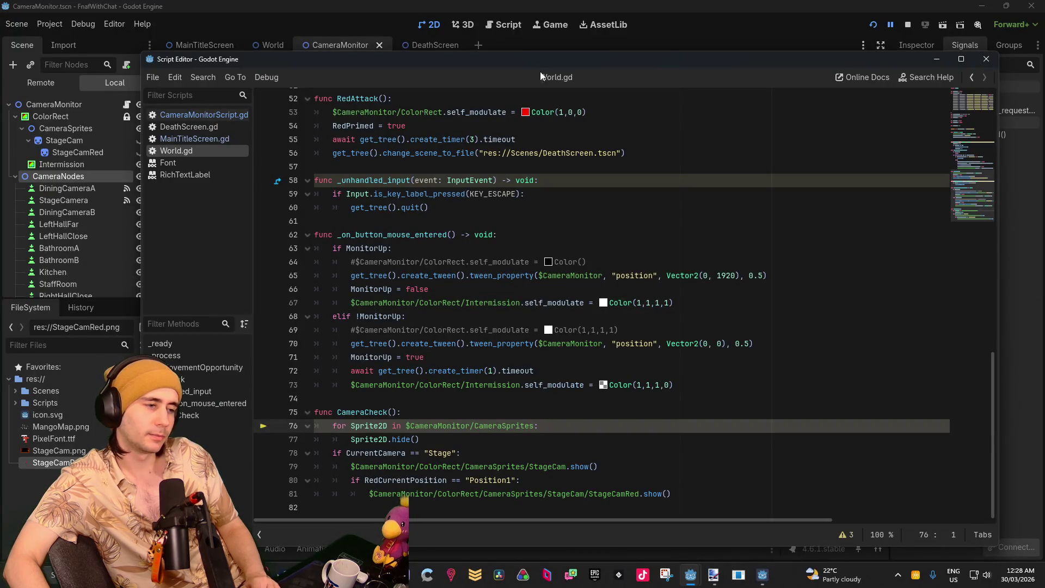
left_click(429, 24)
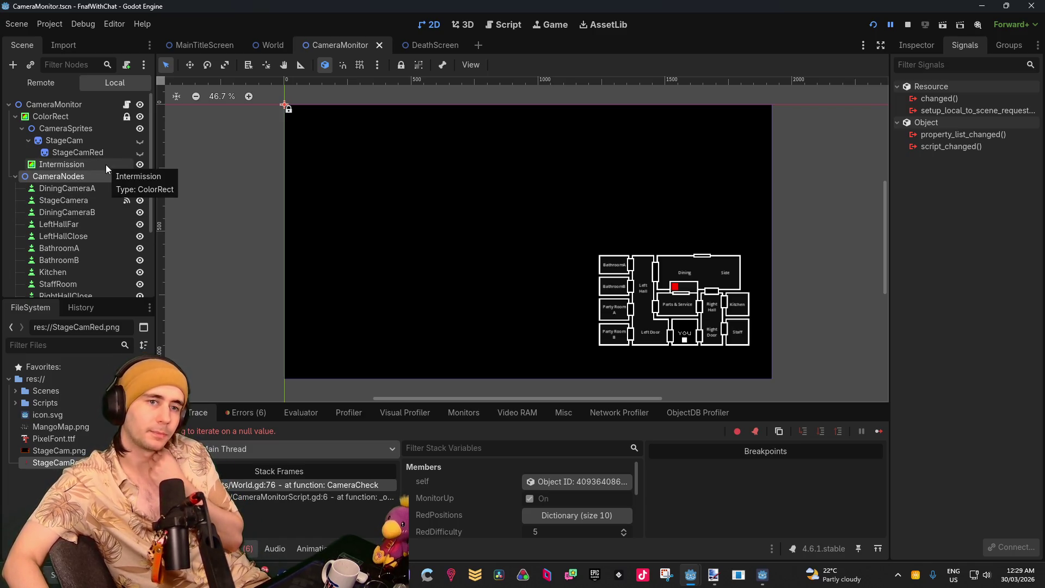
left_click(84, 152)
left_click(86, 142)
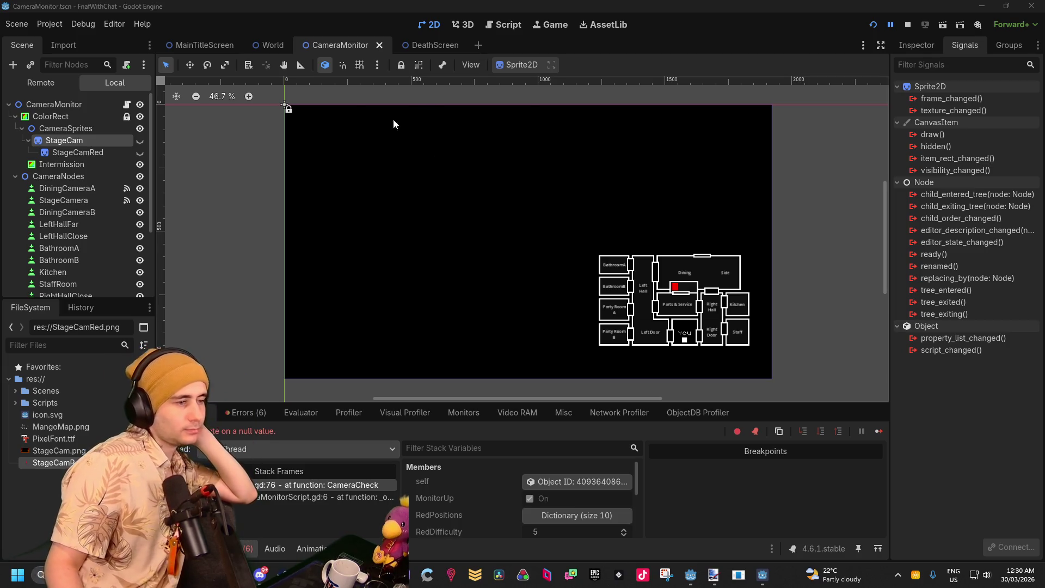
mouse_move(702, 584)
left_click(749, 523)
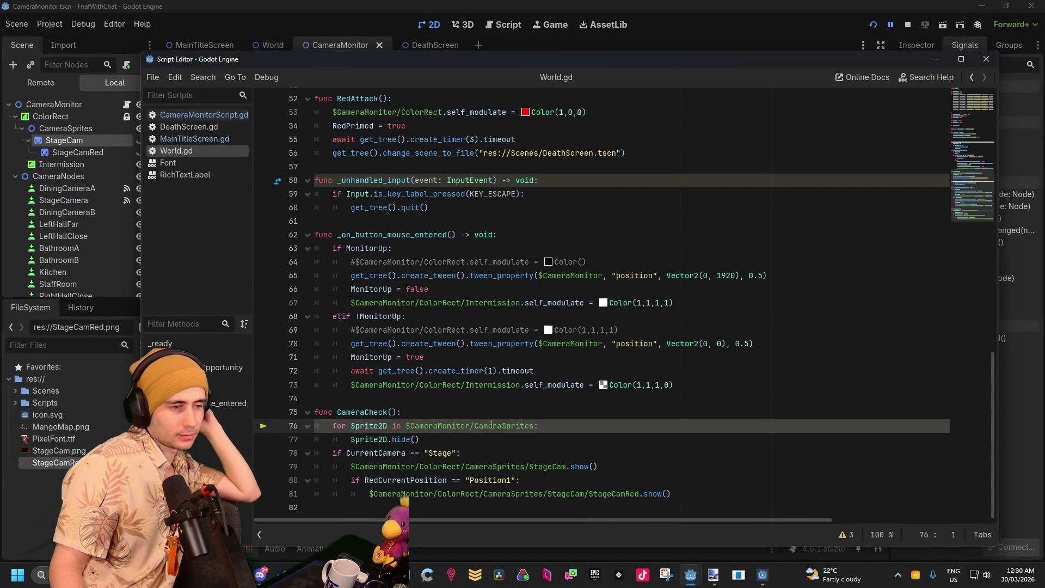
Rename the line 76 loop variable from Sprite2D to Node
double_click(371, 426)
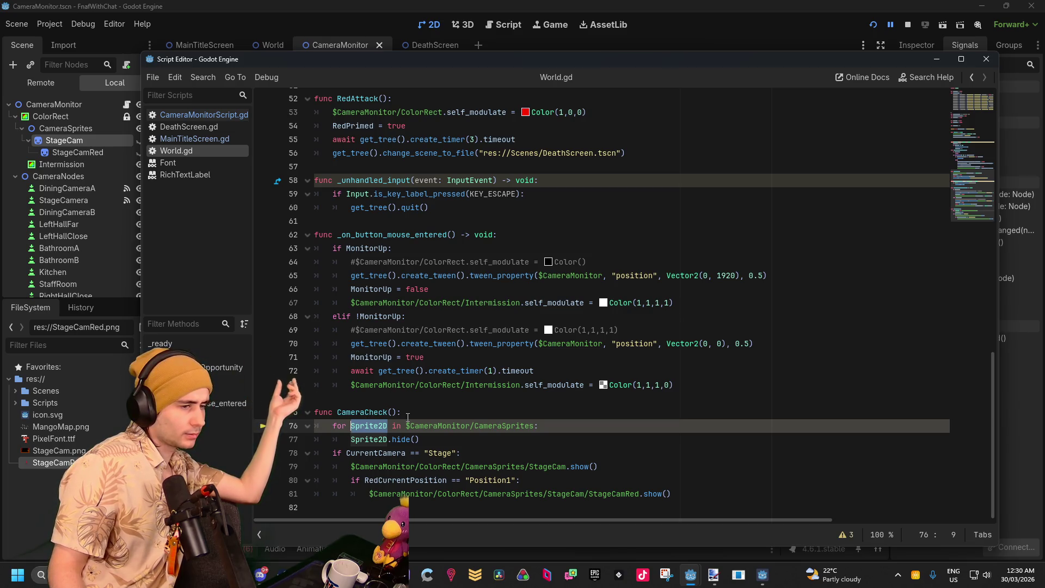
left_click(402, 413)
left_click_drag(388, 426, 357, 428)
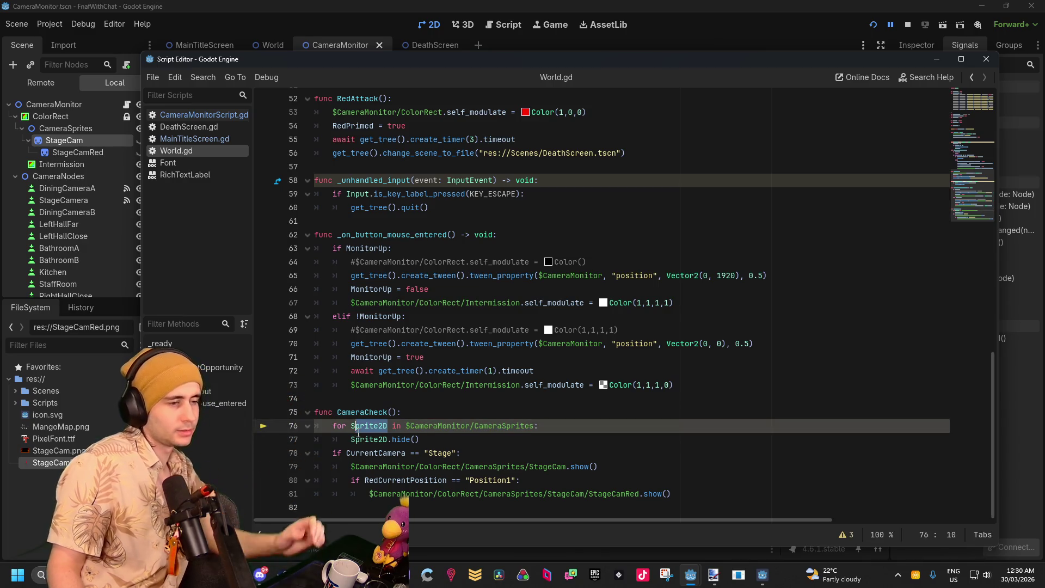
double_click(357, 427)
type("Node")
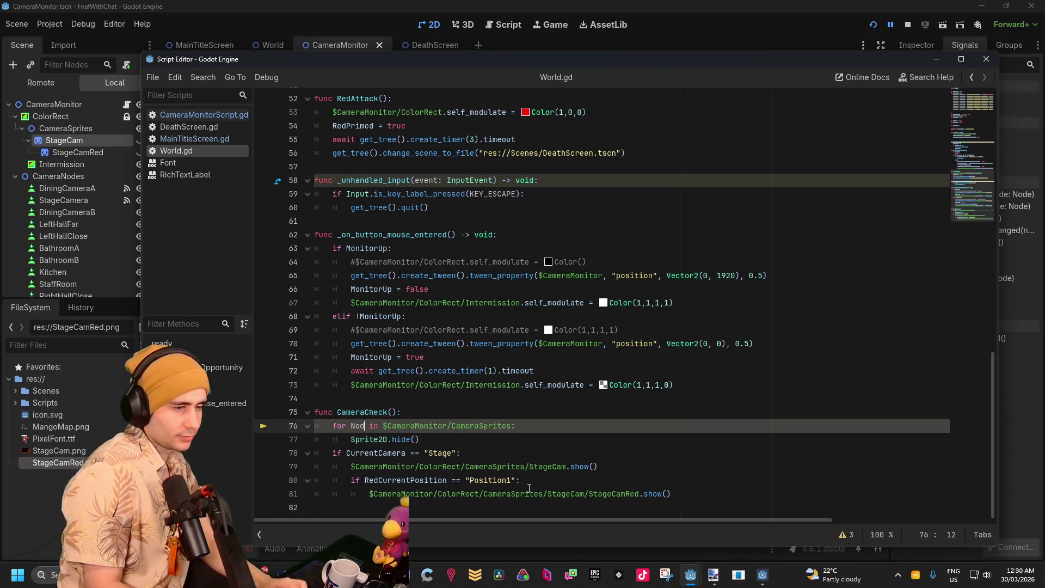
Replace the $CameraMonitor/CameraSprites path with get_tree()
scroll(390, 423, "up", 1)
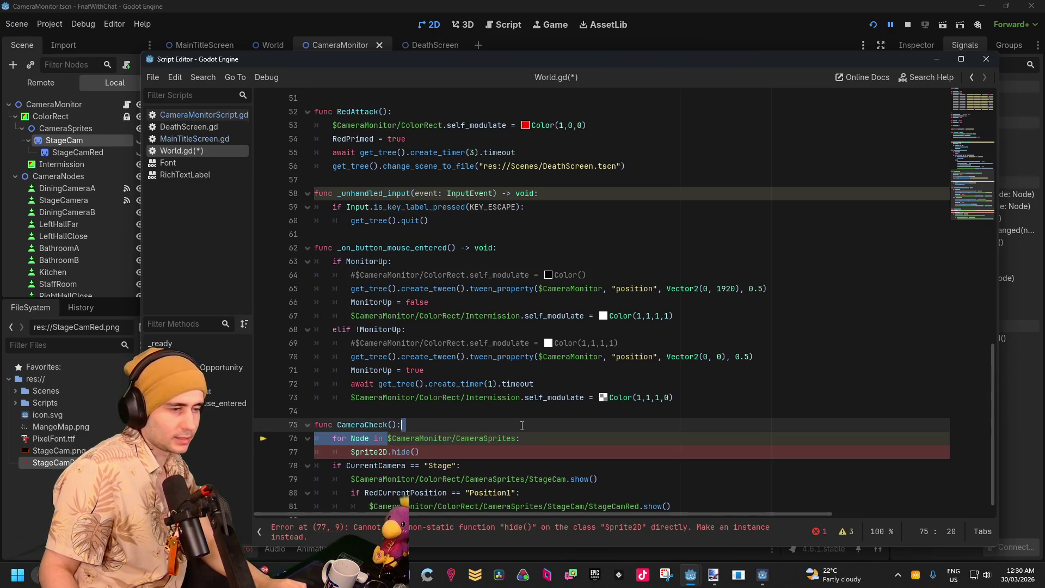
left_click_drag(388, 438, 515, 440)
type("g")
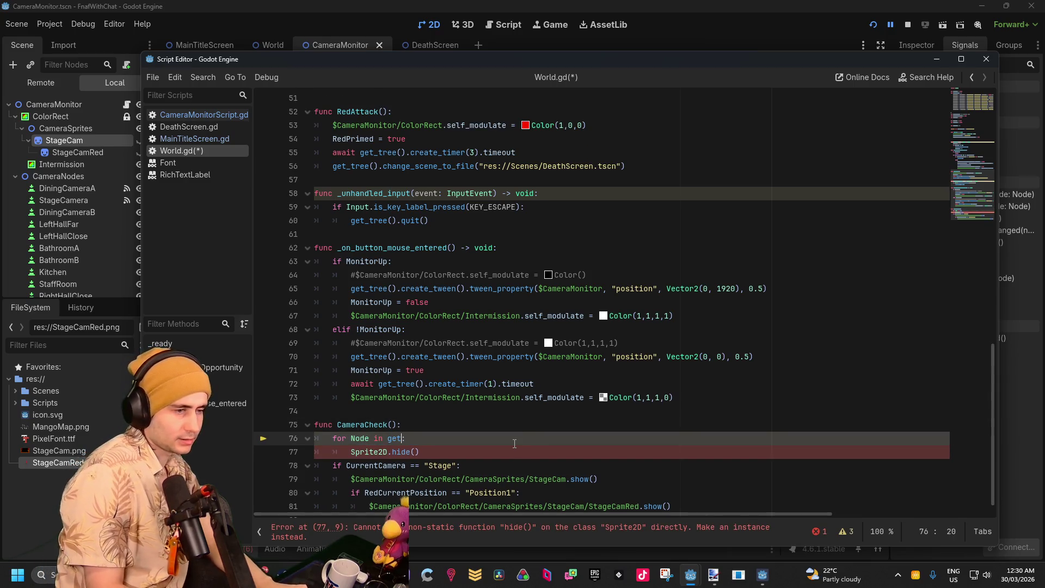
type("et_t")
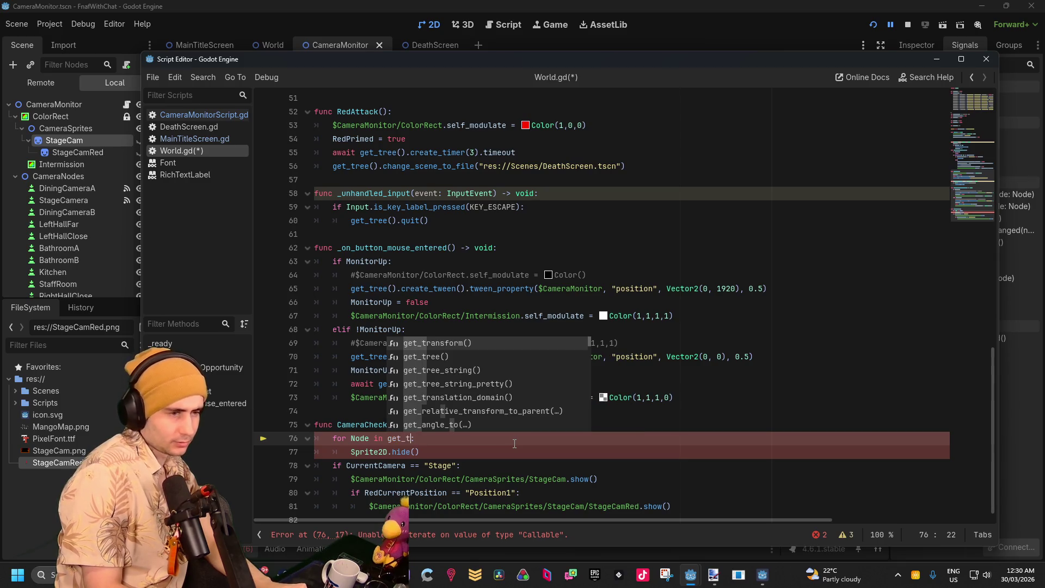
key("BackSpace")
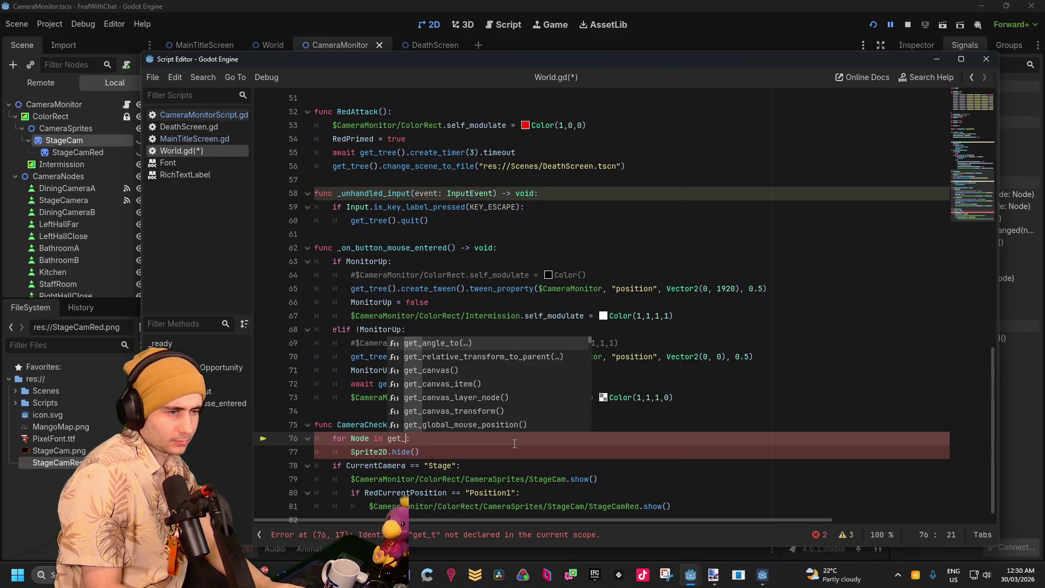
type("node")
key("Escape")
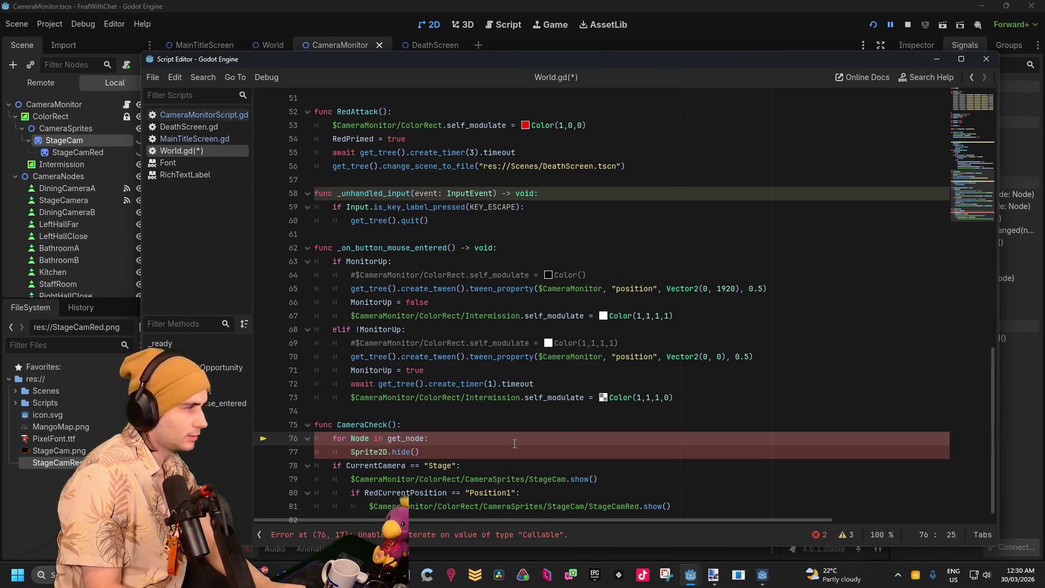
type("_")
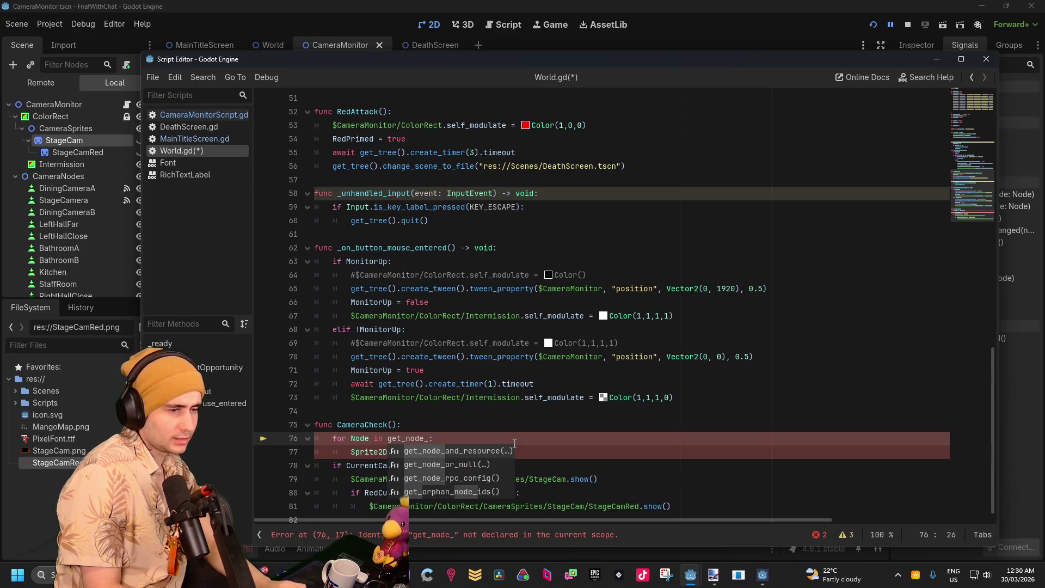
key("BackSpace")
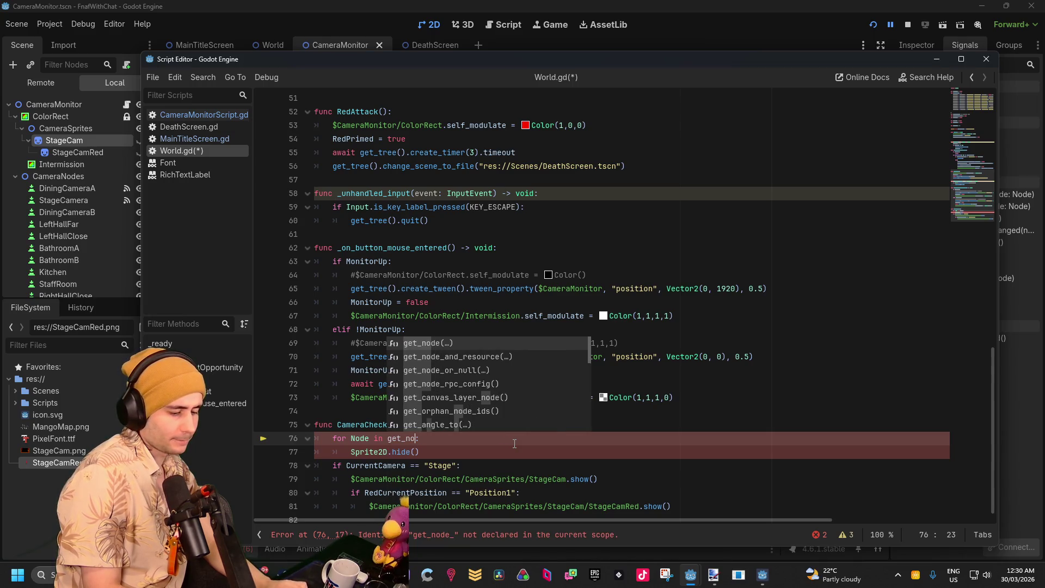
type("des")
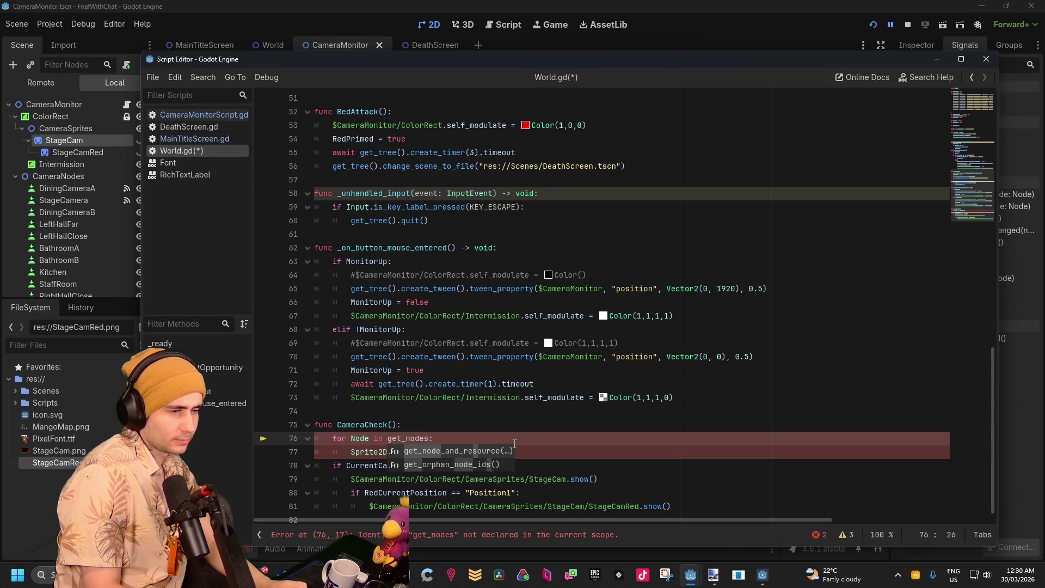
type("_in")
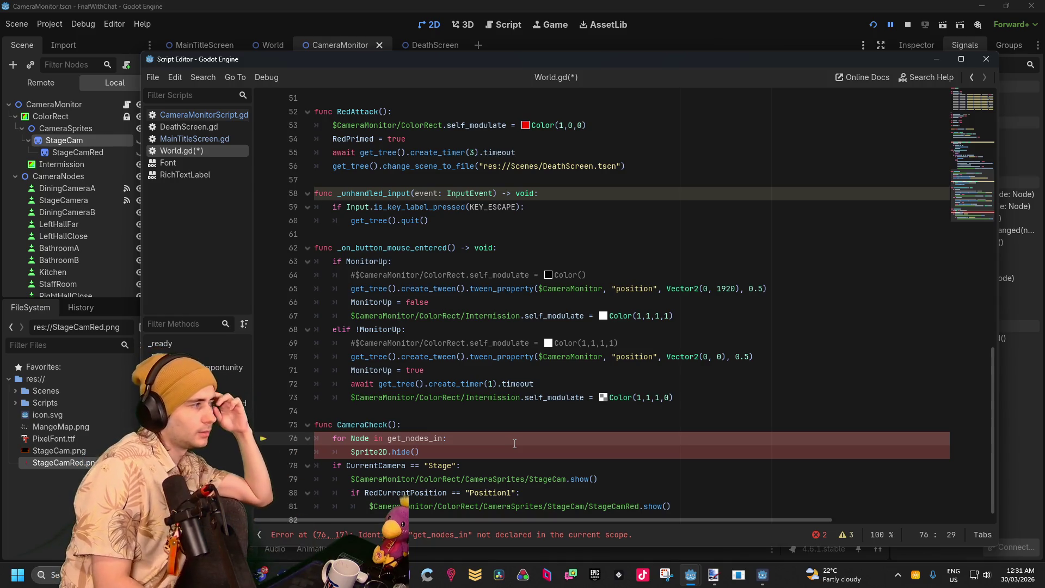
key("BackSpace")
key("BackSpace")
key("BackSpace")
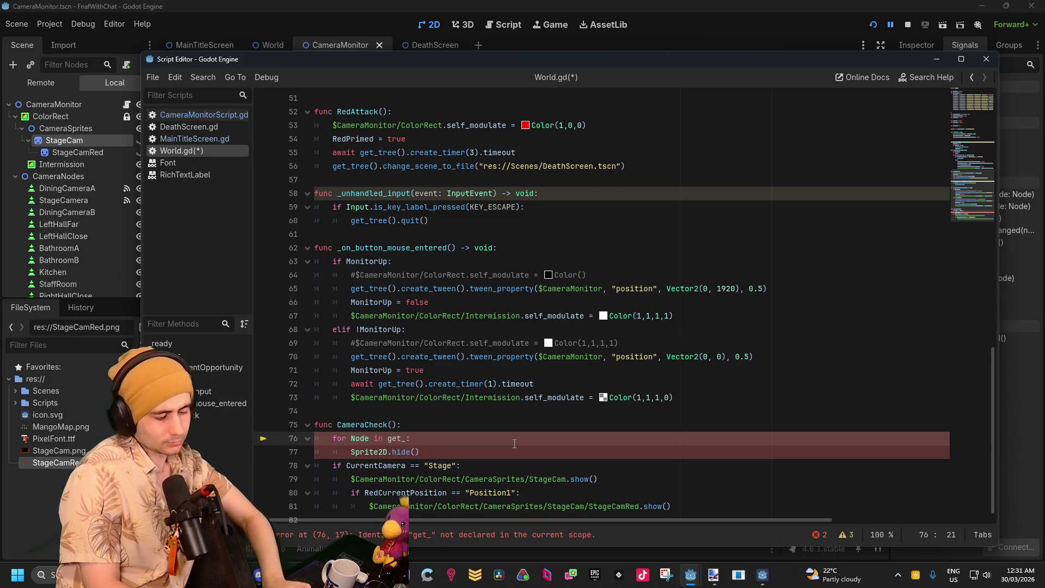
type("tree")
key("Return")
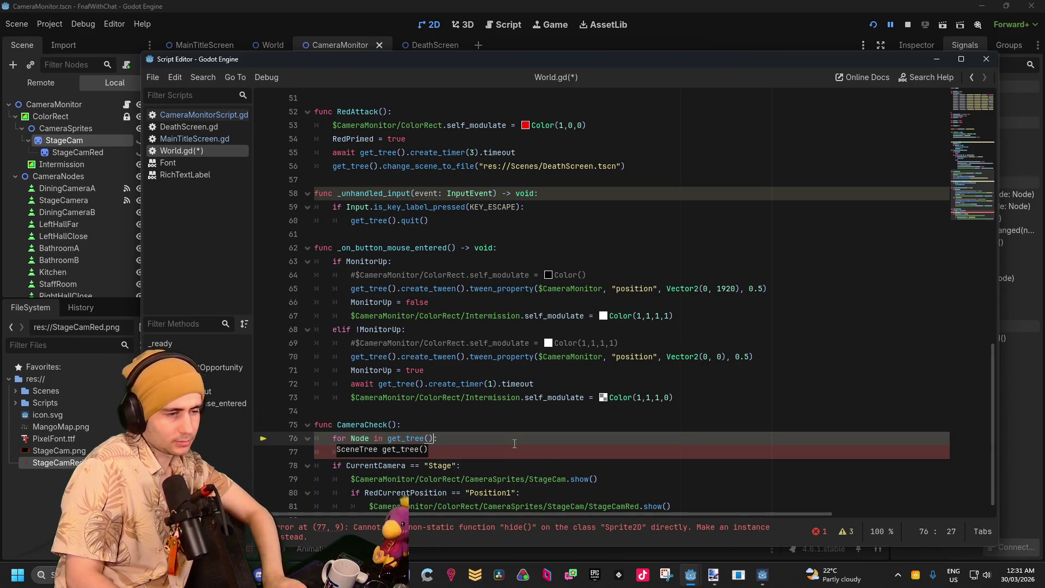
Append .get_nodes_in_group("") to get_tree(), leaving the group name empty
type(".get")
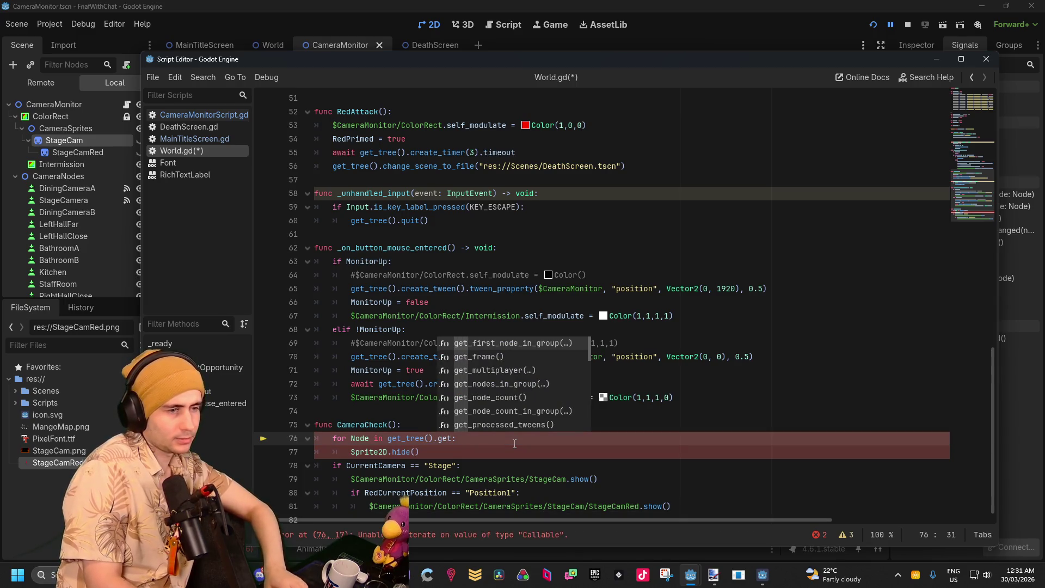
type("_nid")
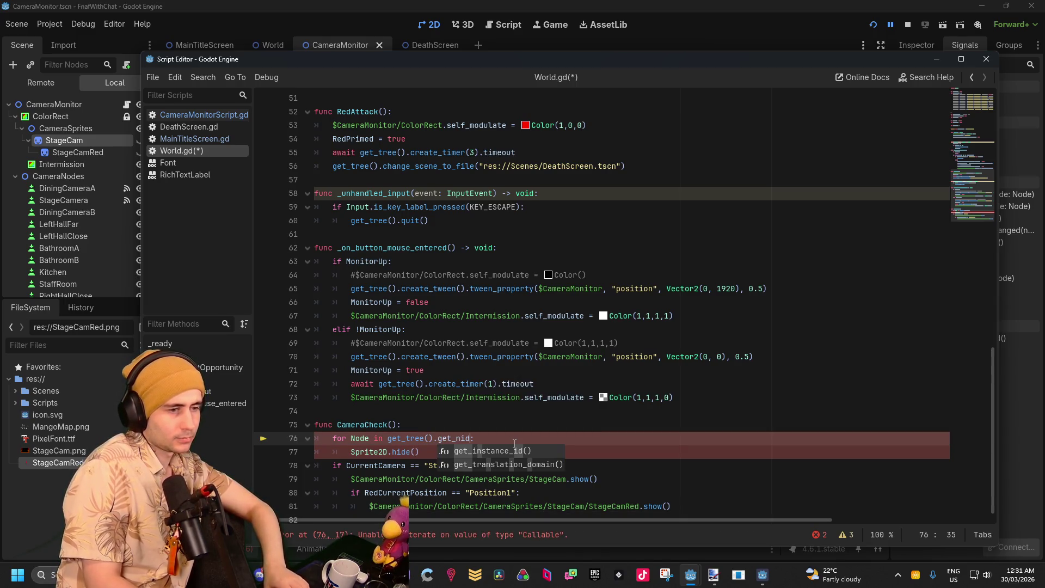
key("BackSpace")
key("Return")
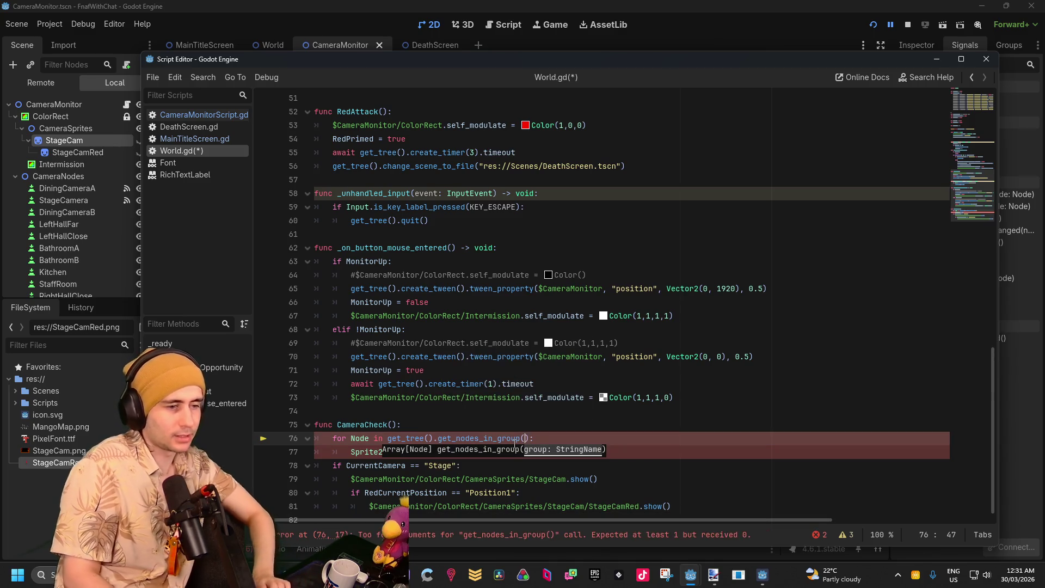
type("\"")
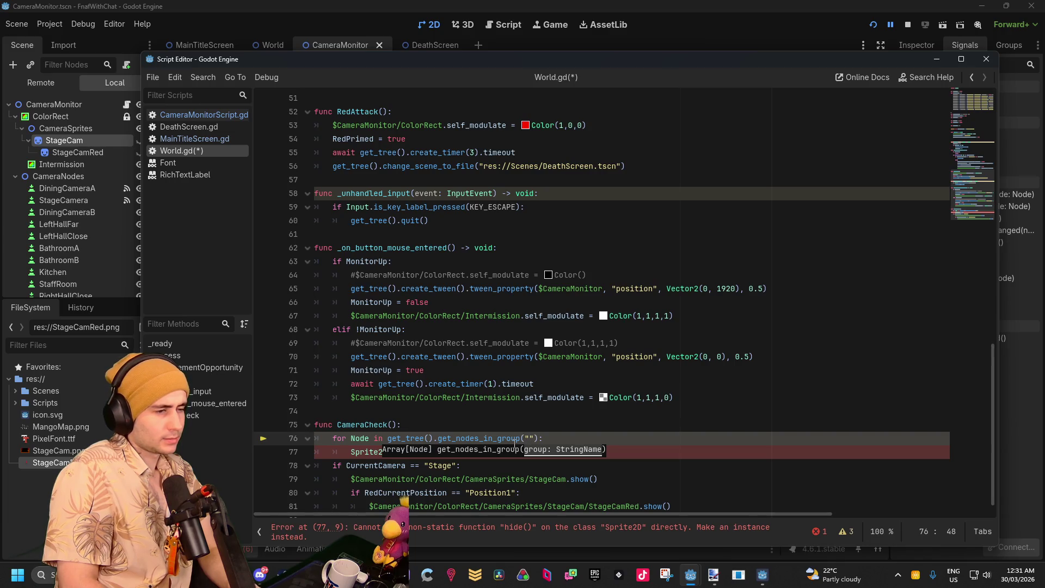
left_click(496, 431)
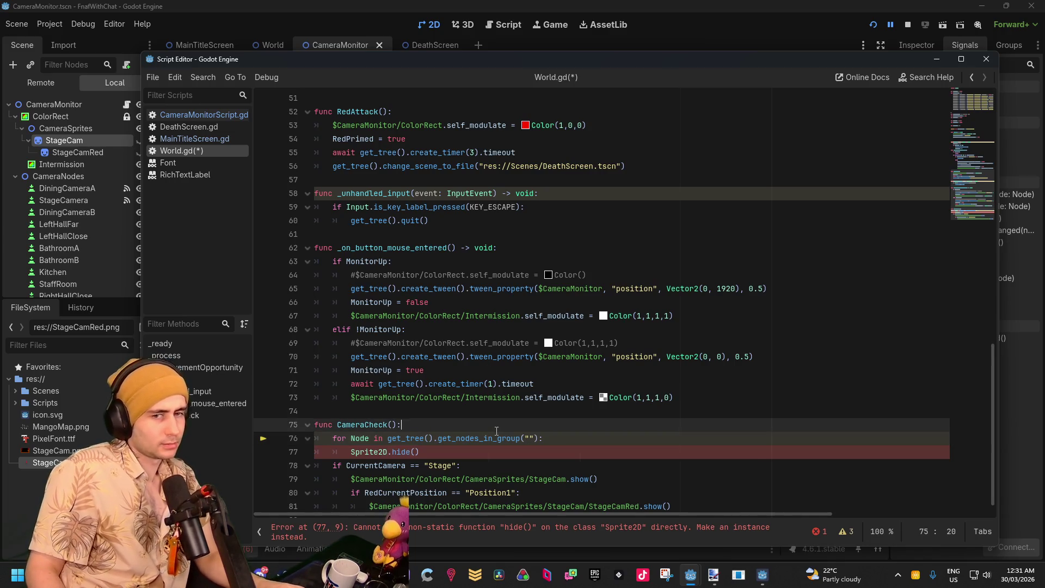